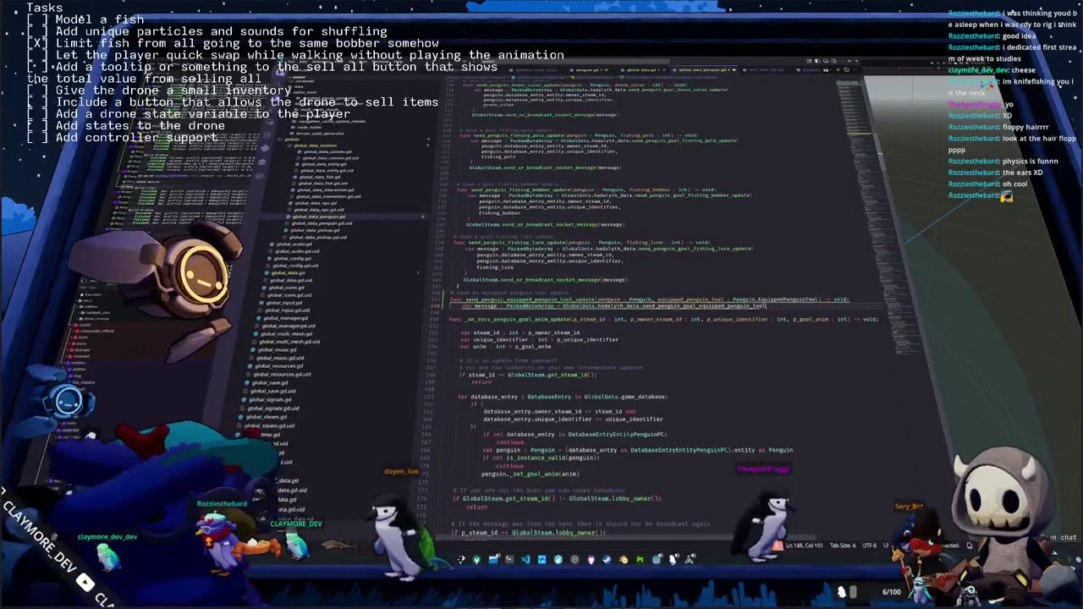
Add the penguin's owner_steam_id and unique_identifier as the message's first two arguments
key("Return")
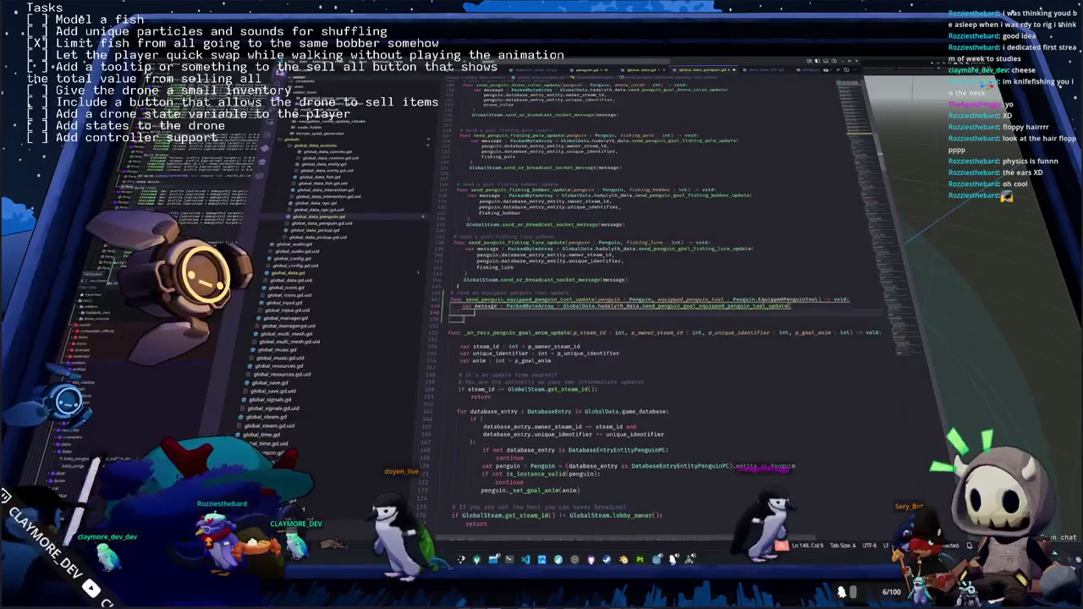
type("penguin.databa")
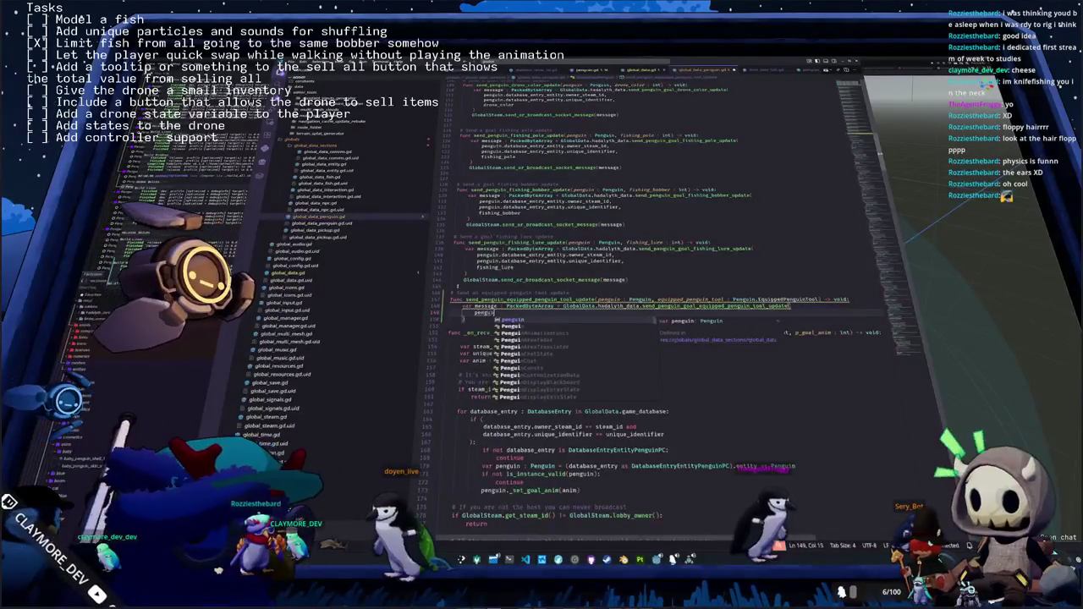
key("Return")
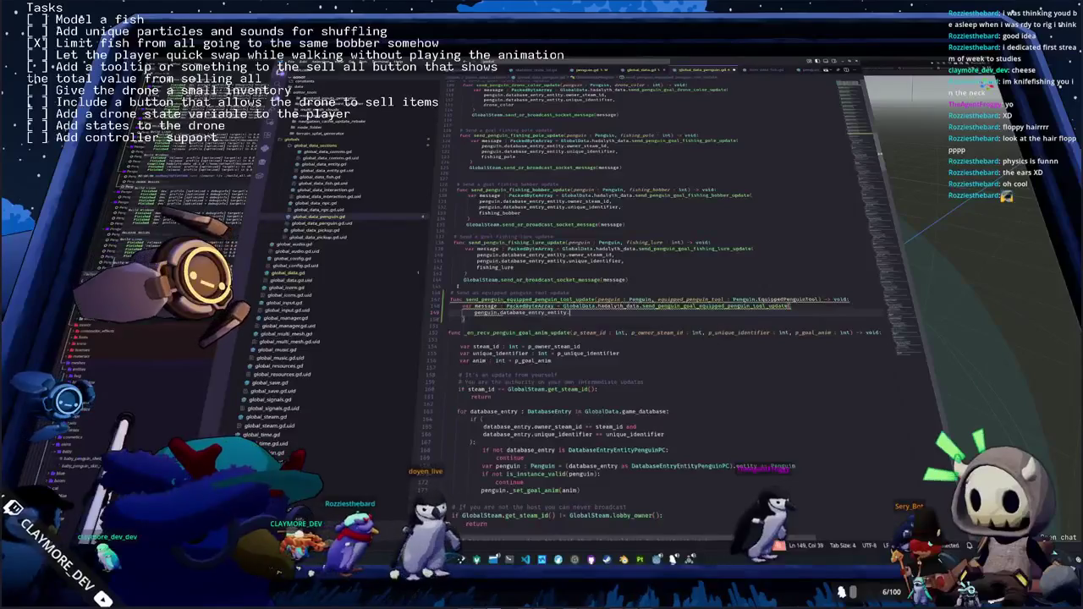
type(".ow")
key("Return")
type(",")
key("Return")
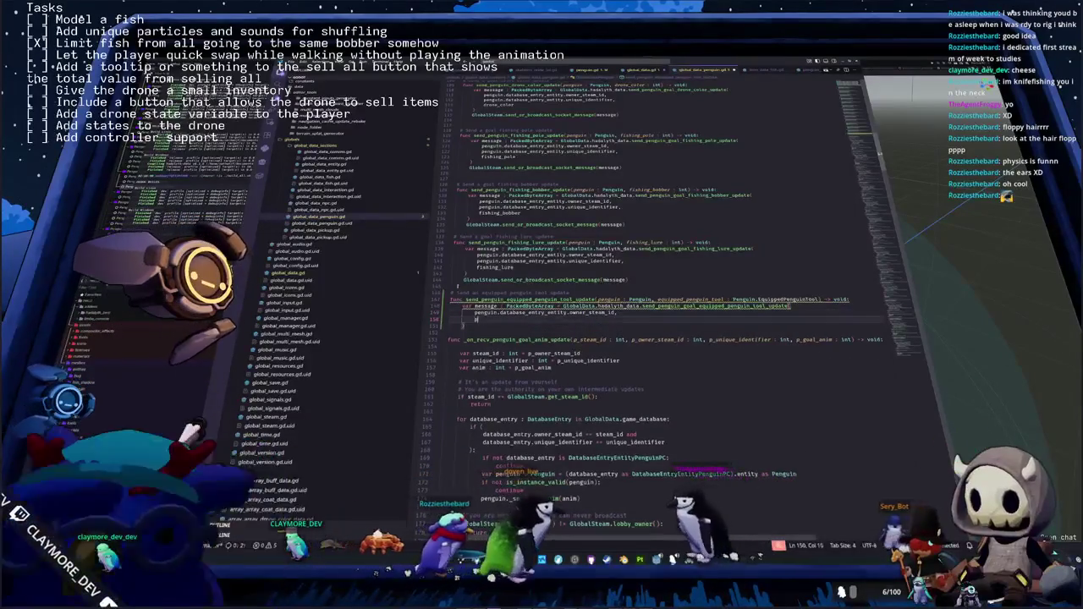
type("penguin.databas")
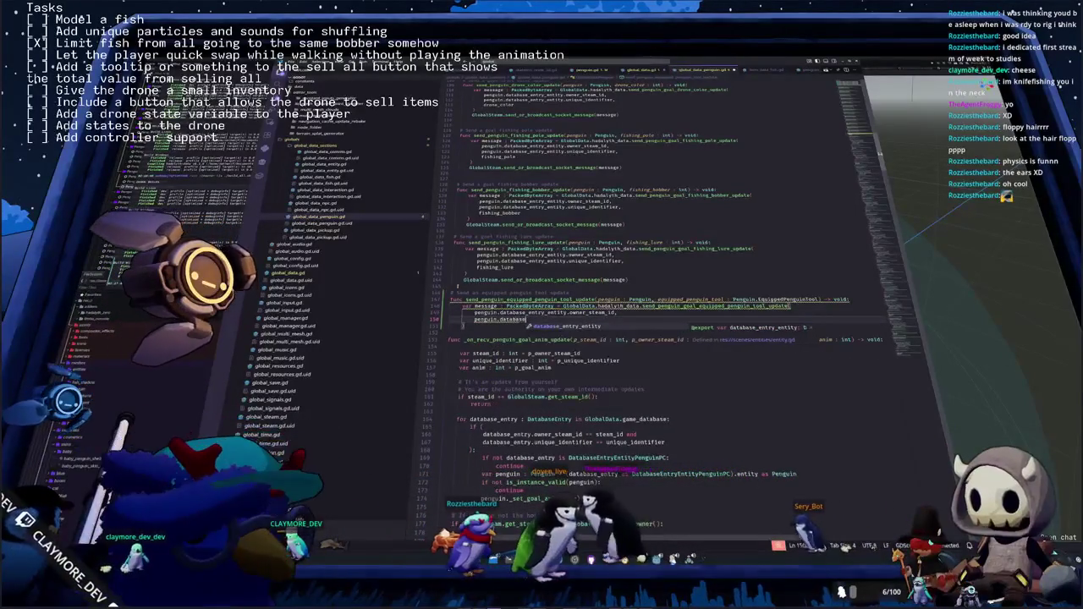
key("Return")
type(".uni")
key("Return")
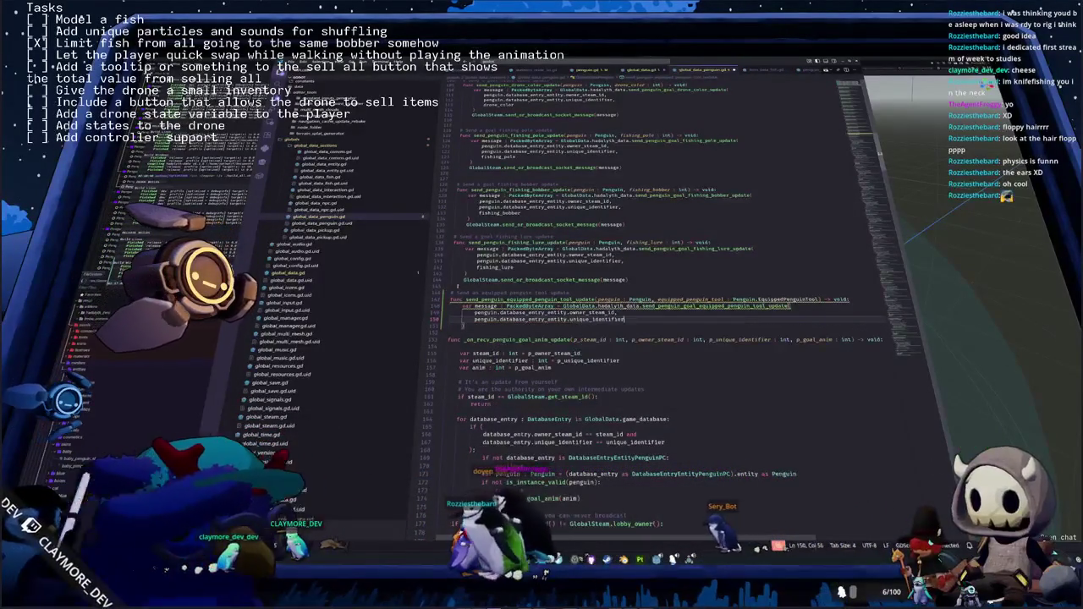
Add equipped_penguin_tool as int as the third message argument
key("Return")
type("Fishing")
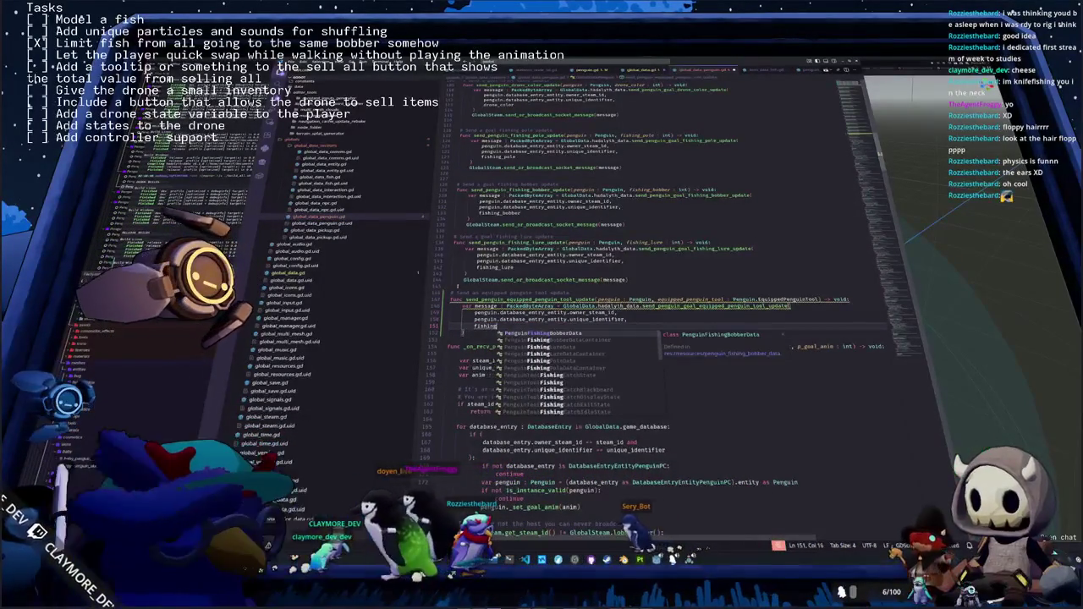
key("BackSpace")
key("BackSpace")
key("BackSpace")
type("equip")
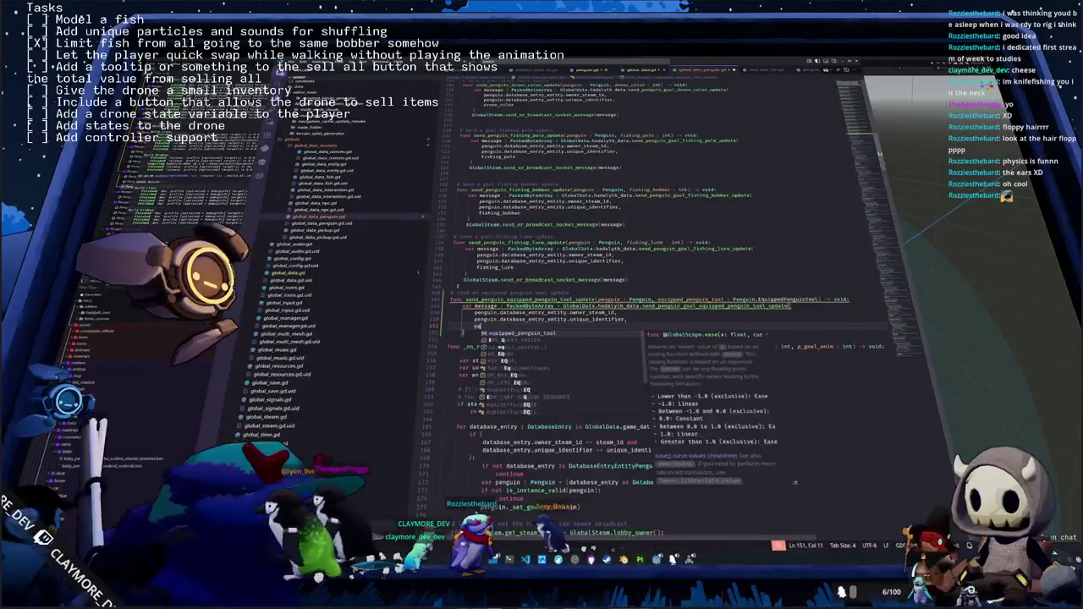
key("Return")
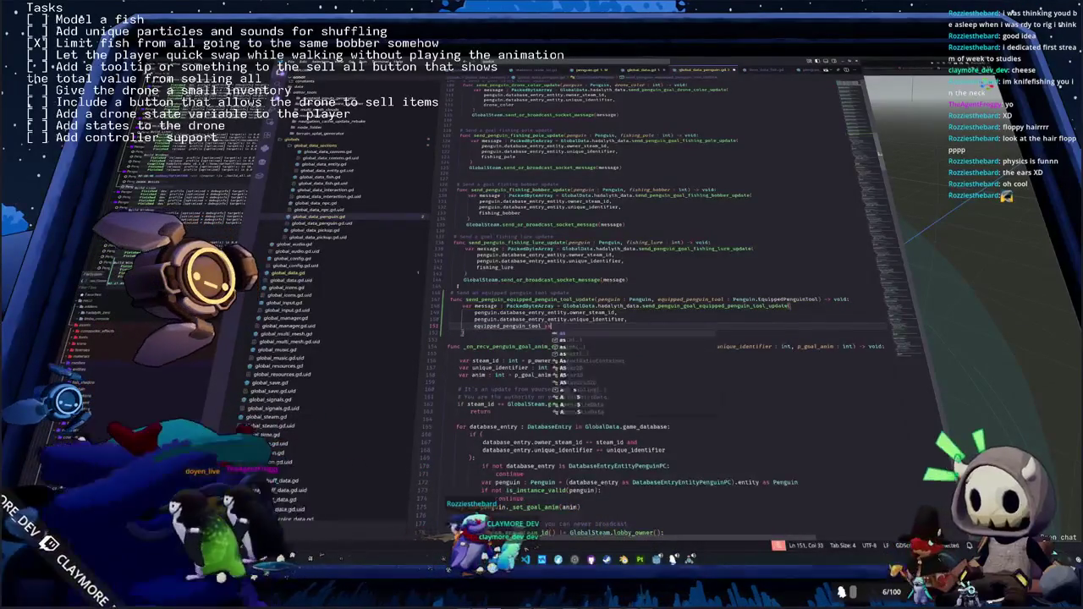
type("int")
Broadcast the message with GlobalSteam.send_or_broadcast_socket_message(message)
key("Down")
key("Down")
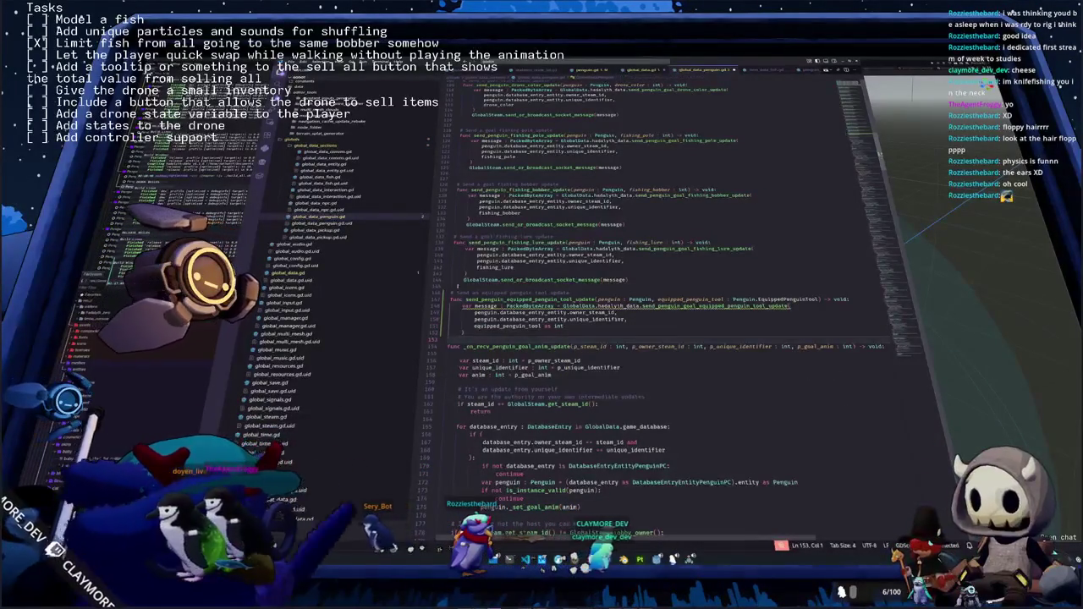
key("Return")
type("GlobalSteam.send_o")
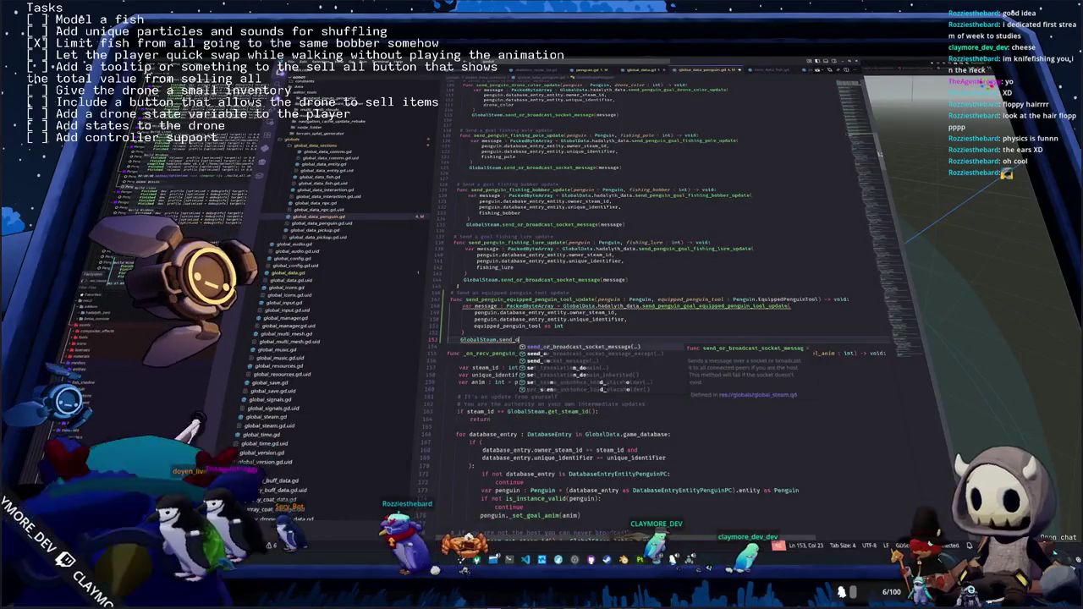
key("Return")
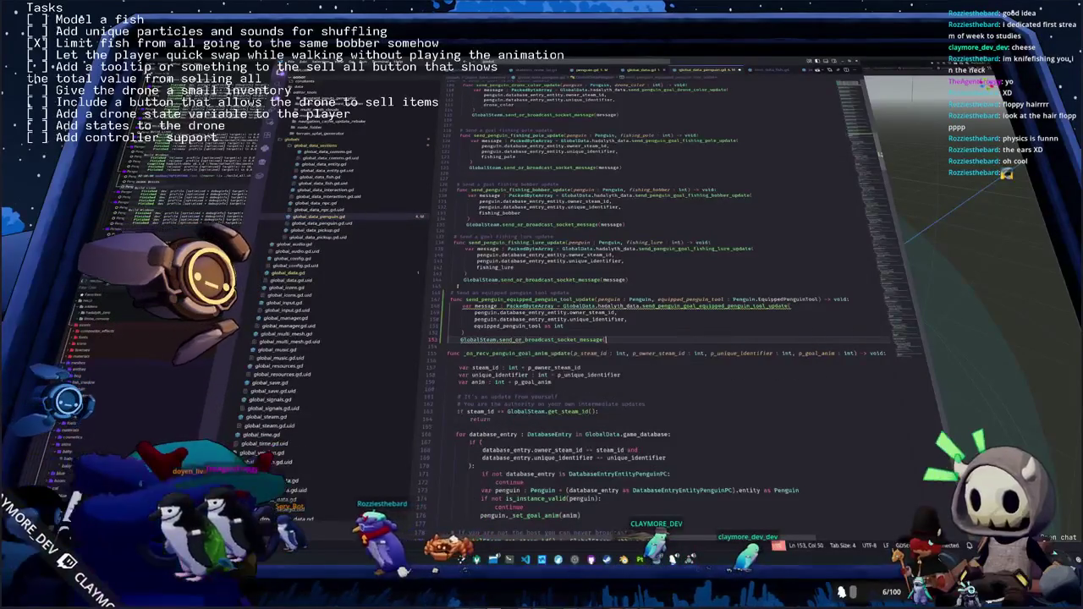
type("mess")
key("Return")
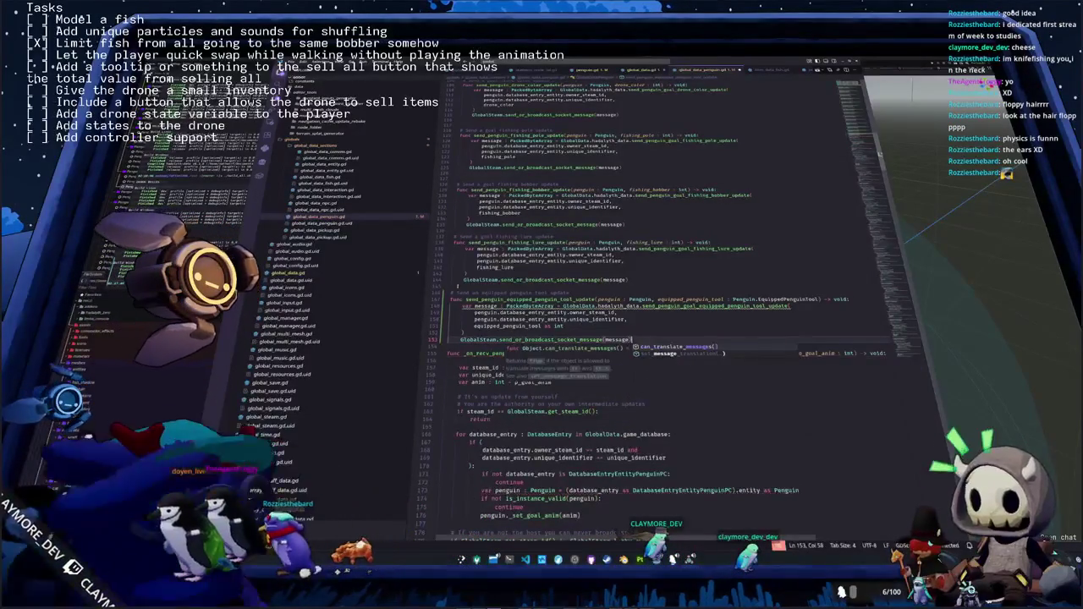
key("Down")
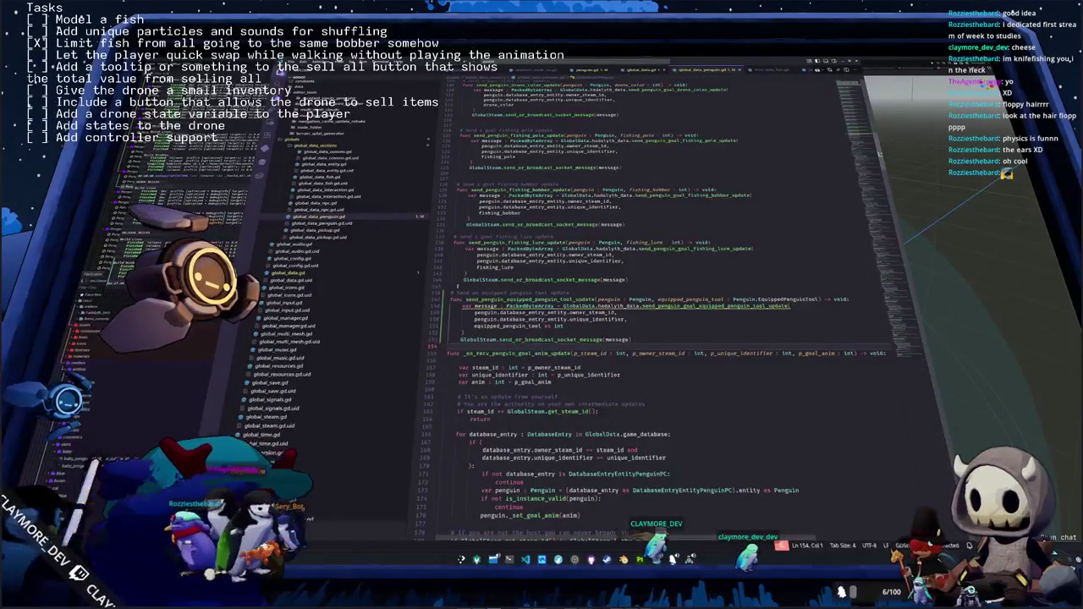
Add a blank line before the goal anim receiver and paste a copy of the fishing lure receive function at the file's end
scroll(559, 288, "up", 10)
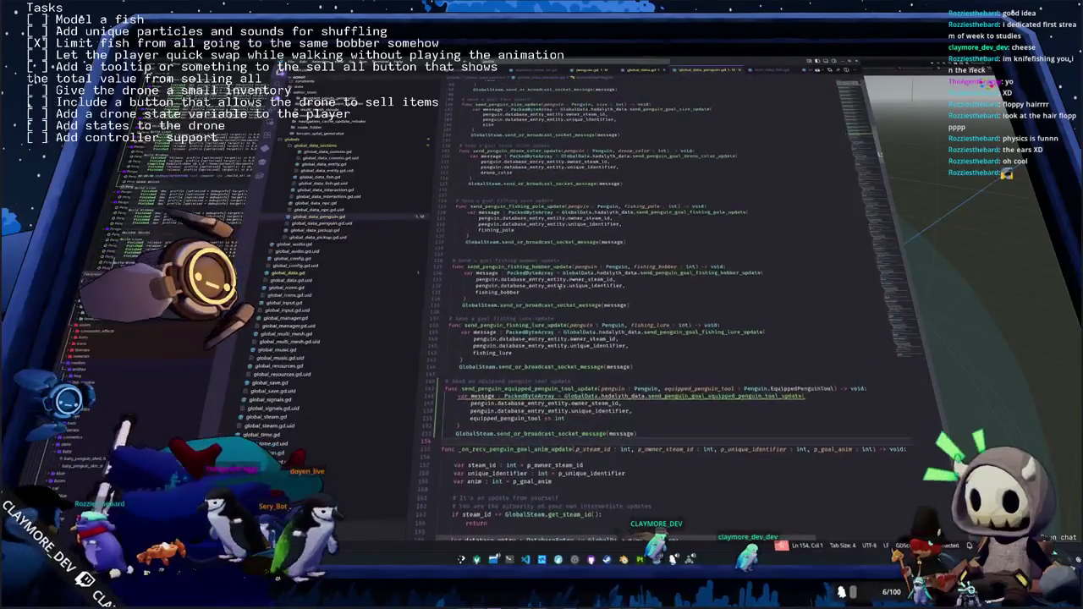
scroll(558, 288, "down", 10)
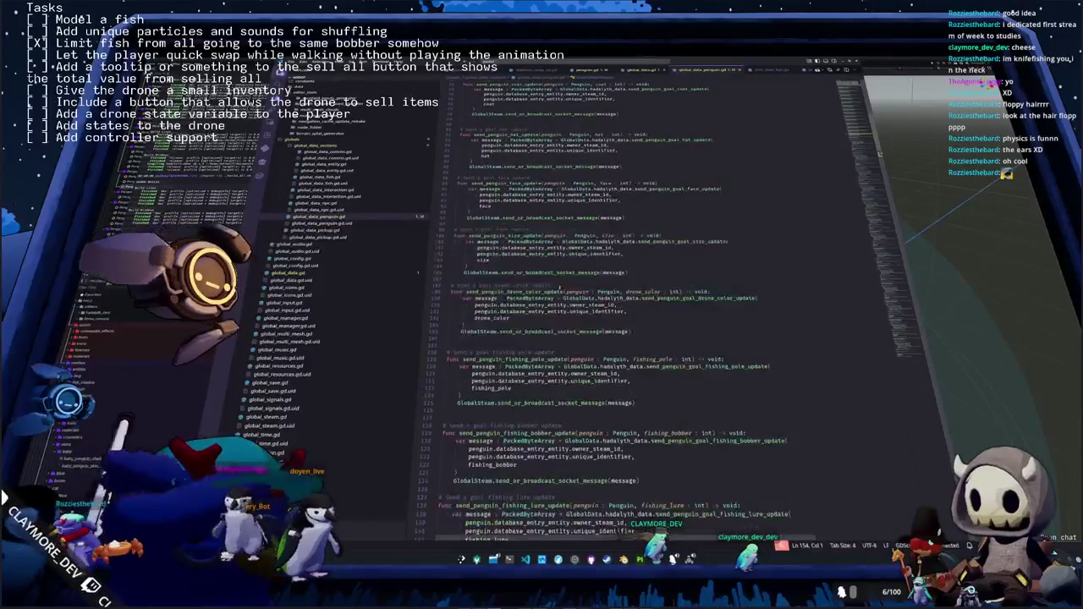
scroll(583, 313, "down", 1)
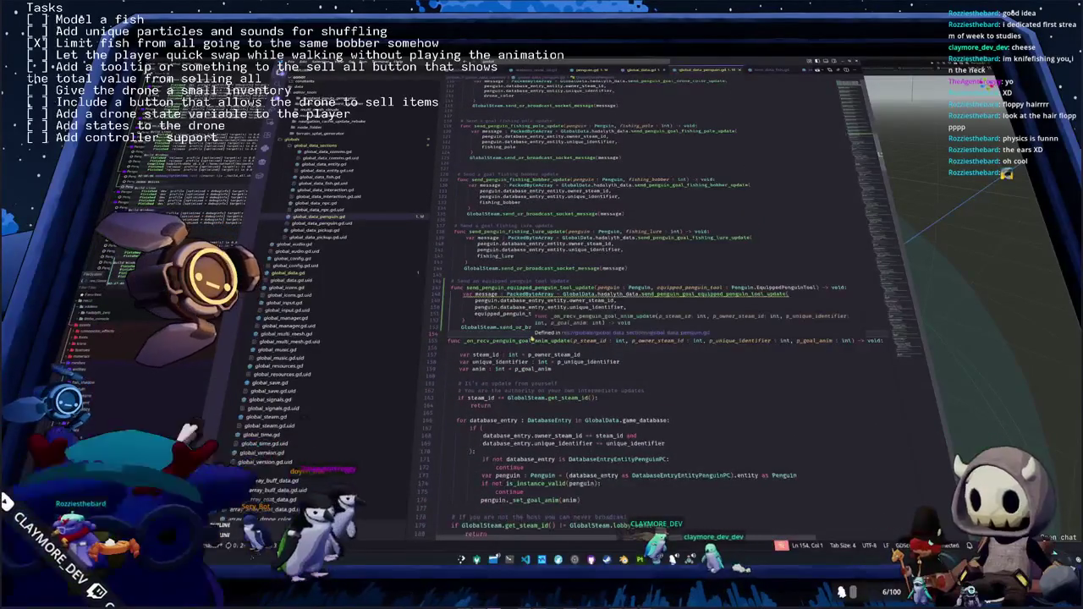
key("Return")
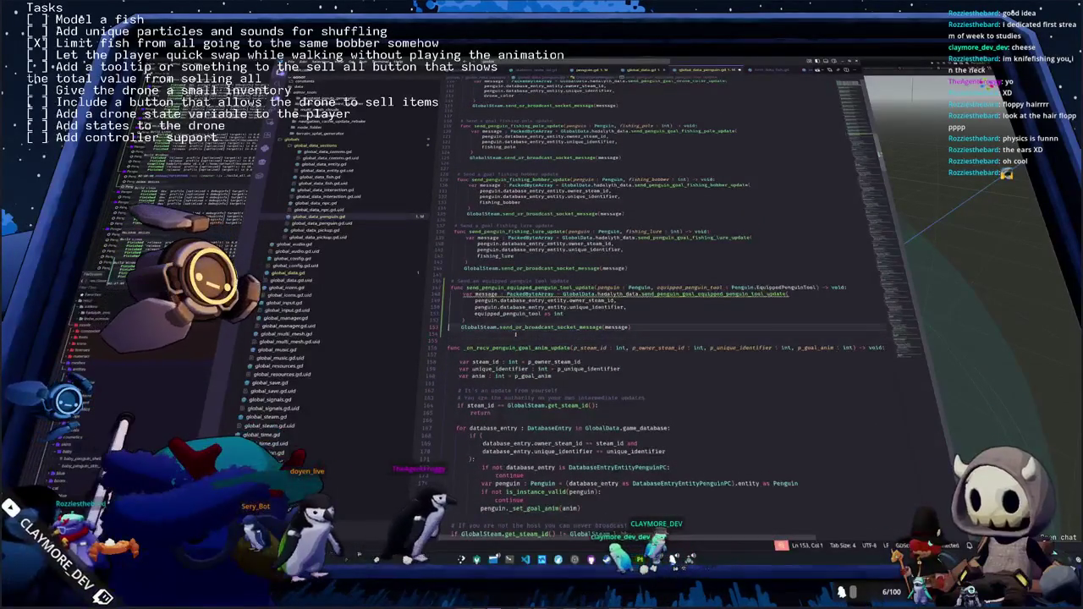
scroll(732, 336, "down", 10)
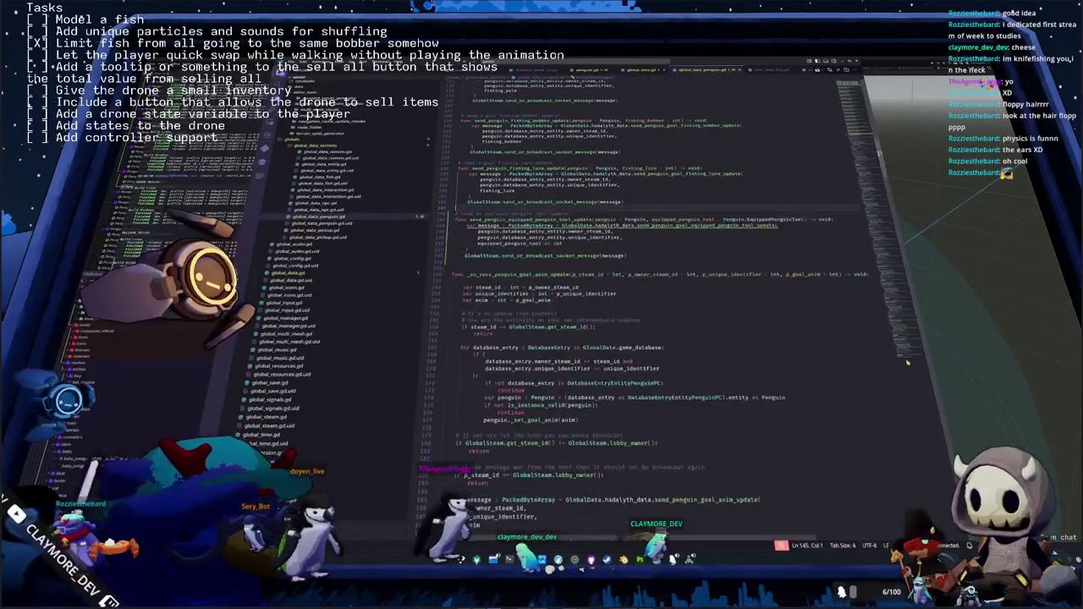
left_click_drag(459, 413, 457, 167)
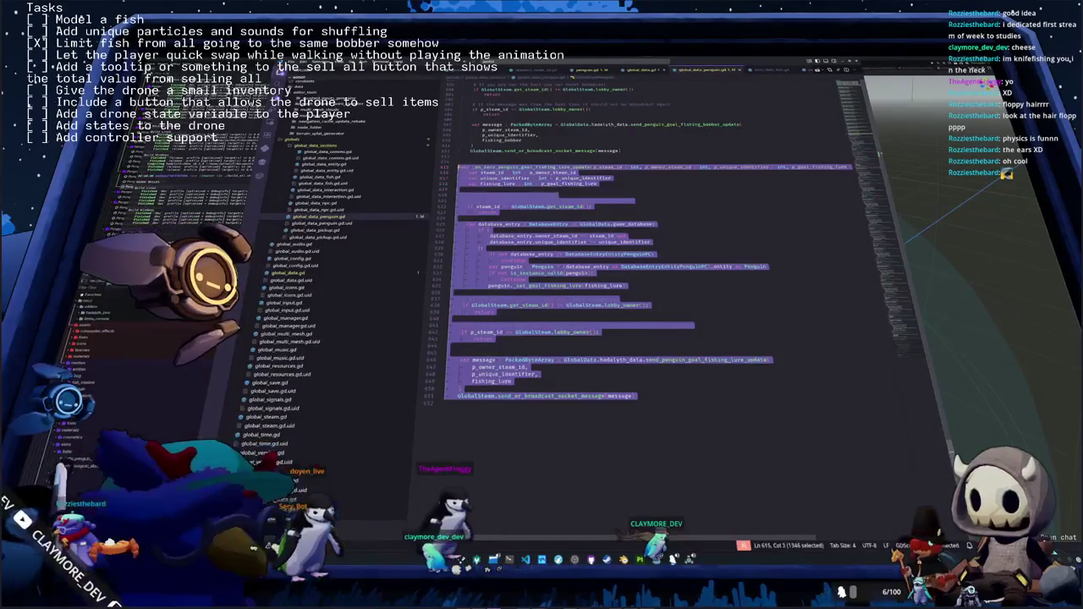
left_click(463, 412)
key("ctrl+v")
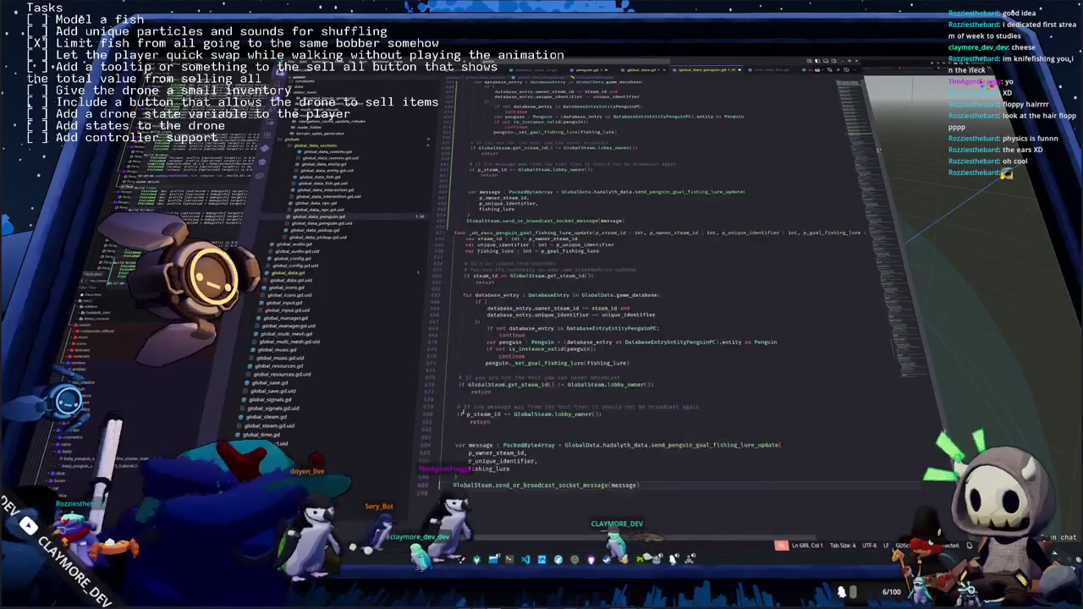
Rename the pasted handler to _on_recv_penguin_equipped_penguin_tool_update with parameter p_goal_equipped_penguin_tool
key("Up")
key("Up")
key("Up")
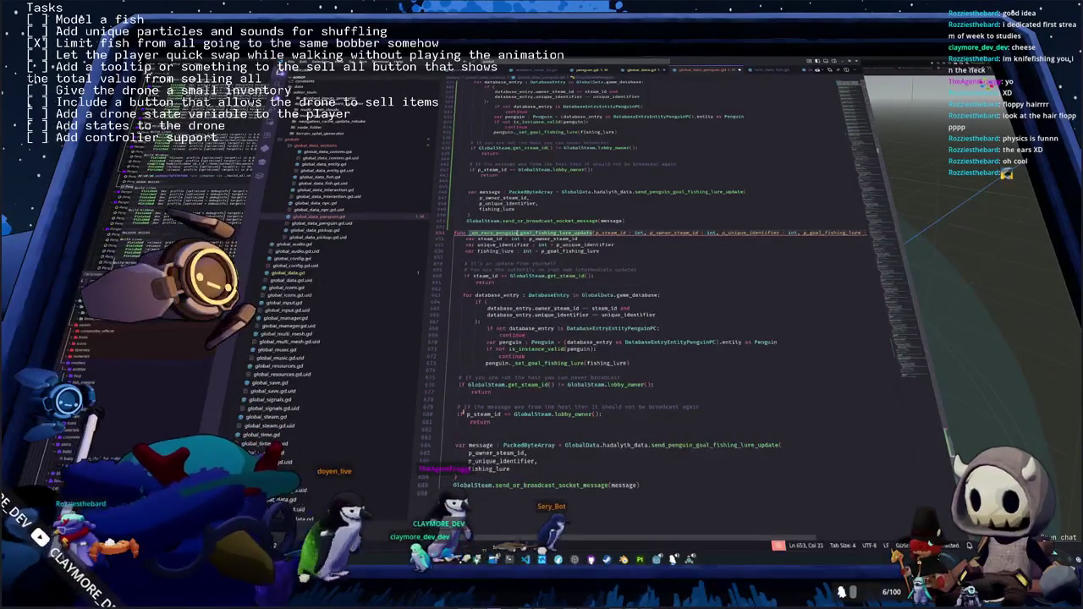
key("shift+Right")
key("shift+Right")
key("shift+Right")
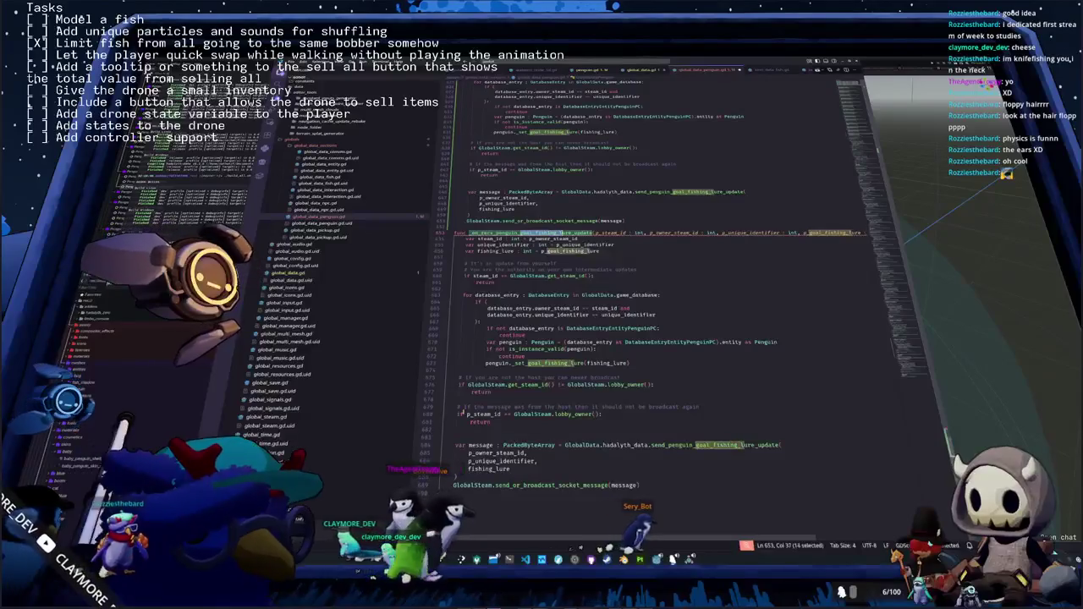
type("equipment")
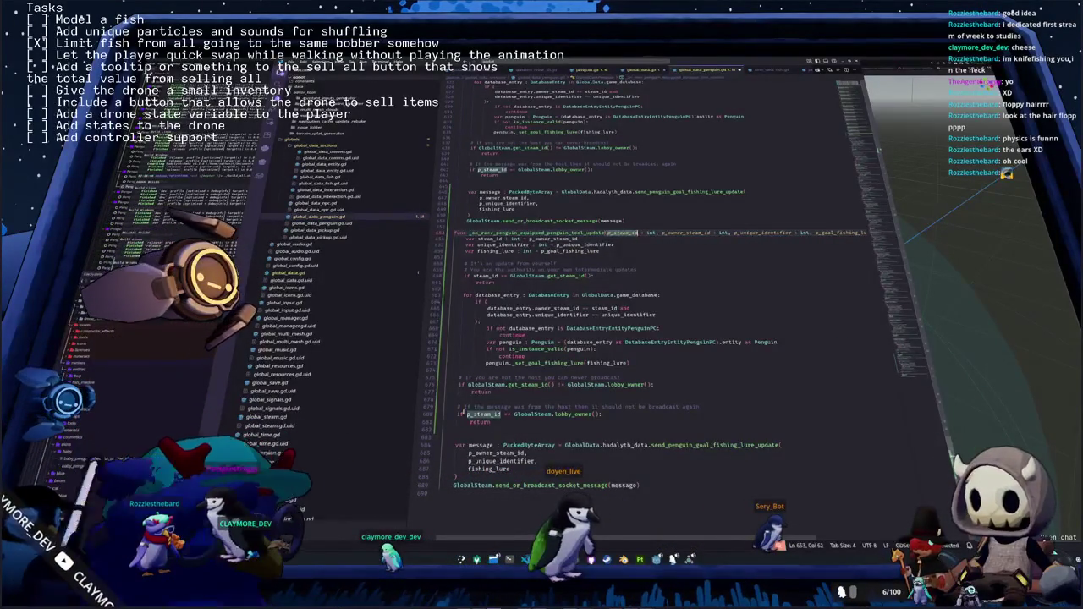
key("ctrl+shift+Right")
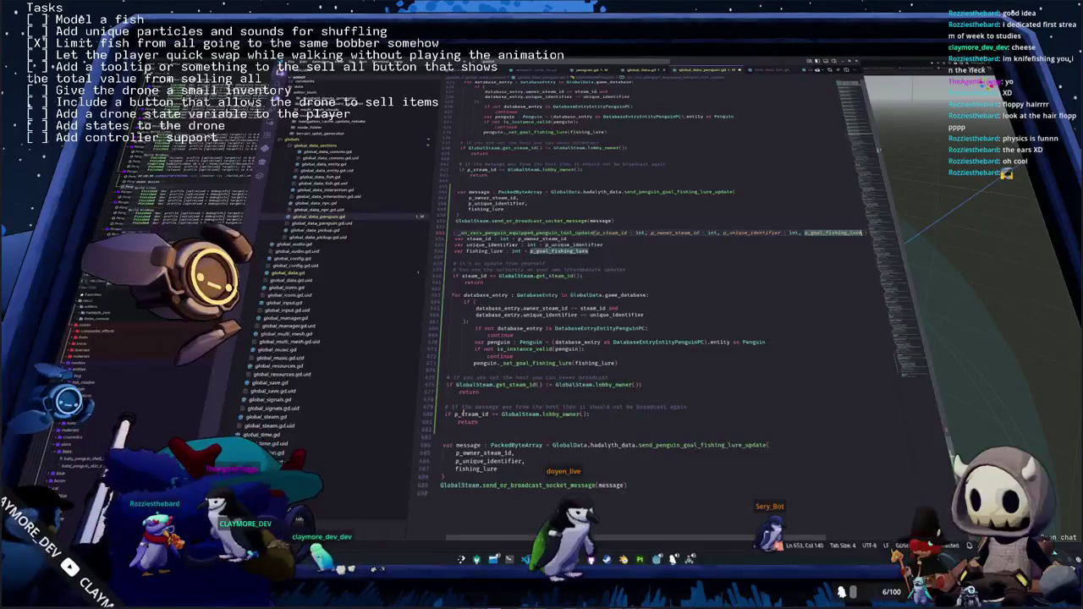
key("ctrl+shift+Left")
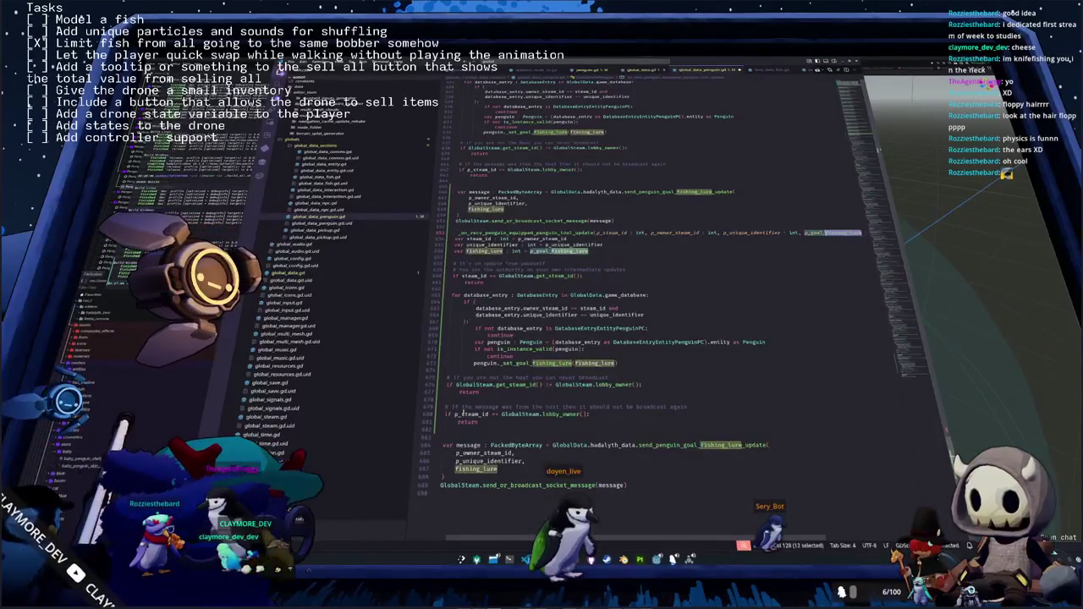
type("equ")
key("Return")
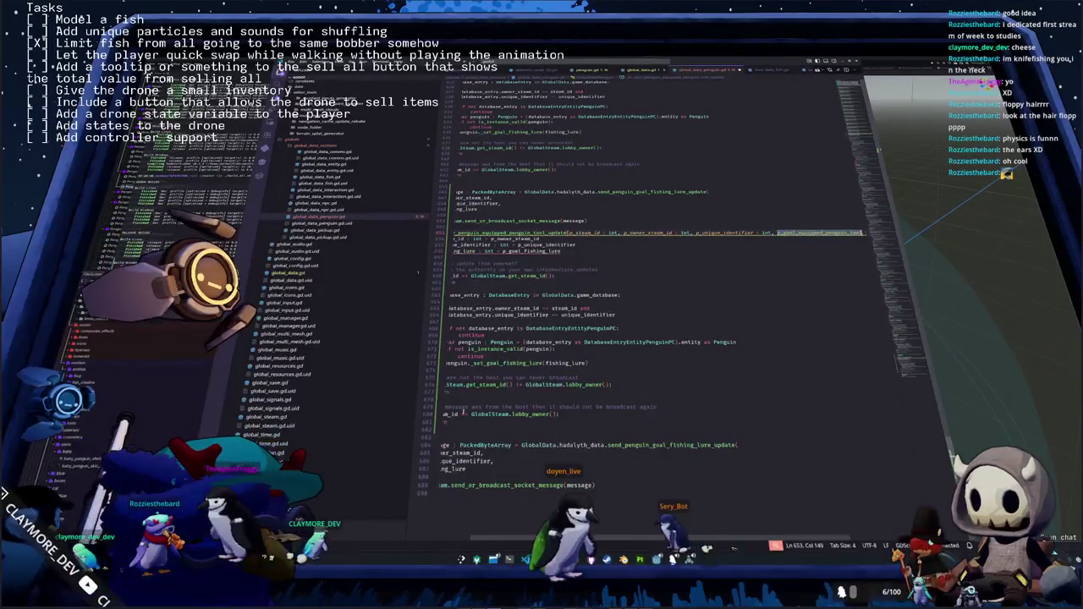
key("Down")
key("Down")
key("Home")
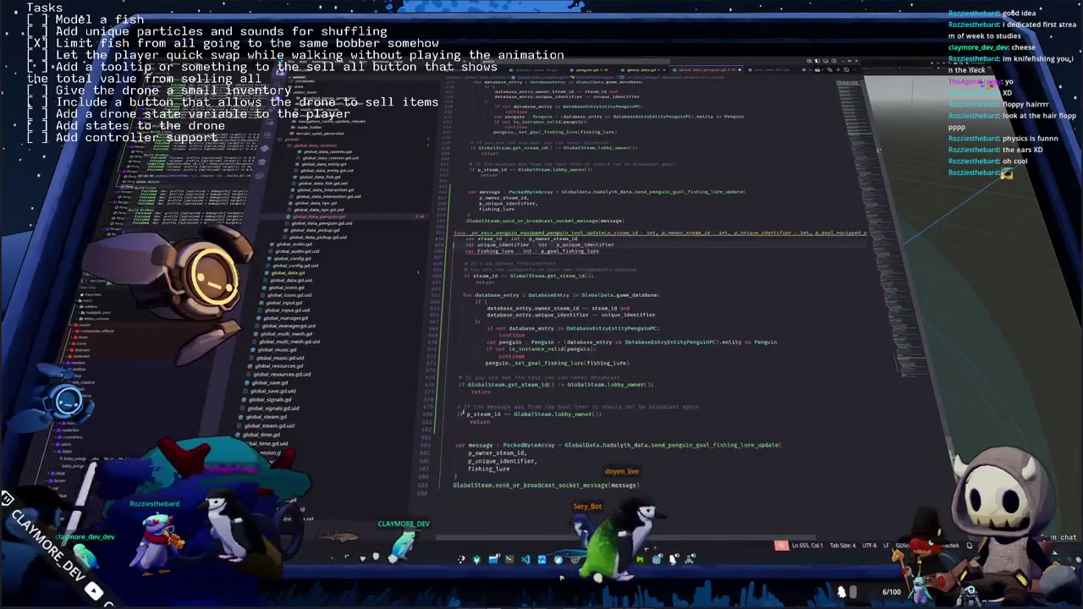
double_click(495, 250)
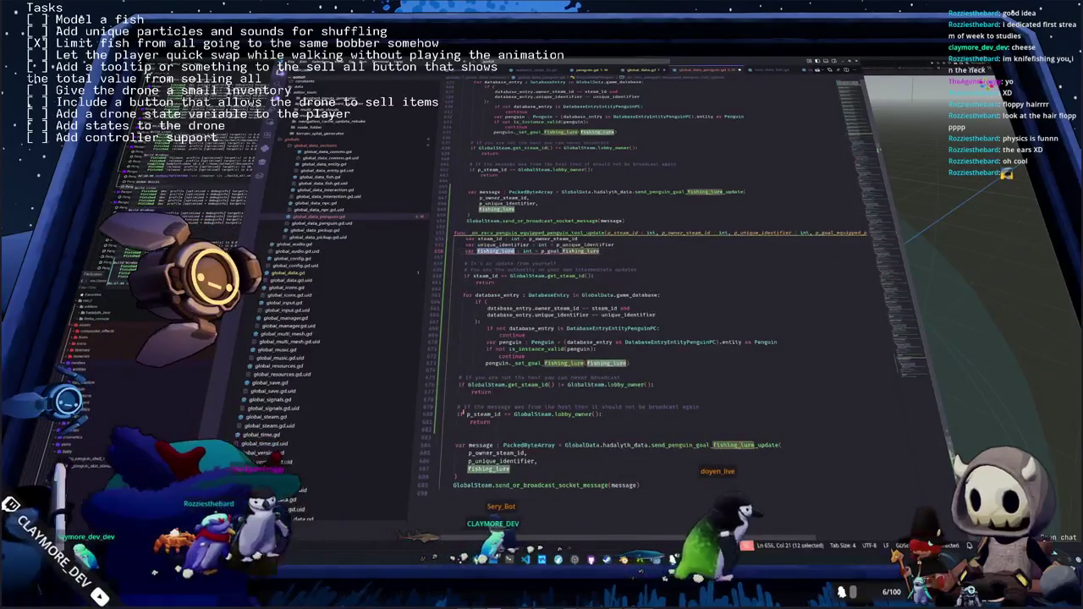
Declare equipped_penguin_tool : int = p_goal_equipped_penguin_tool on line 656
type("goal_penguin")
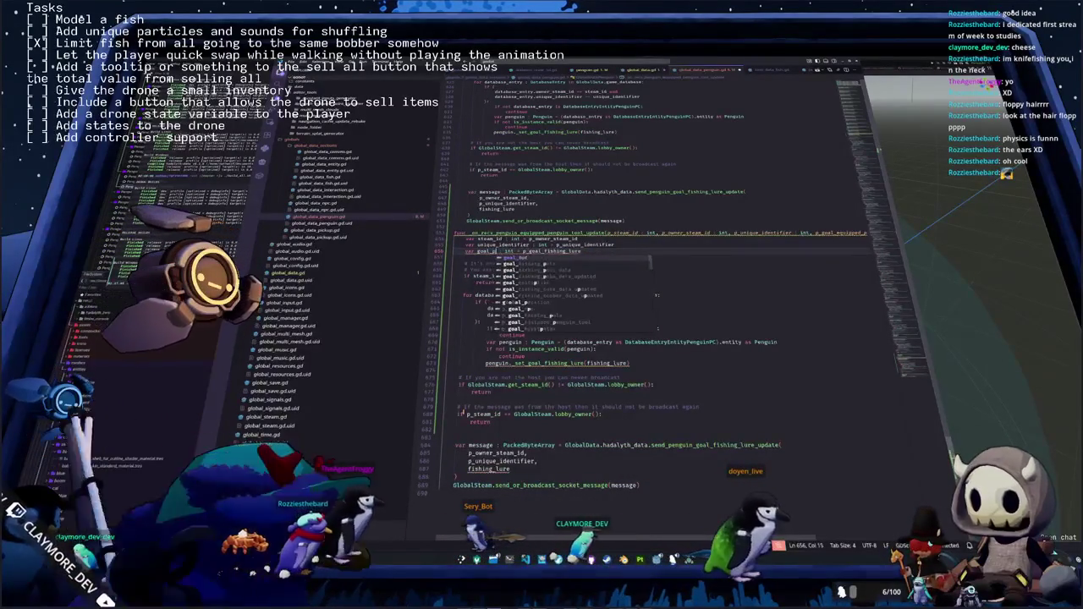
key("ctrl+shift+Left")
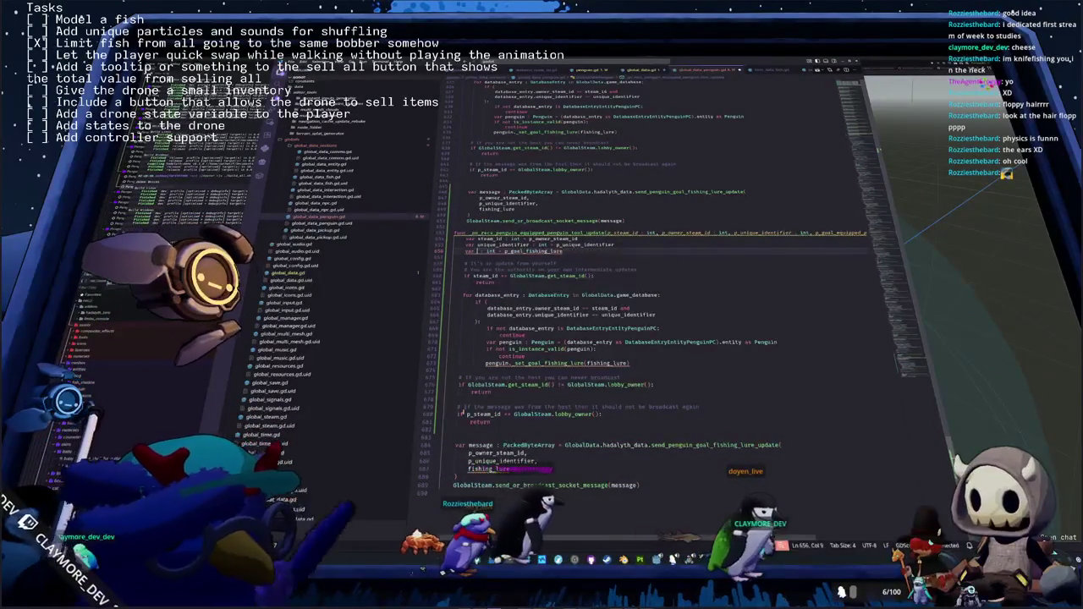
type("equipped_penguin_tool : ")
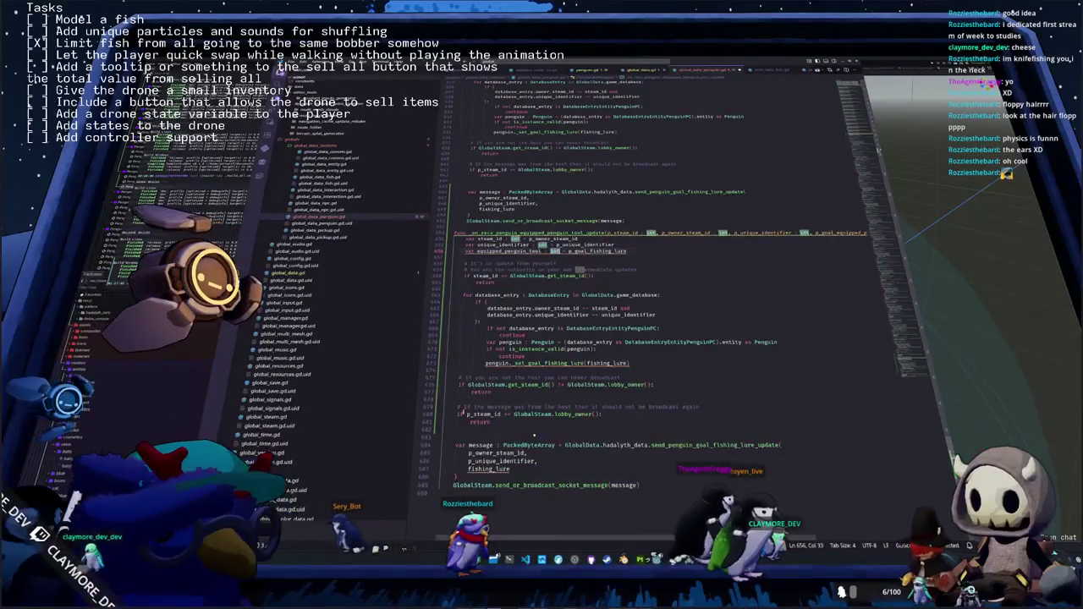
type("Penguin.Equi")
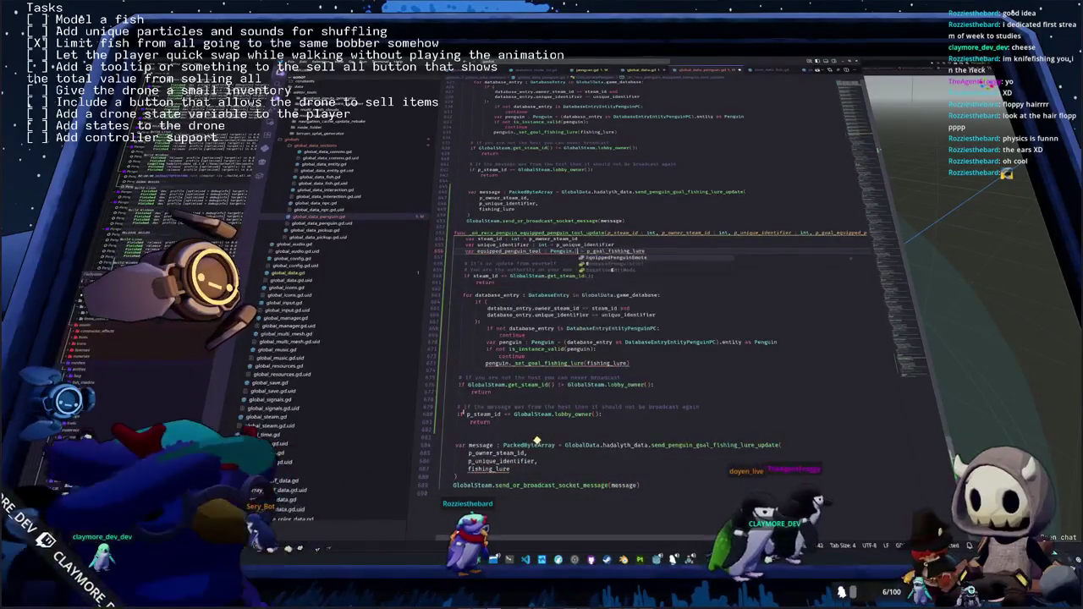
key("BackSpace")
key("BackSpace")
key("BackSpace")
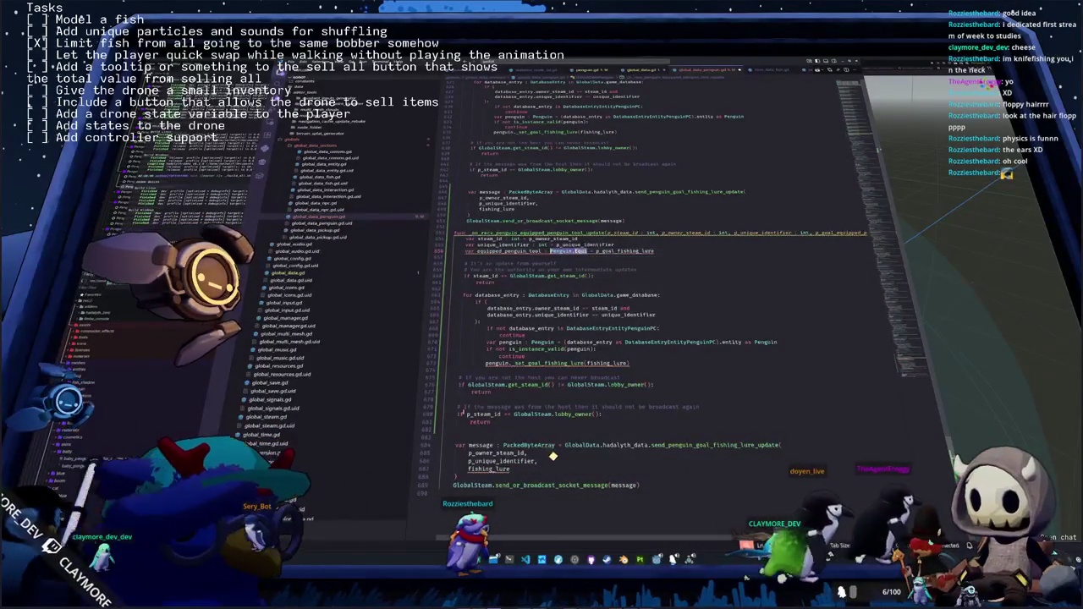
type("int")
key("Escape")
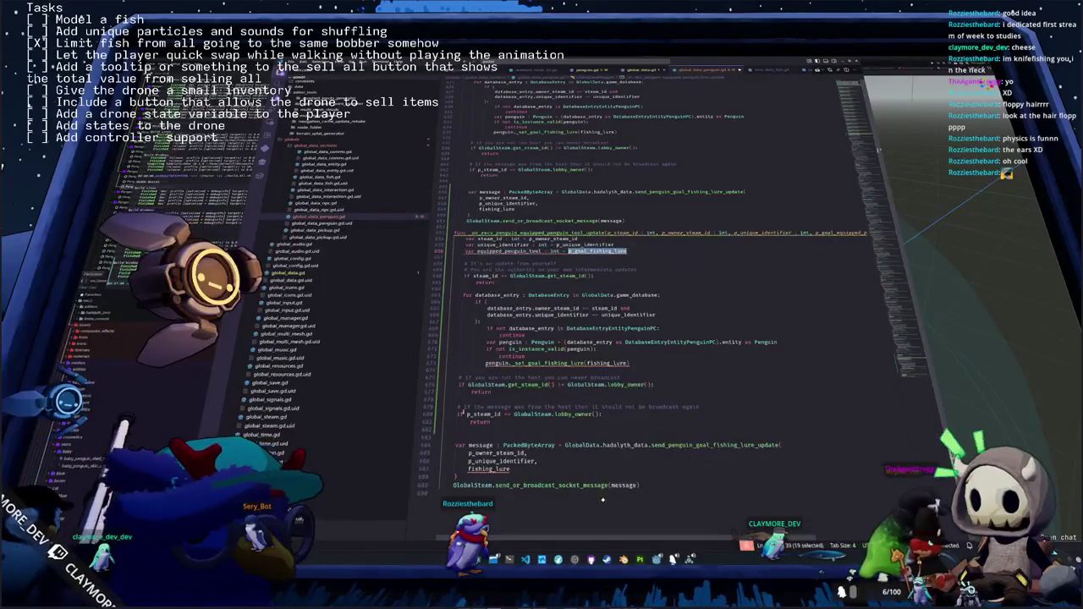
type("_goal")
key("Return")
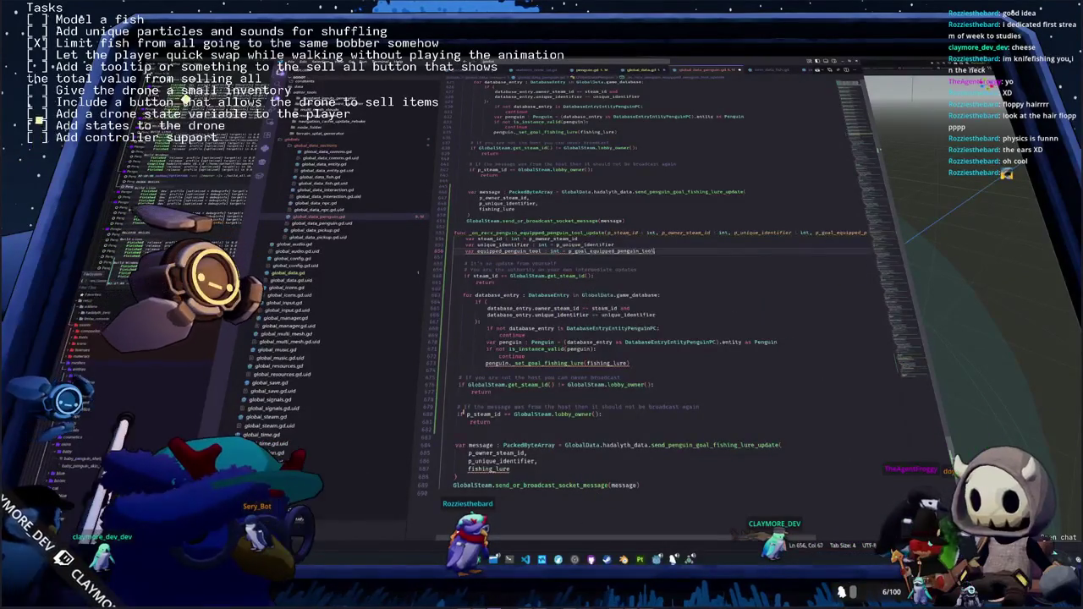
Replace line 673 with penguin.equipped_penguin_tool = equipped_penguin_tool as Penguin.EquippedPenguinTool
key("Down")
key("Down")
key("Down")
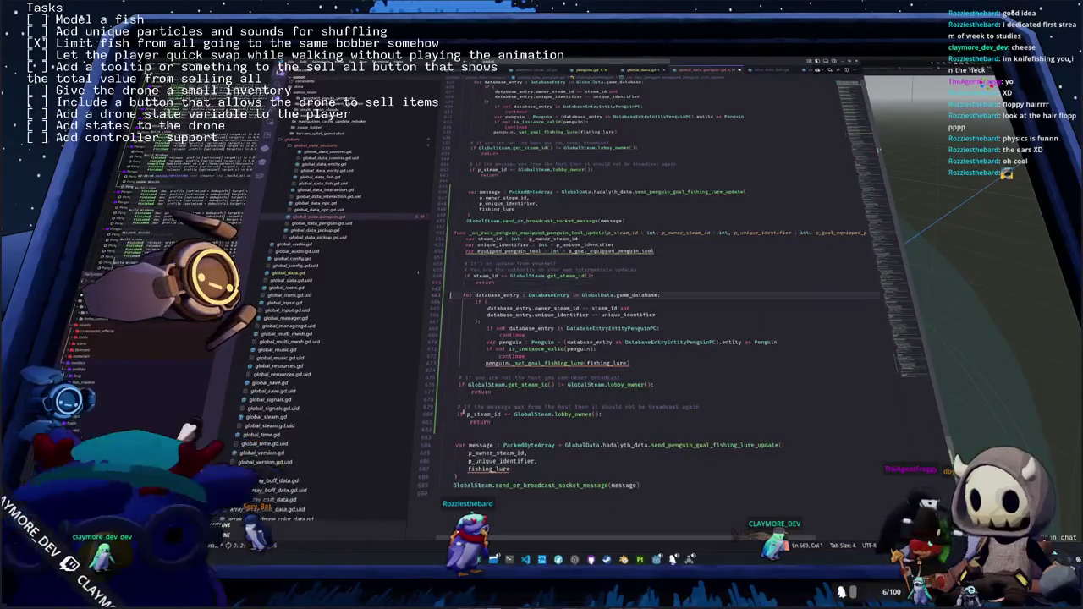
key("Down")
key("Down")
key("Down")
key("Up")
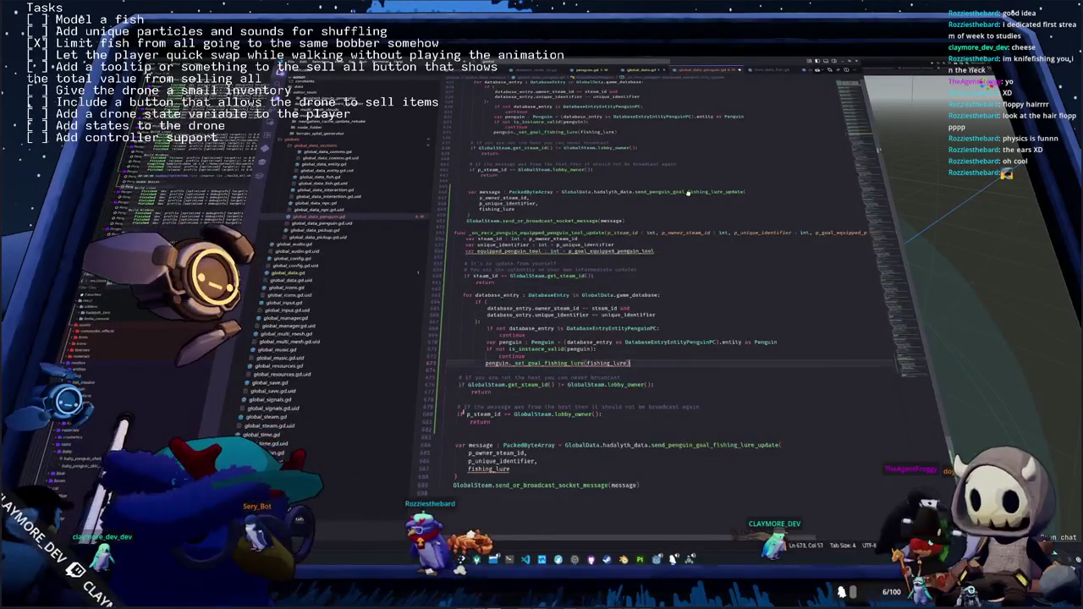
key("shift+Home")
type("penguin.")
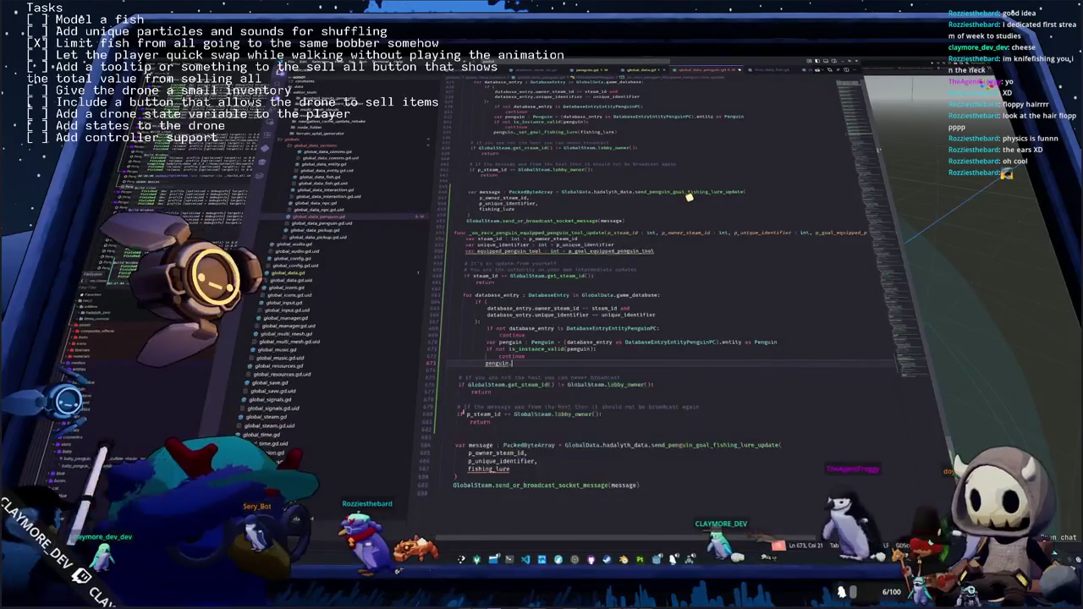
type("equipped_penguin_tool = equipped_penguin_tool as Equi")
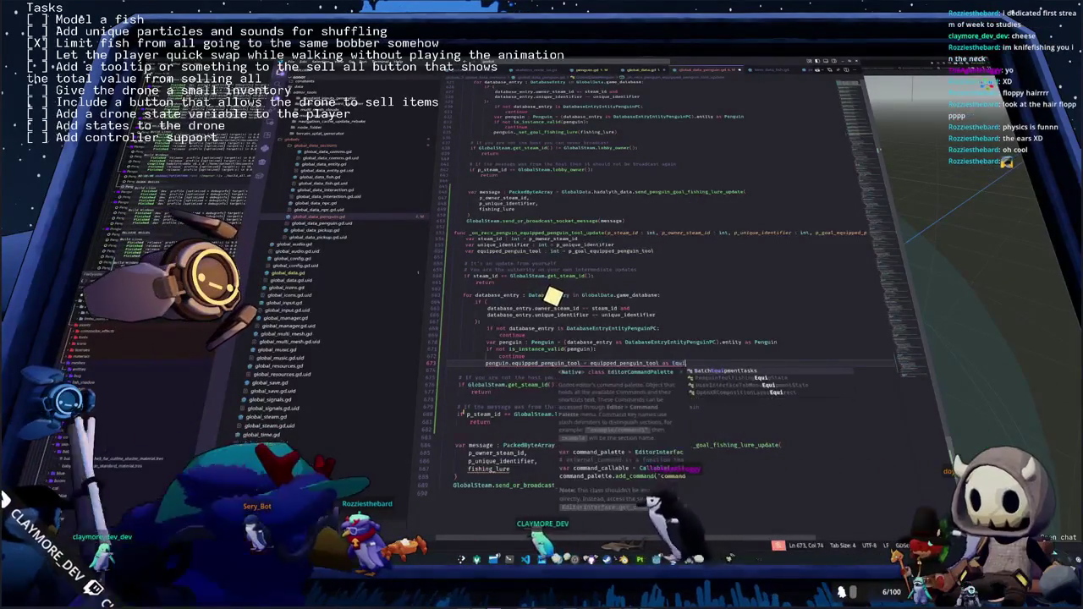
key("BackSpace")
key("BackSpace")
key("BackSpace")
key("BackSpace")
type("Penguin.EquippedPenguinEmote")
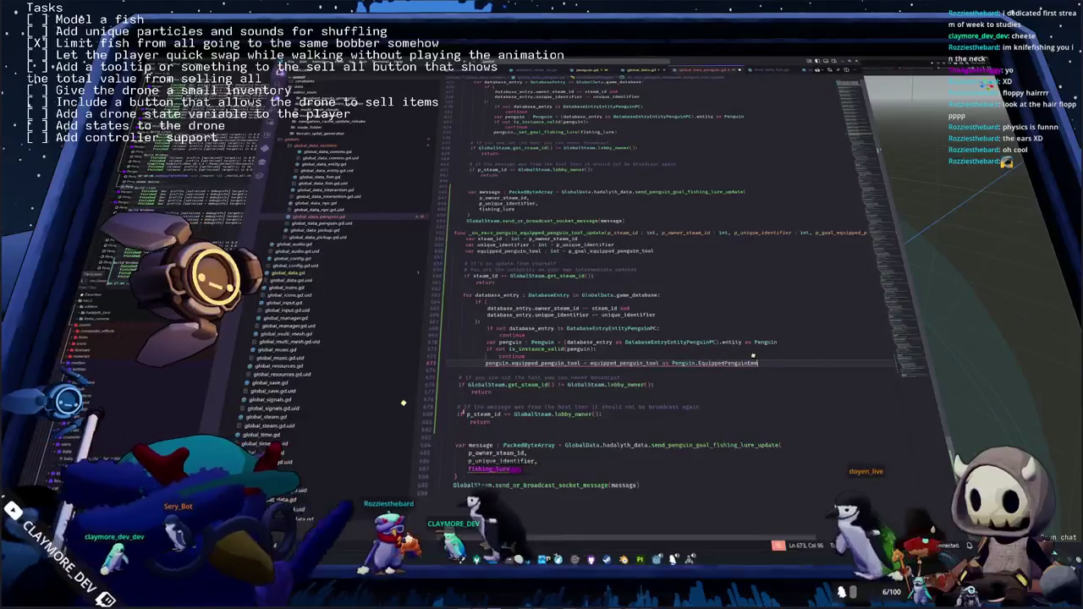
key("BackSpace")
key("BackSpace")
key("BackSpace")
type("Tool")
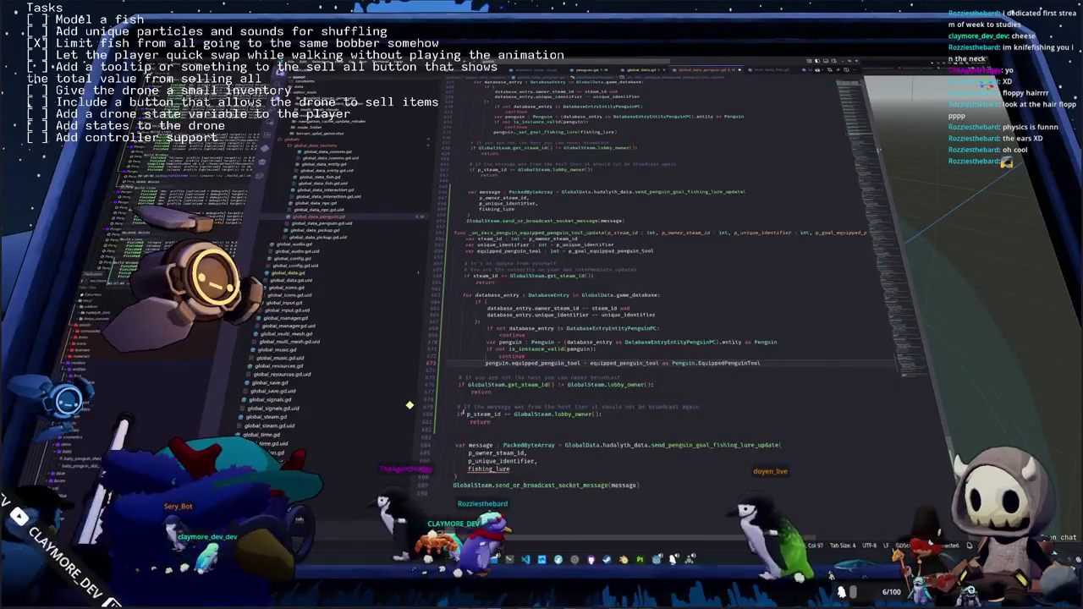
Call penguin.show_equipped_penguin_tool() below the tool assignment
key("Return")
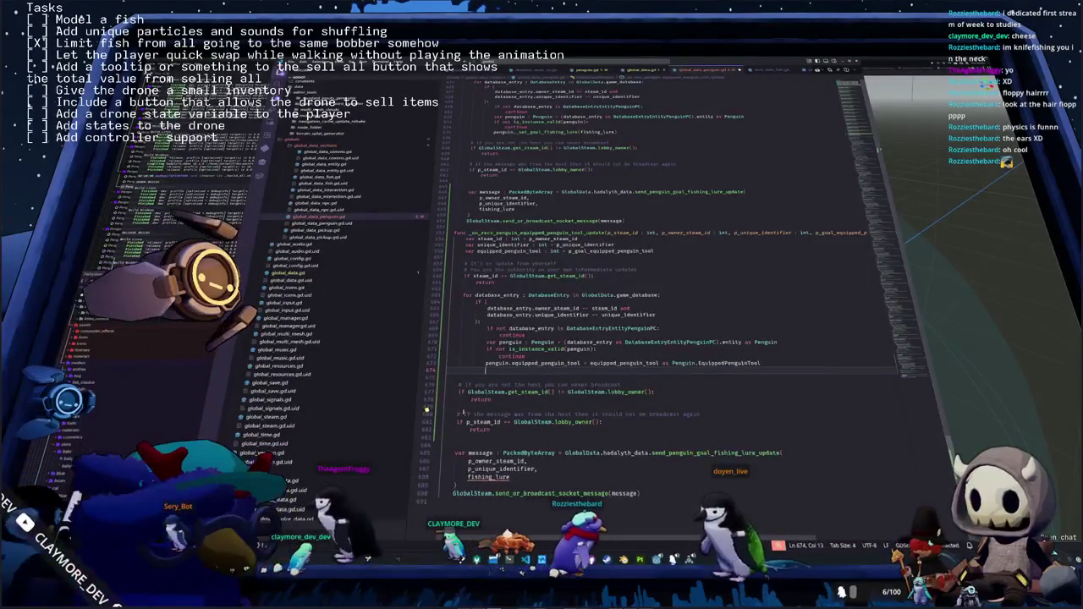
type("pen")
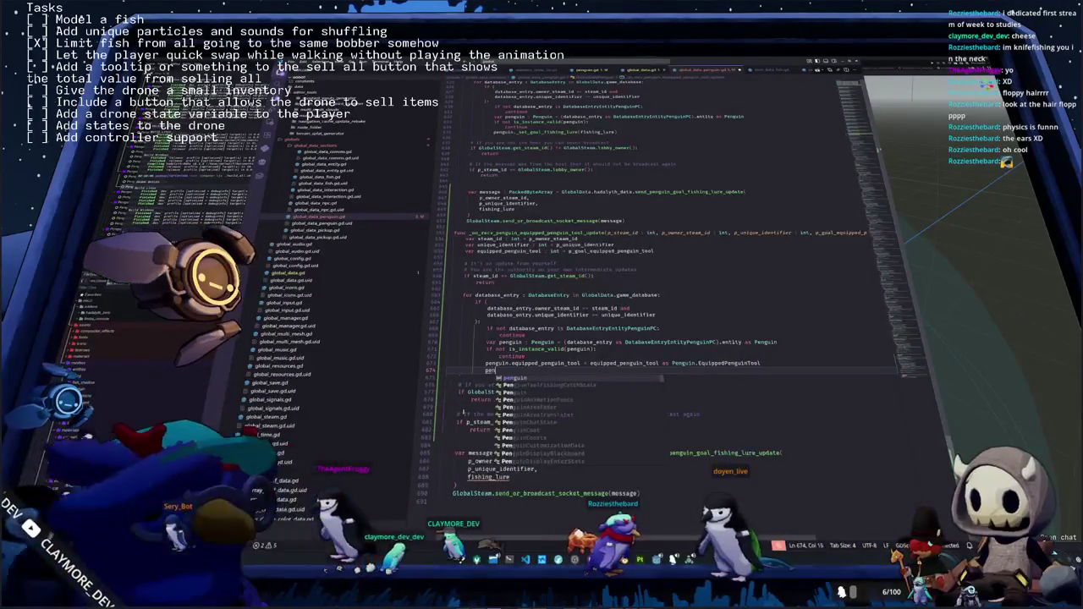
type("guin.show_equi")
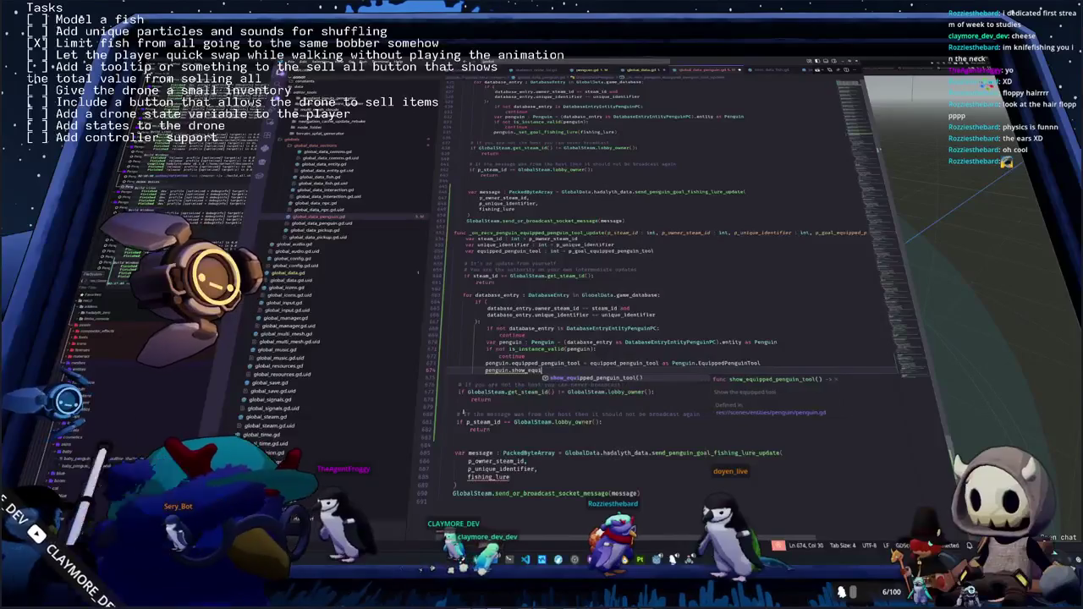
key("Return")
key("Down")
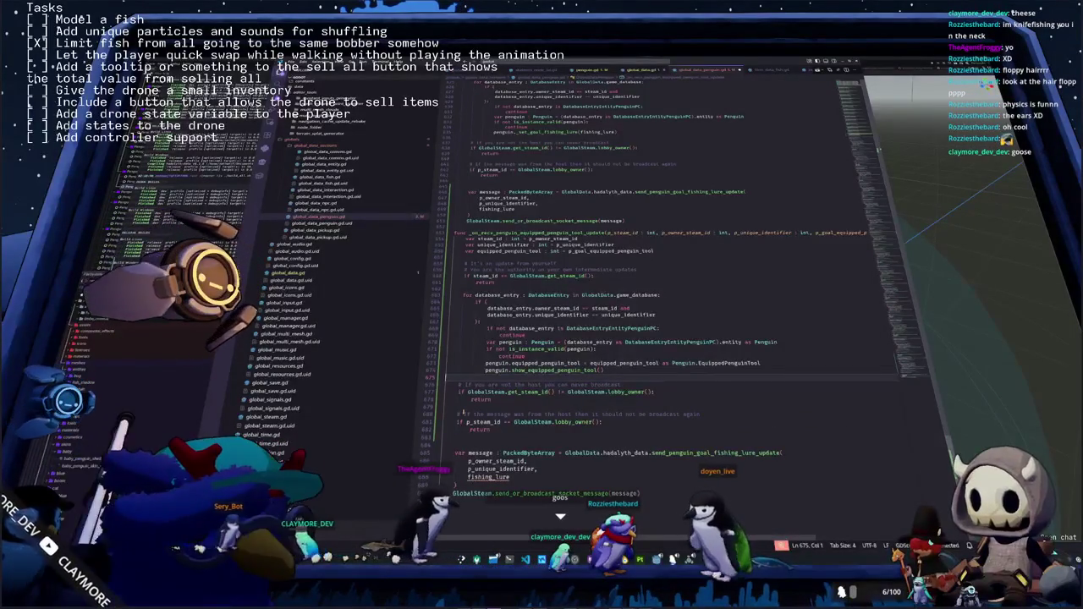
key("Down")
key("Down")
key("Down")
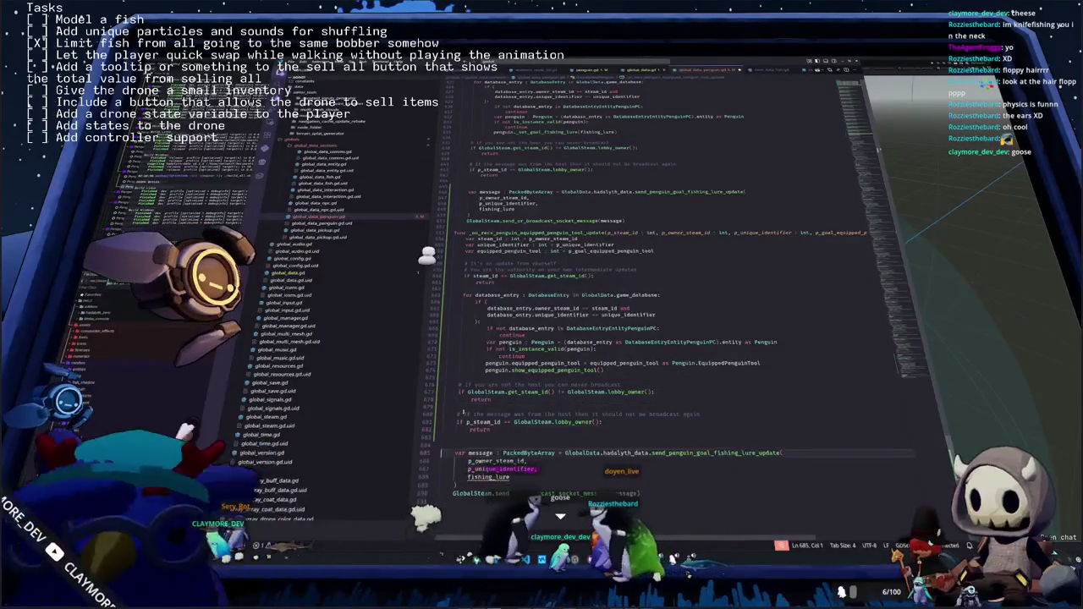
Change the send call's name to send_penguin_goal_equipped_penguin_tool_update
key("Up")
key("Up")
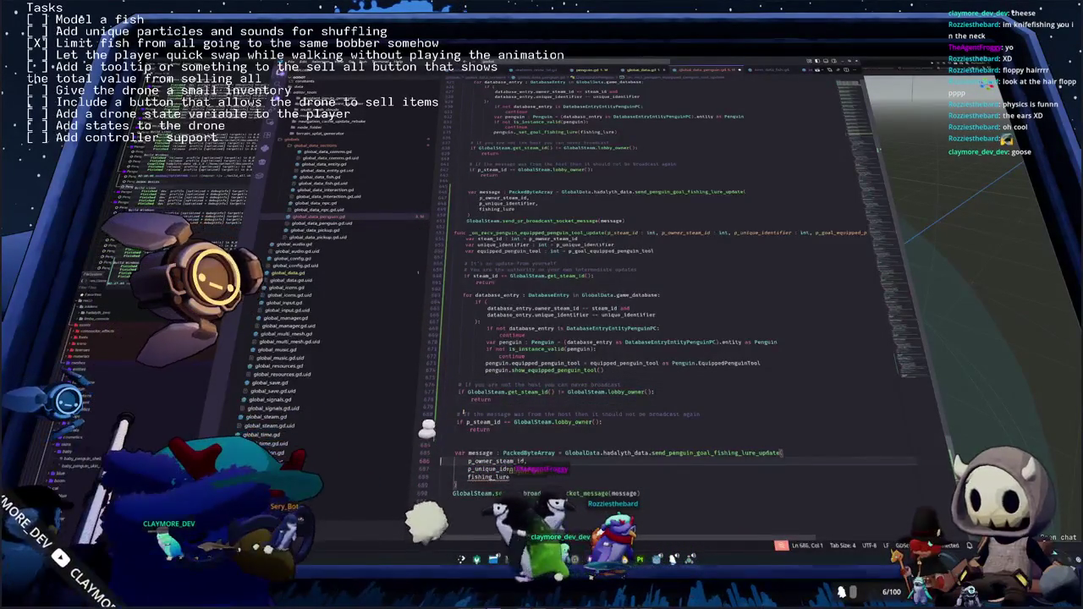
key("End")
key("ctrl+BackSpace")
type("send_equi")
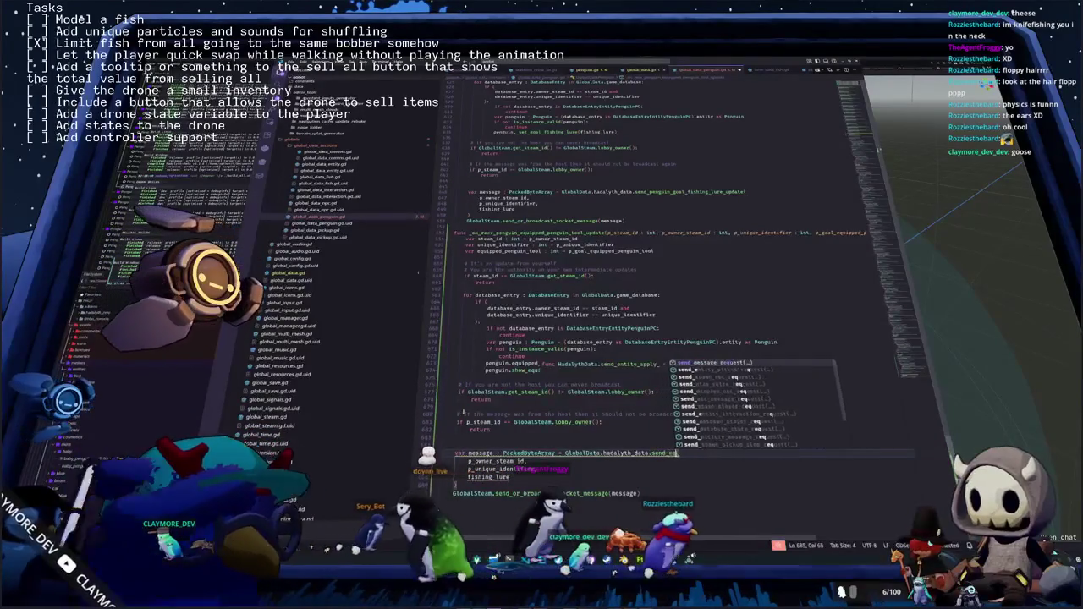
key("BackSpace")
key("BackSpace")
key("BackSpace")
type("penguin_")
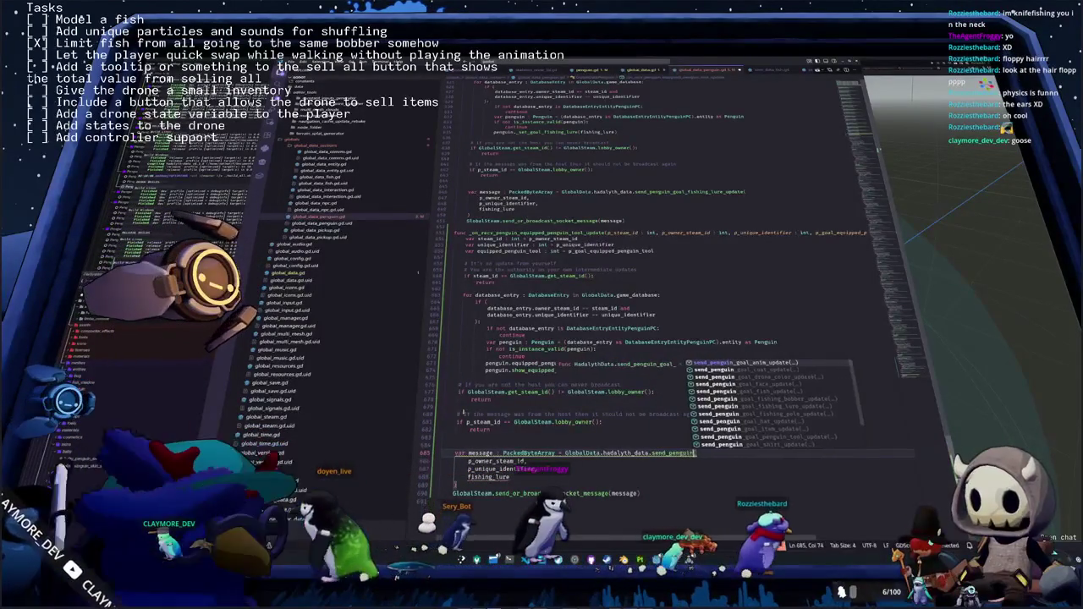
type("goal_equi")
type("goal_equi")
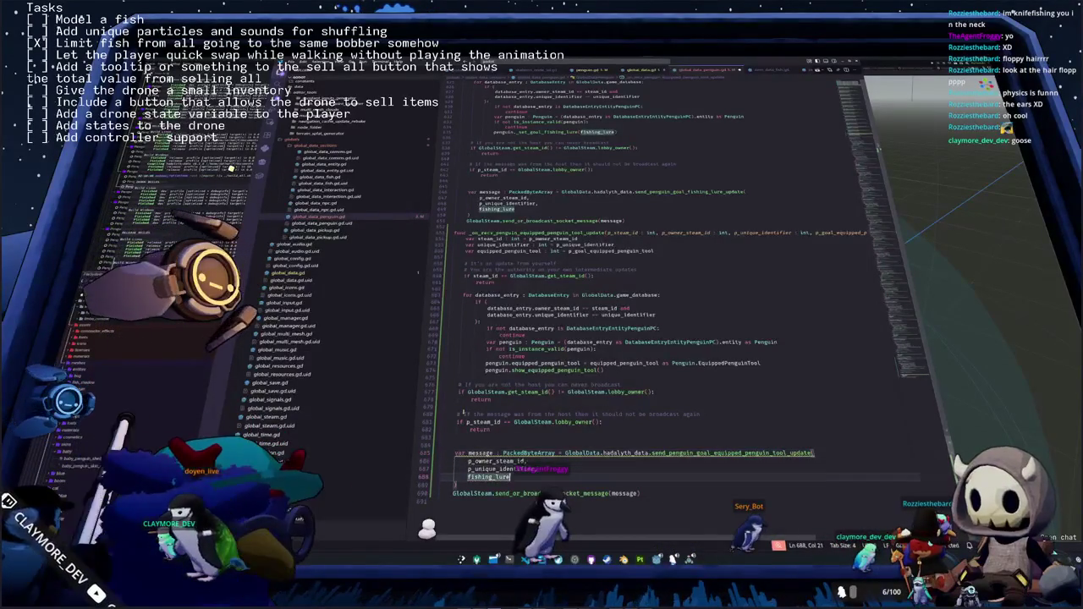
Swap the fishing_lure argument for equipped_penguin_tool and delete the blank line above var message
key("Down")
key("Down")
key("Down")
key("End")
key("ctrl+shift+Left")
type("equi")
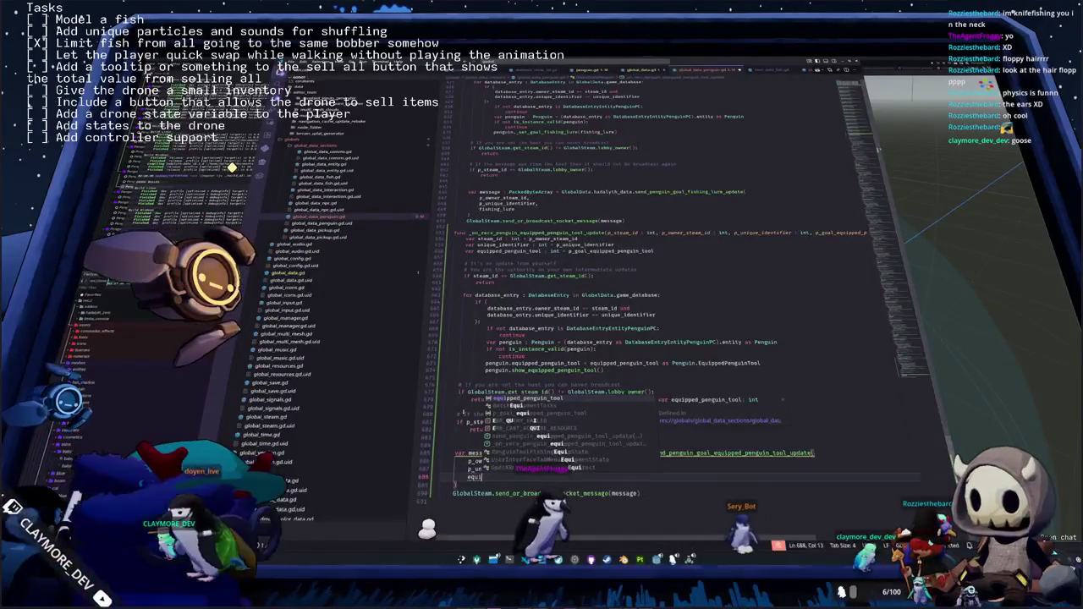
key("Return")
key("Up")
key("Up")
key("Up")
key("Up")
key("Delete")
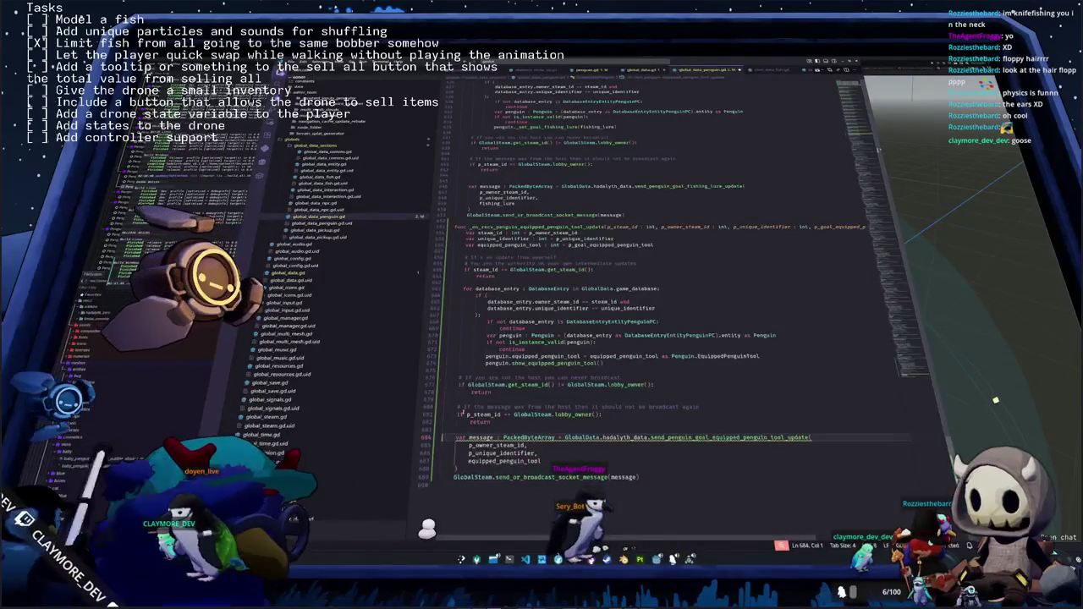
scroll(708, 226, "down", 3)
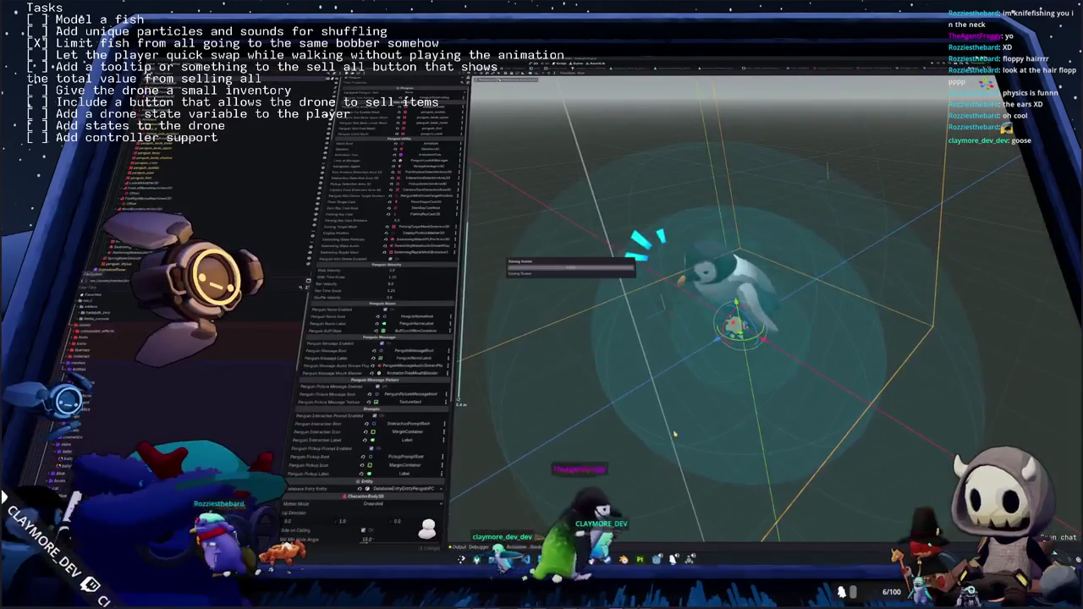
key("alt+Tab")
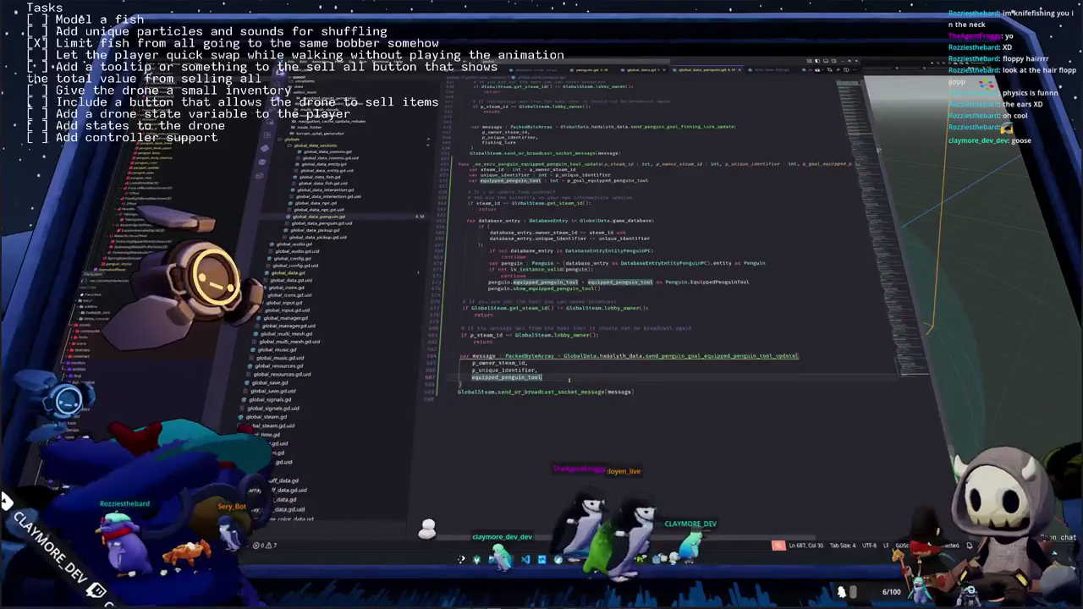
left_click(569, 380)
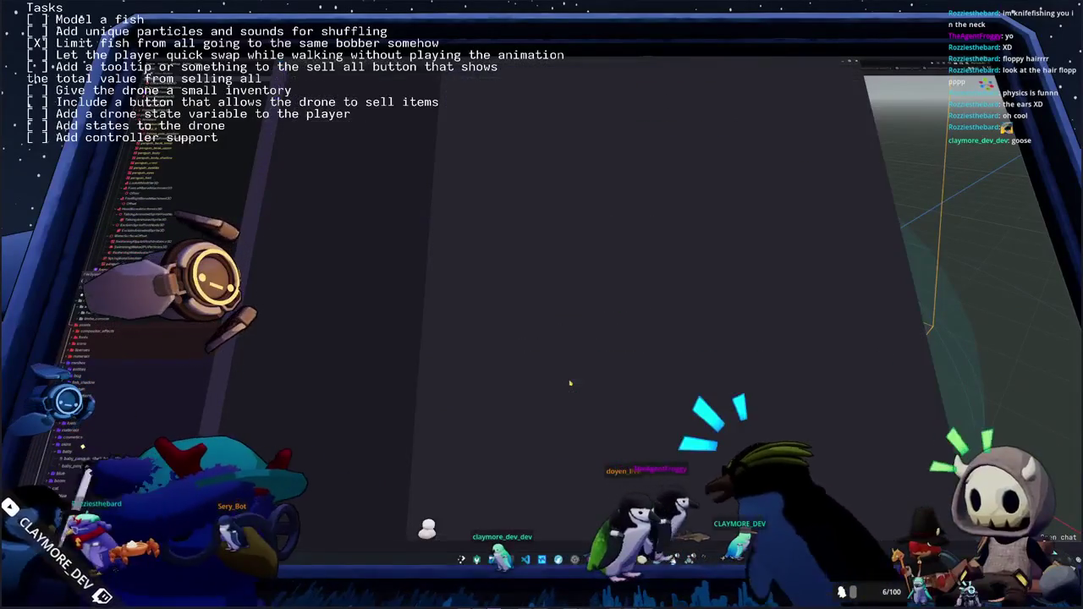
key("Up")
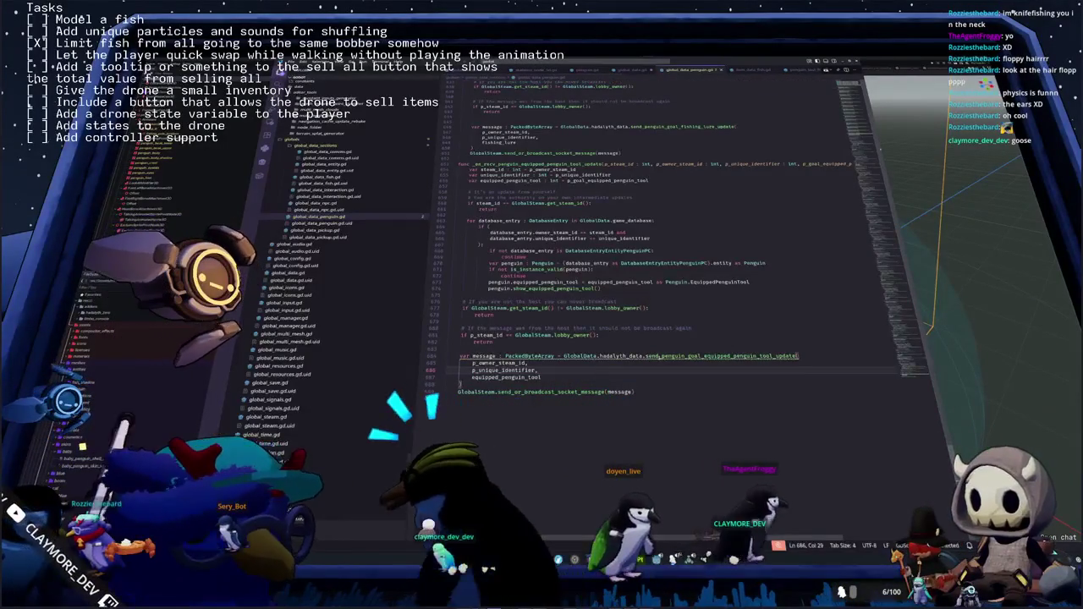
Retype the flagged method on line 684 as send_penguin_goal_equipped_penguin_tool_update, adding the missing underscore
mouse_move(592, 356)
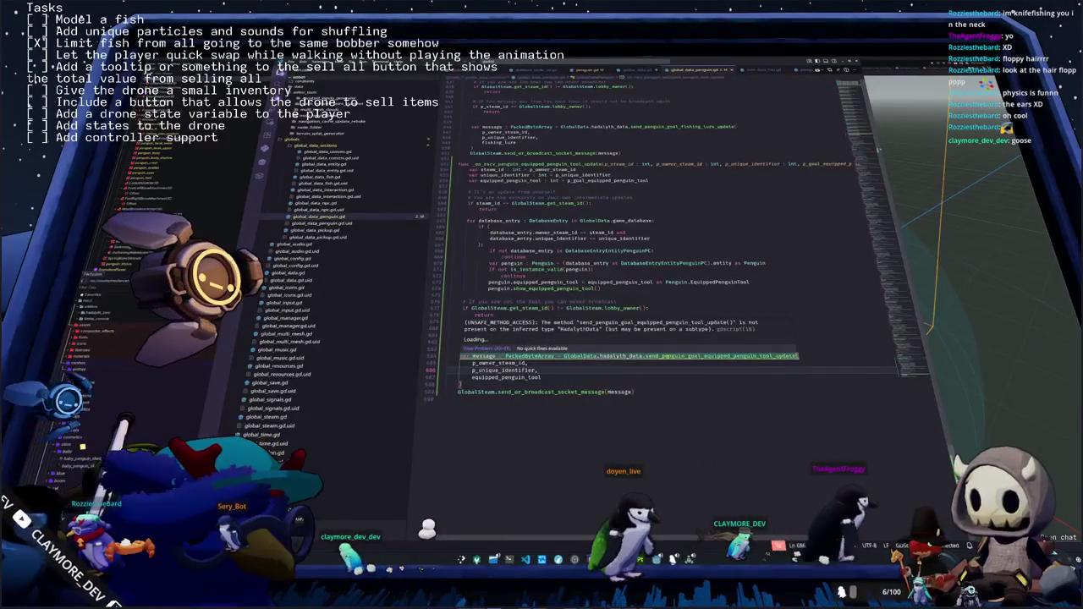
double_click(677, 356)
type("send_")
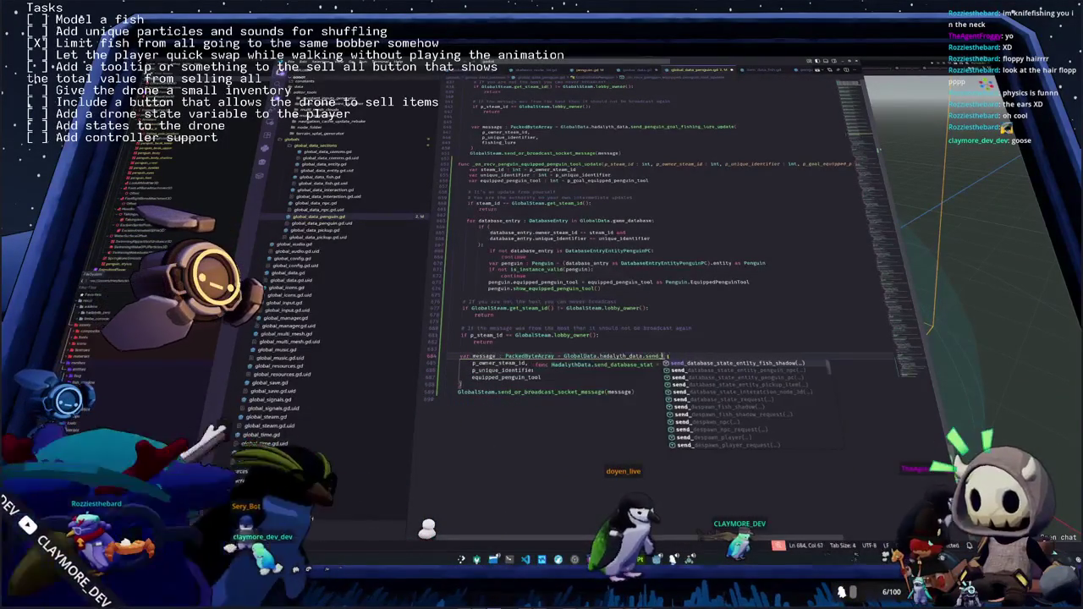
type("penguin_goal_equi")
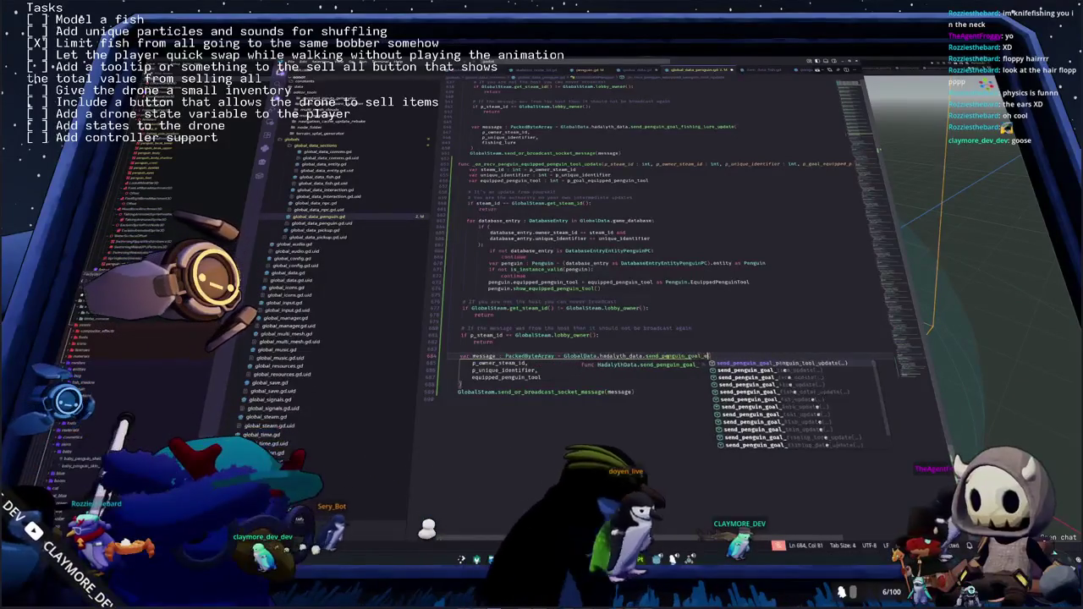
key("BackSpace")
key("BackSpace")
key("BackSpace")
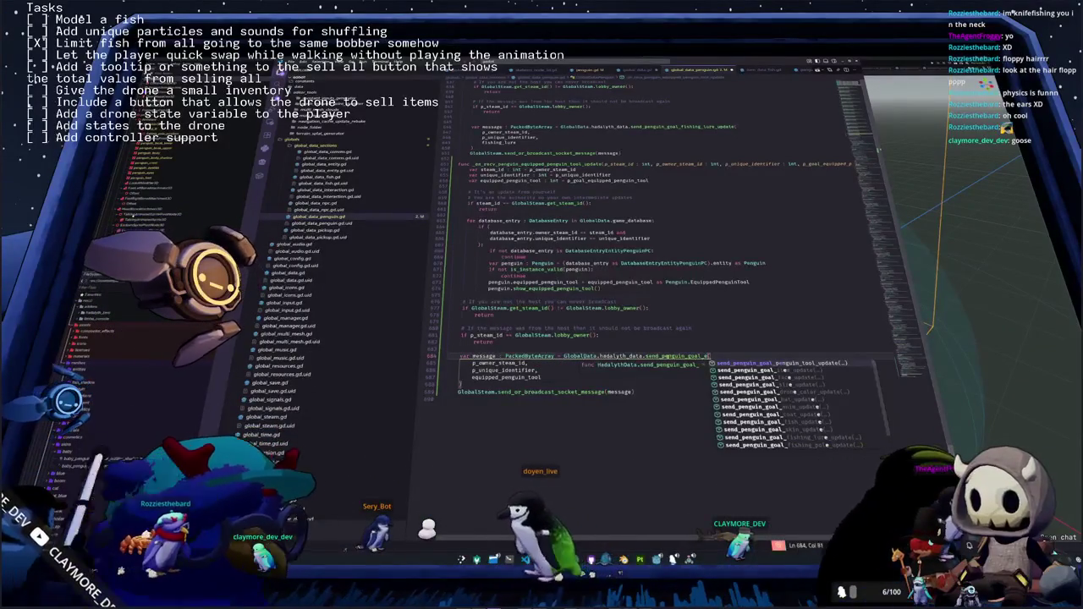
key("Return")
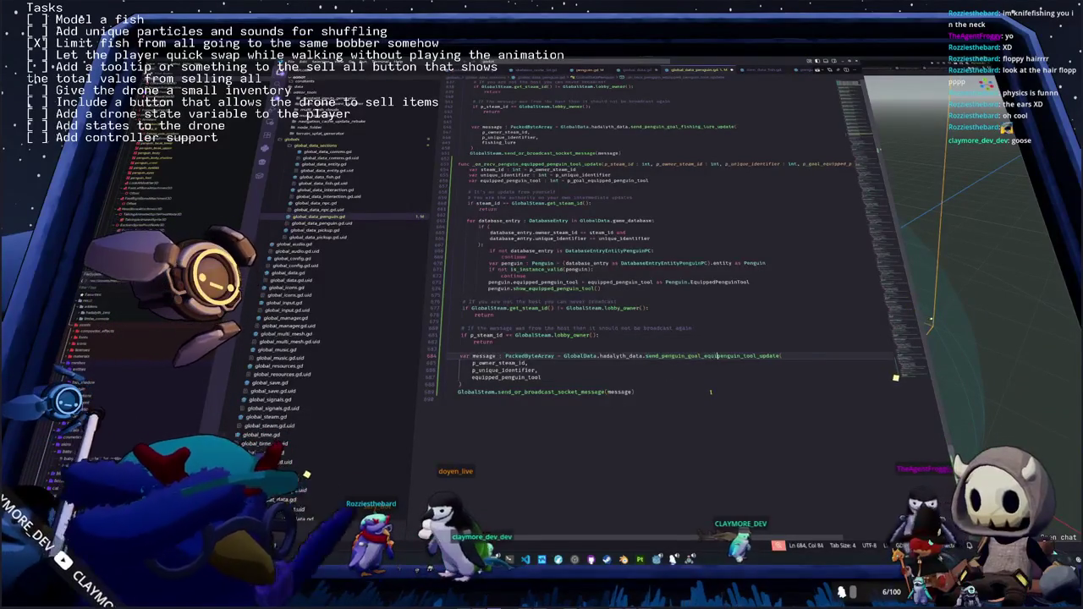
type("_p")
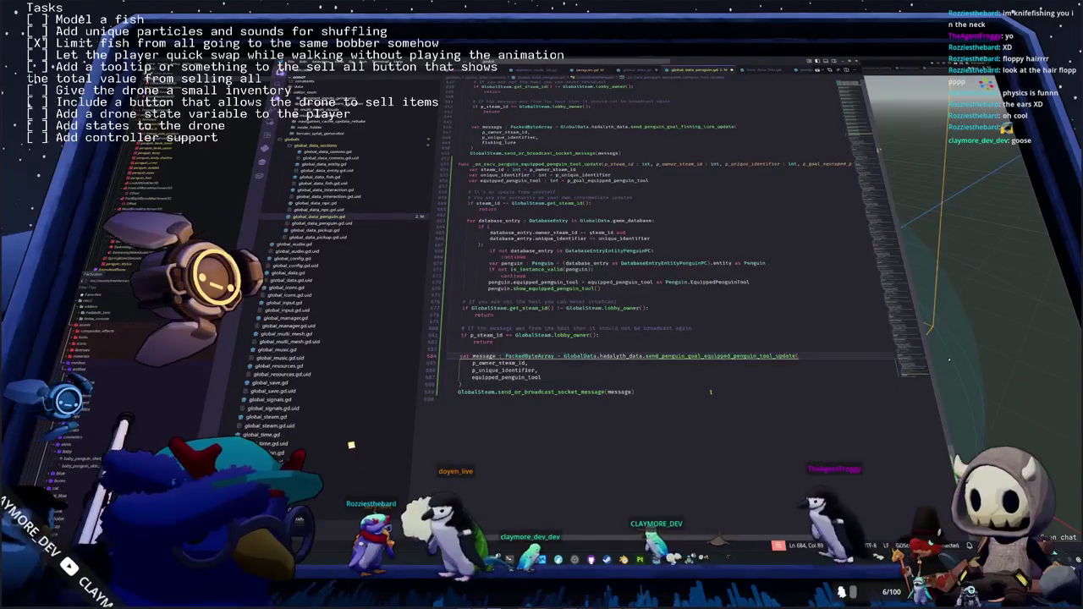
double_click(693, 356)
scroll(719, 338, "up", 5)
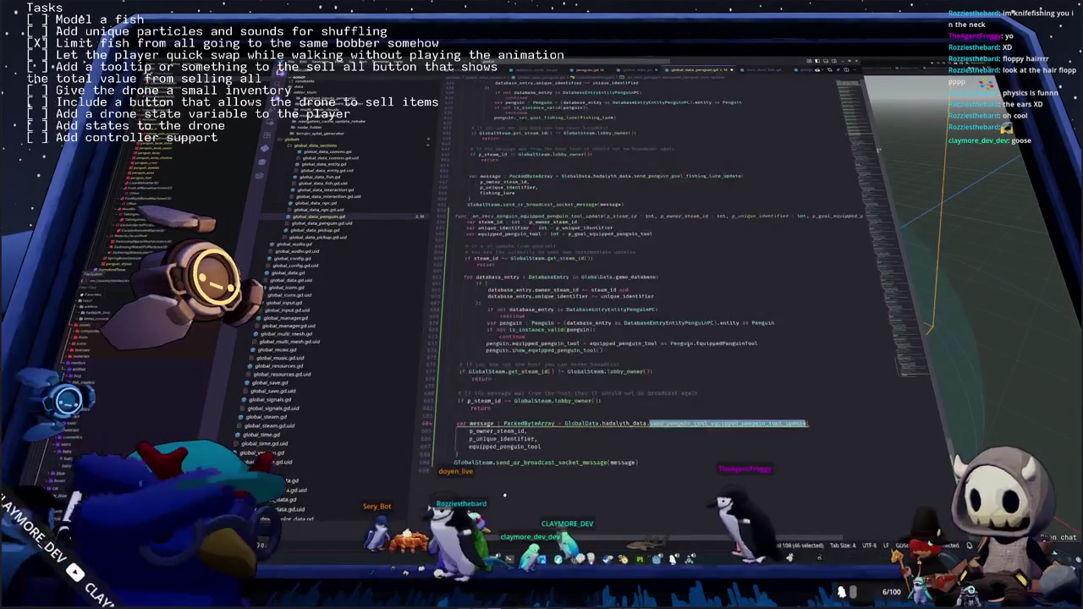
scroll(719, 338, "up", 10)
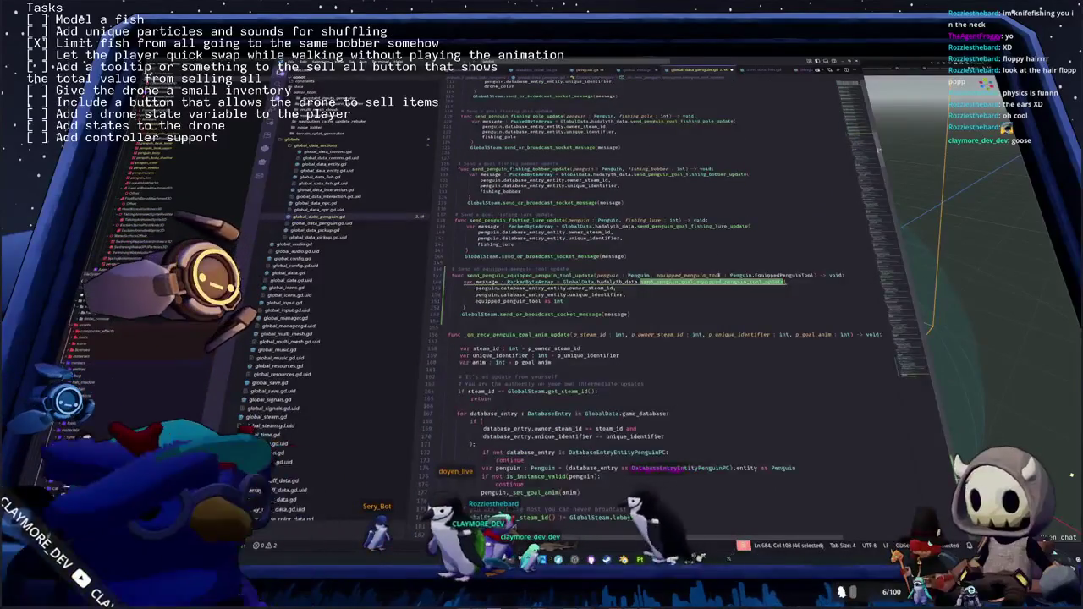
left_click(623, 309)
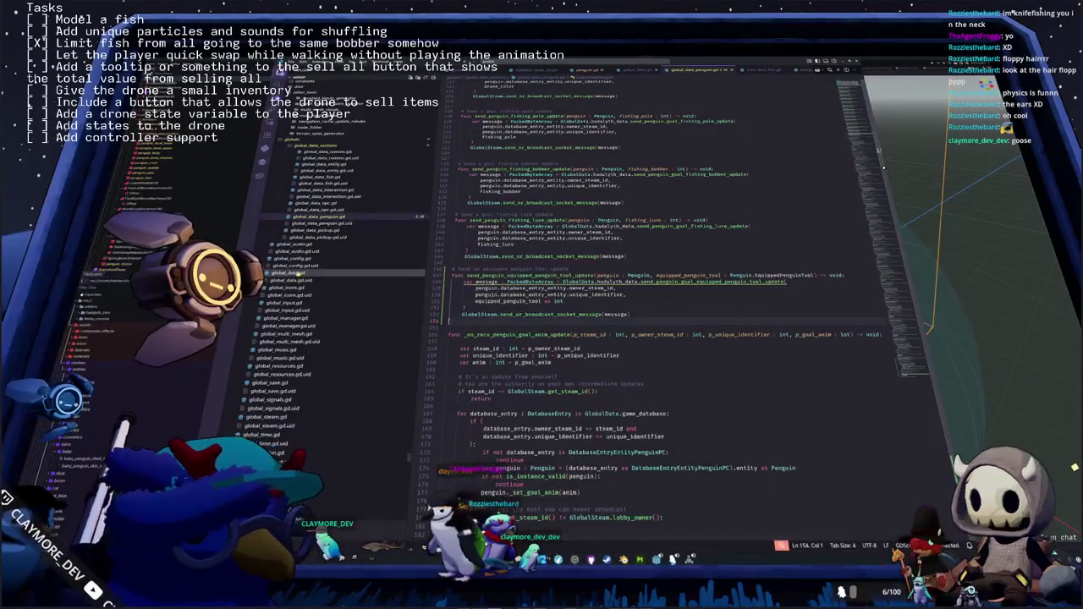
left_click(287, 273)
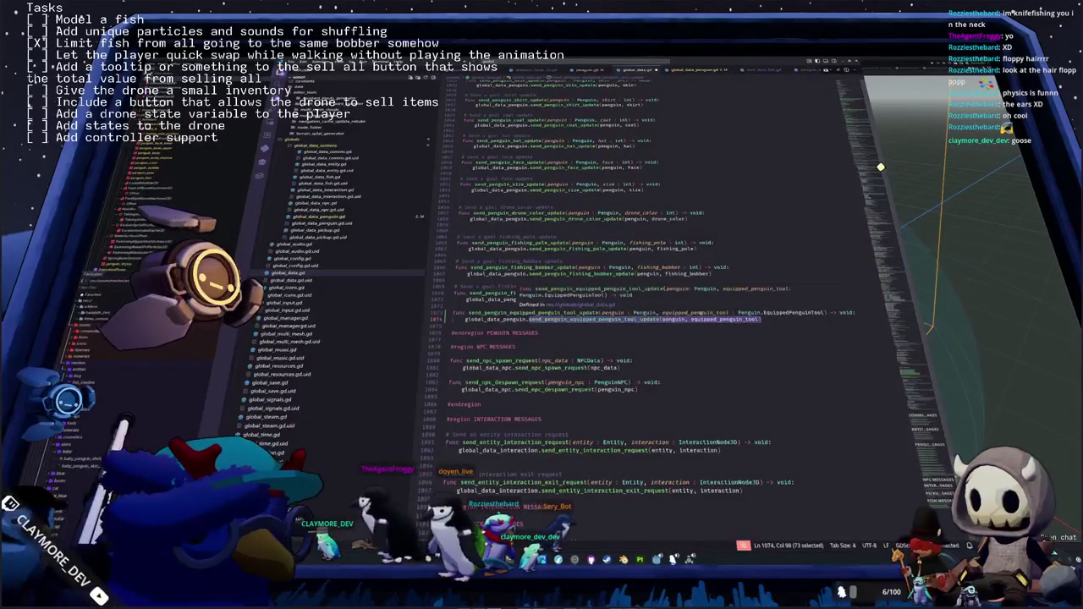
scroll(593, 339, "down", 3)
scroll(644, 322, "up", 15)
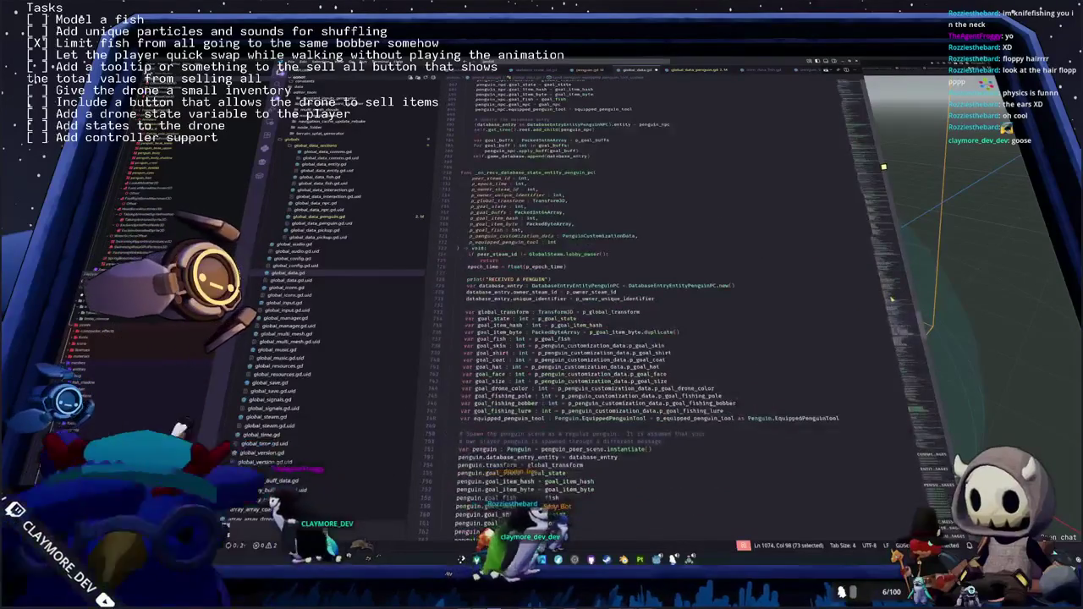
scroll(593, 296, "down", 4)
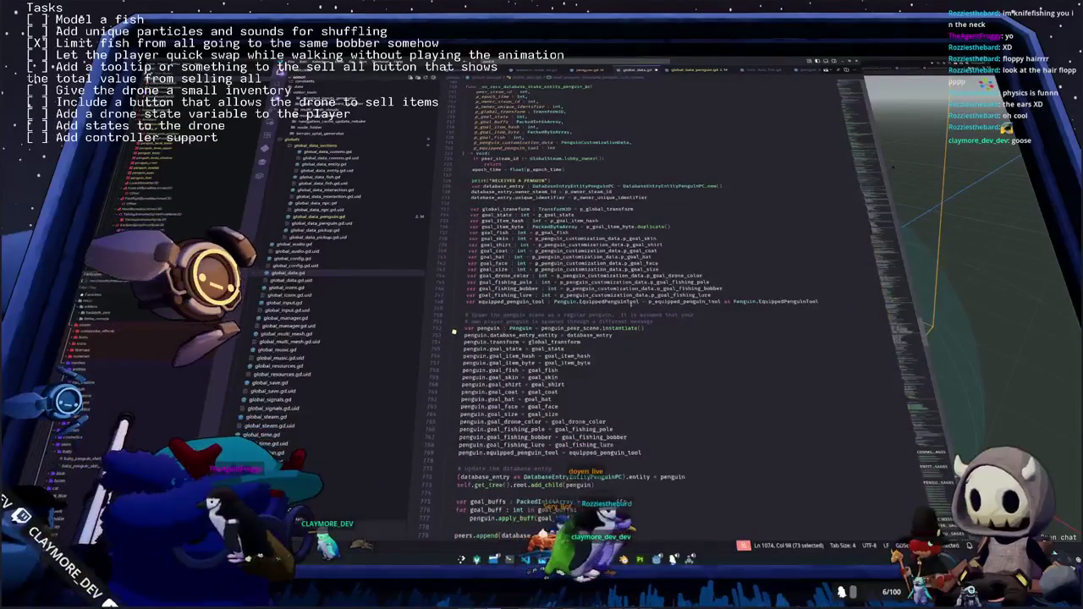
left_click_drag(818, 301, 465, 301)
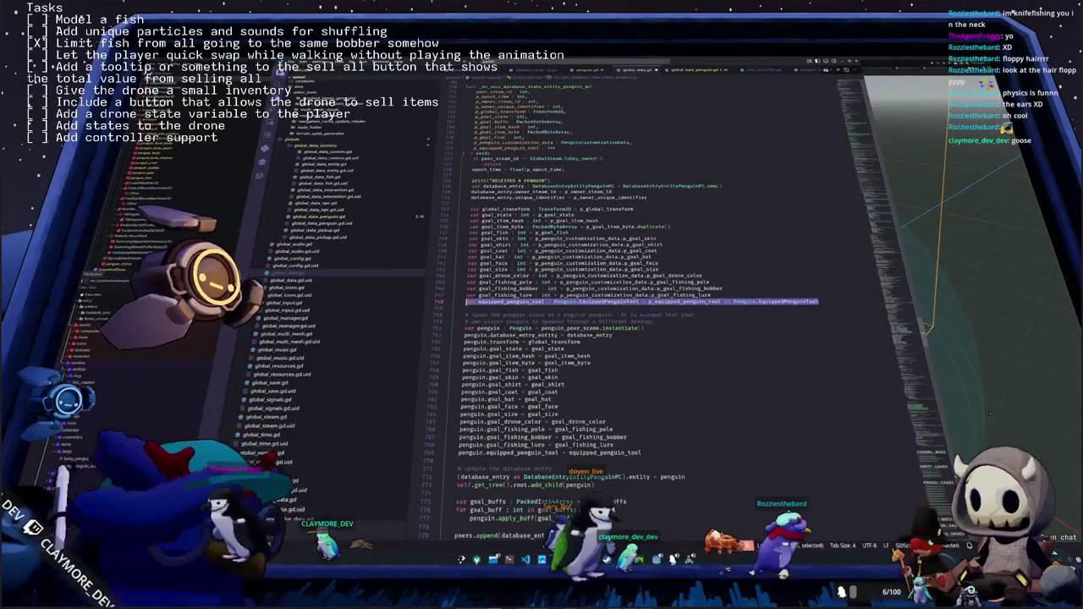
scroll(466, 309, "down", 2)
left_click(320, 217)
scroll(584, 298, "down", 5)
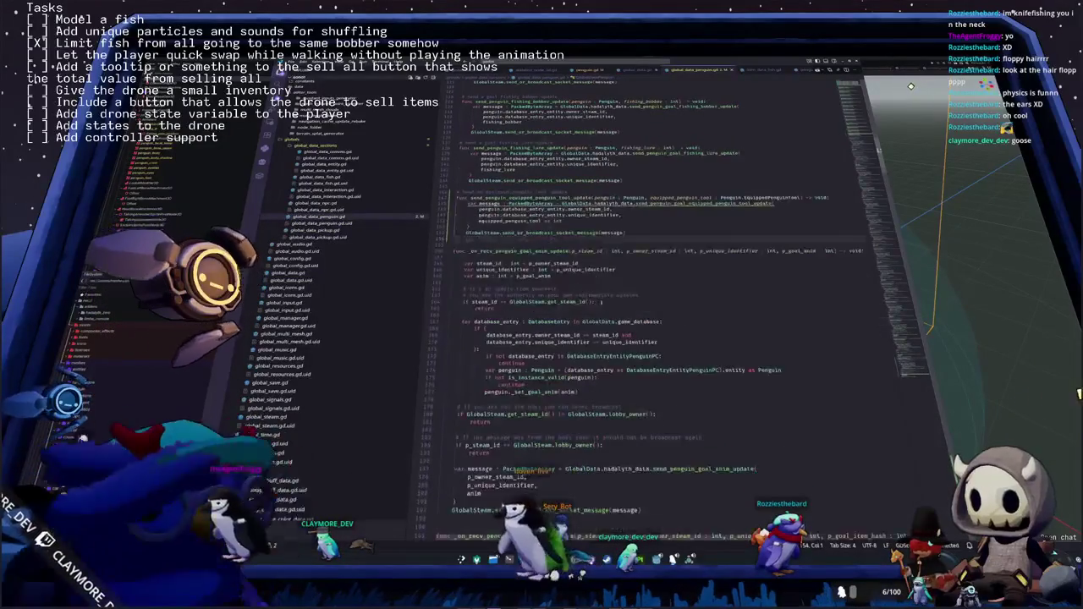
scroll(584, 298, "down", 7)
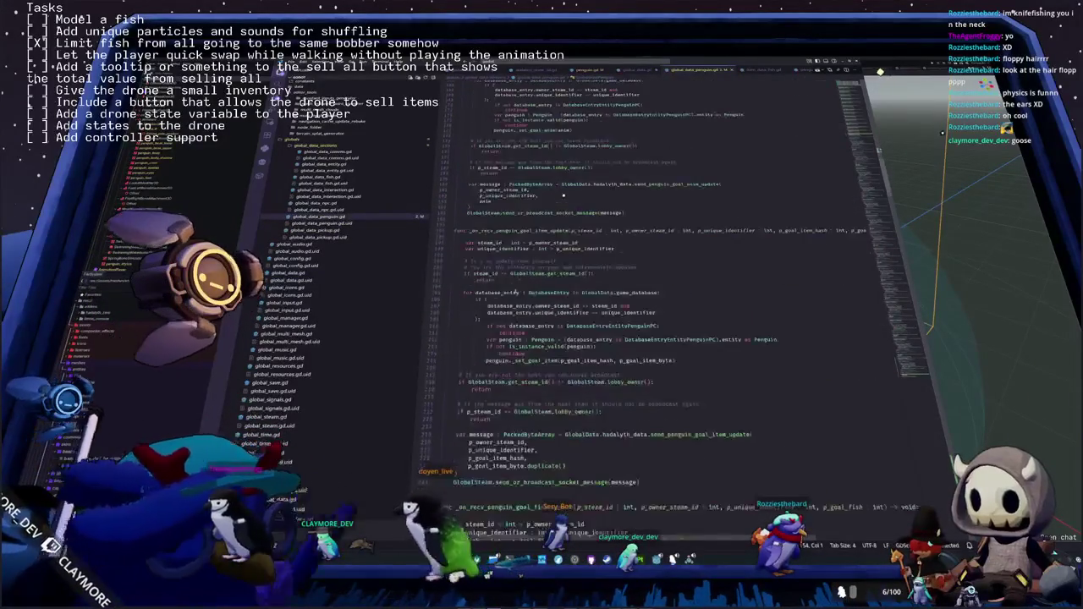
scroll(564, 197, "down", 15)
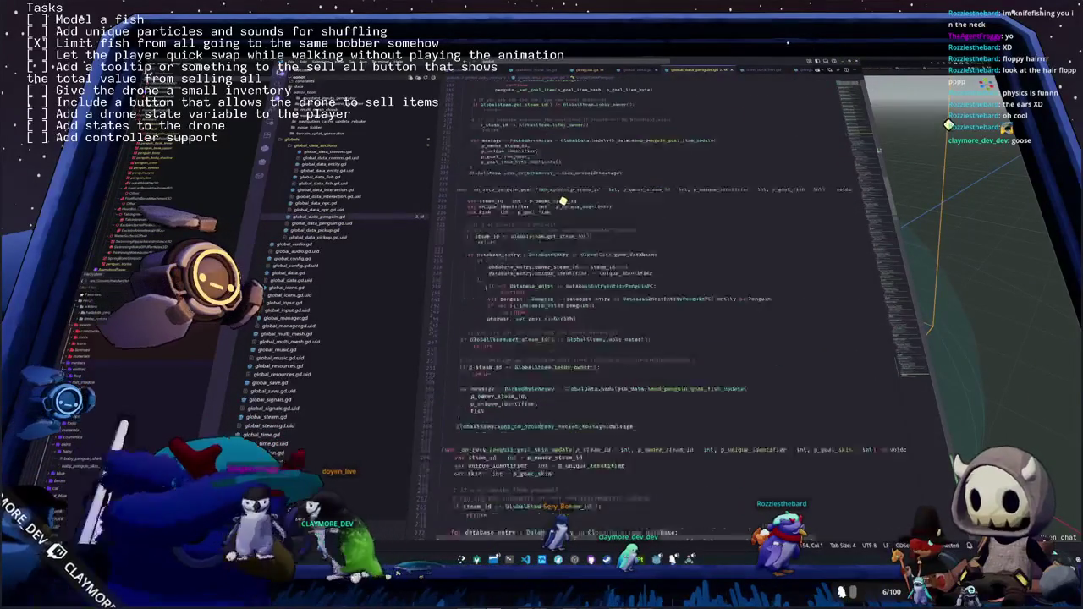
scroll(561, 204, "down", 20)
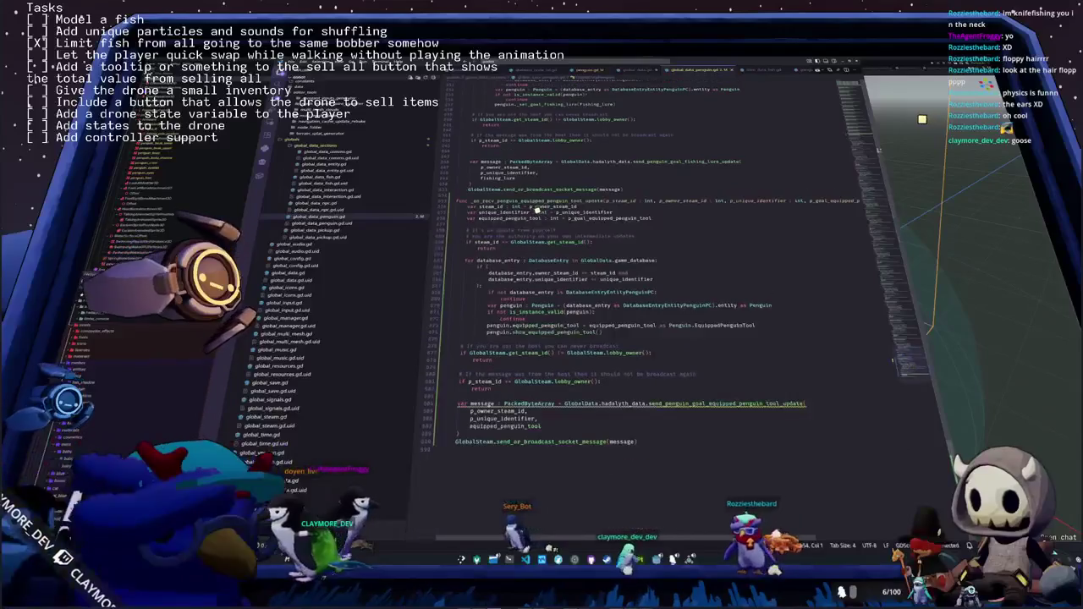
double_click(555, 218)
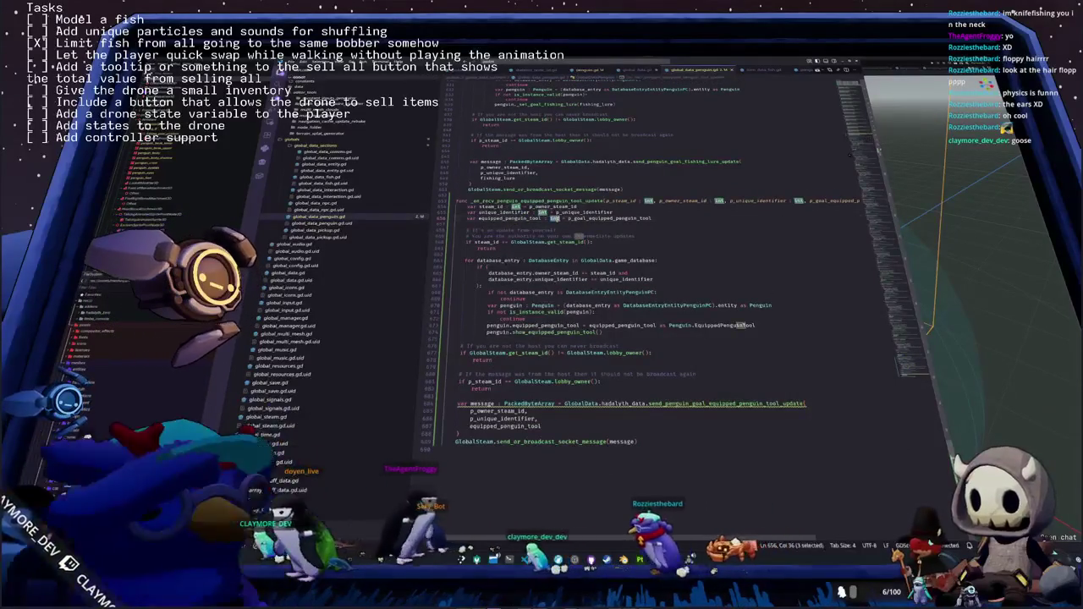
Type line 656's variable as Penguin.EquippedPenguinTool with an 'as Penguin.EquippedPenguinTool' cast
type("Penguin.Equi")
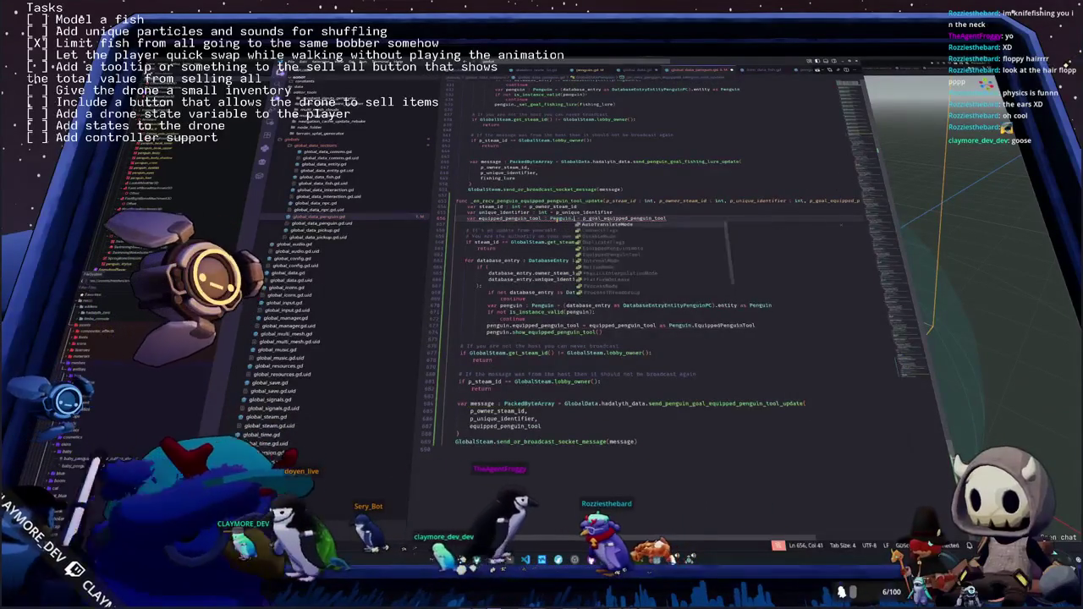
key("Return")
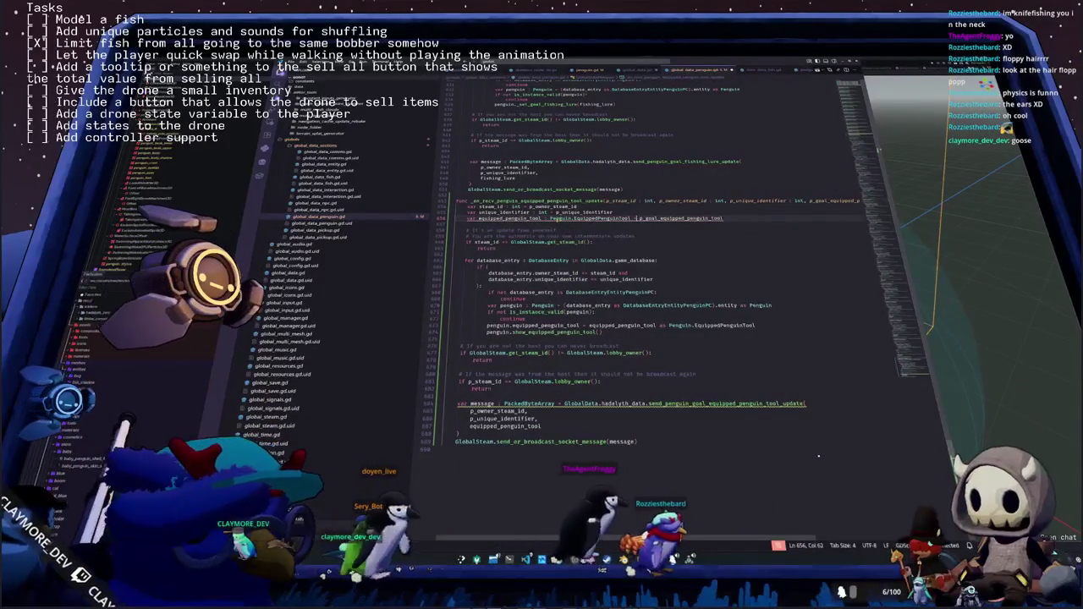
key("End")
type("as Penguin")
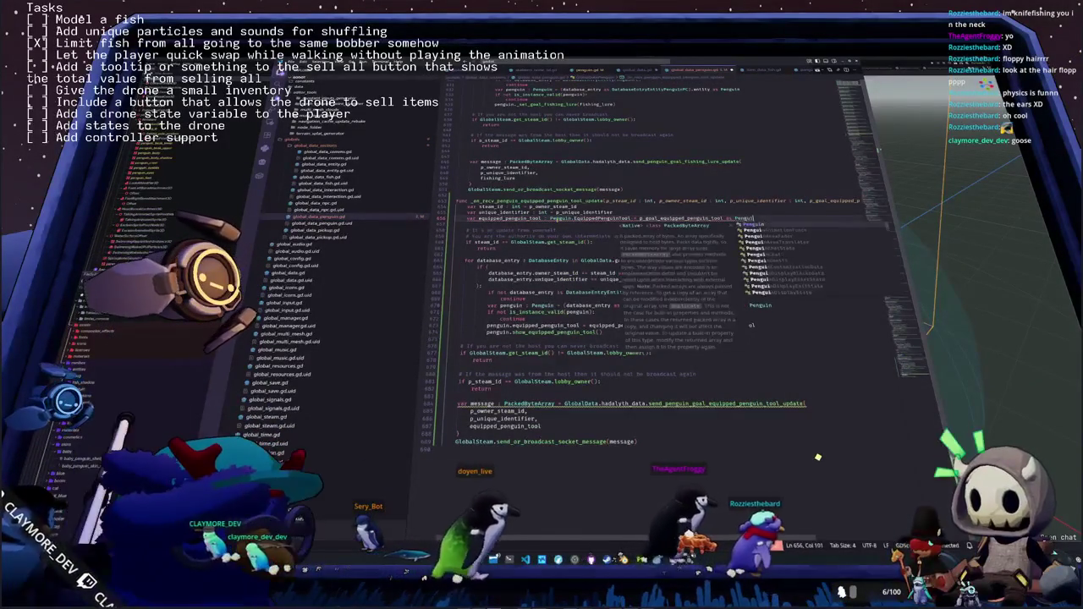
type(".Equi")
key("Return")
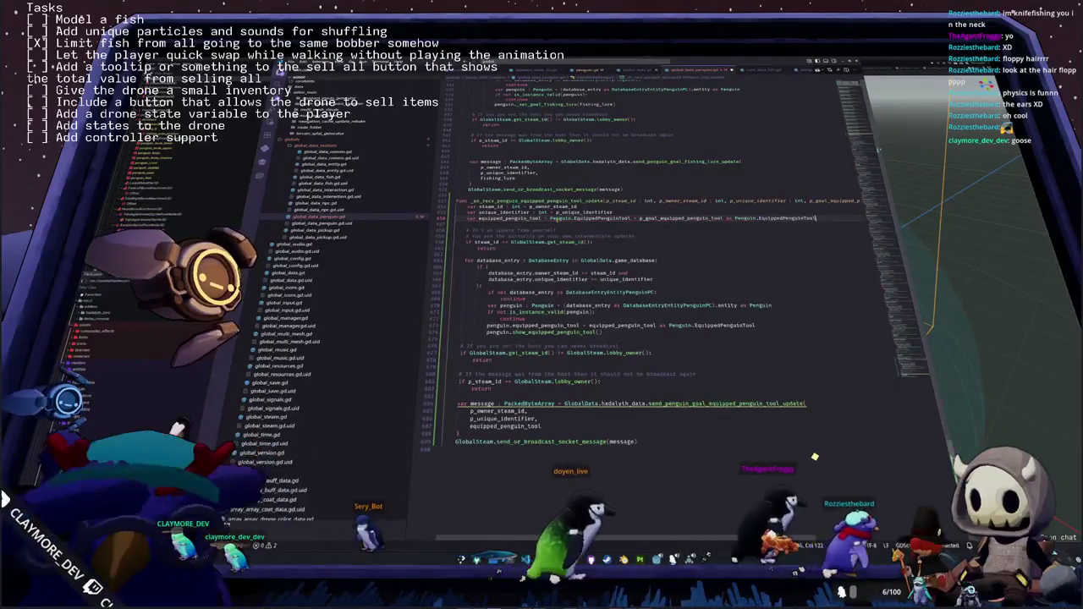
Drop the redundant cast on line 673 and append 'as int' to the message's tool argument
key("Down")
key("Down")
key("Down")
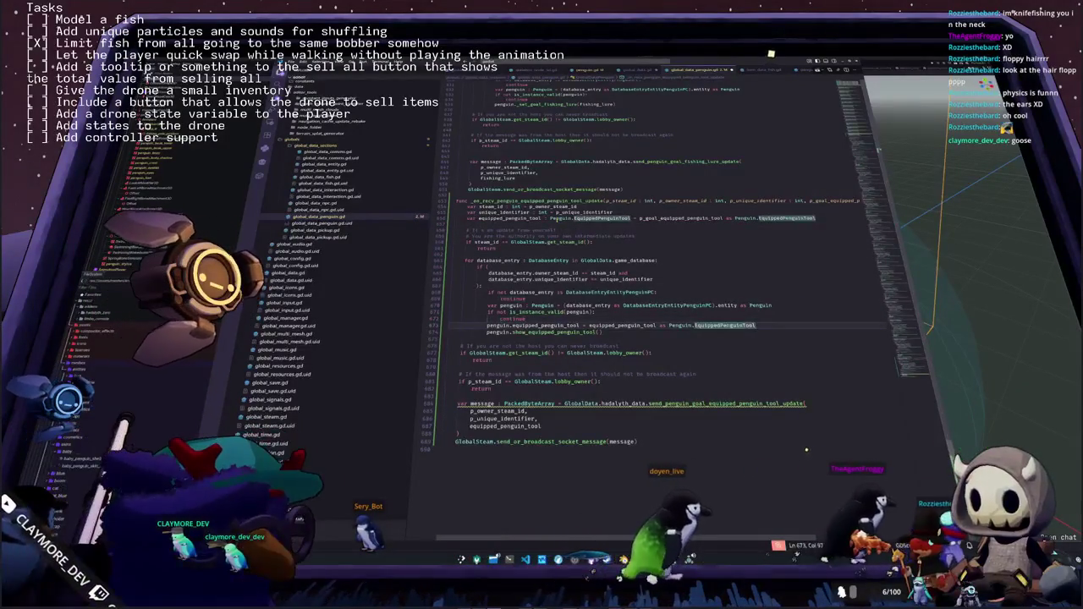
key("ctrl+shift+Left")
key("ctrl+shift+Left")
key("ctrl+shift+Left")
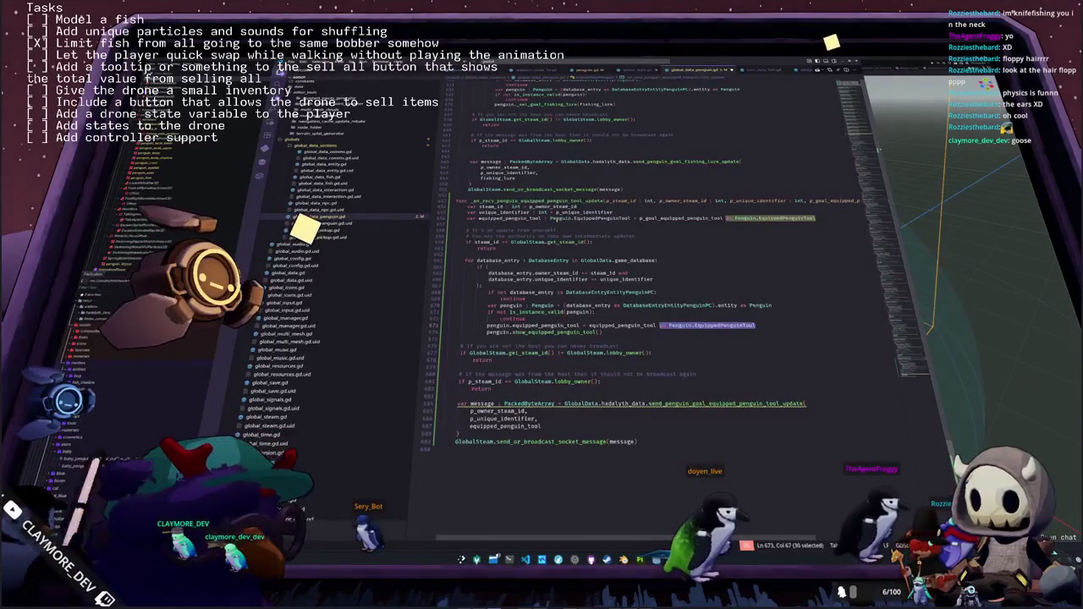
key("BackSpace")
key("Down")
key("Down")
key("Down")
key("Down")
type("as int")
Highlight the show_equipped_penguin_tool call and uses of equipped_penguin_tool, then switch to global_data.gd
key("Up")
key("Up")
key("Up")
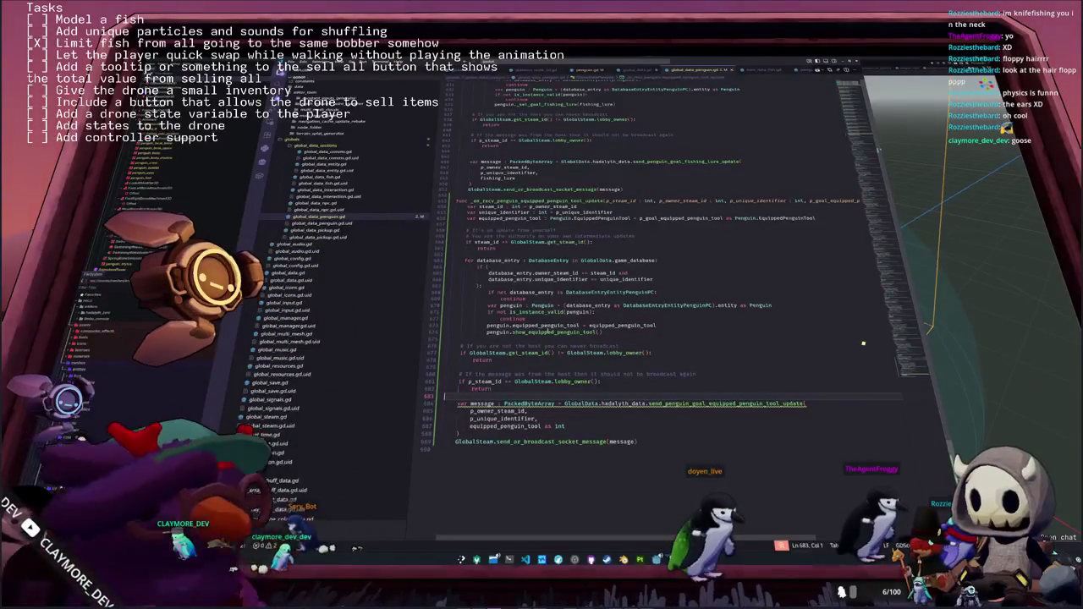
double_click(546, 333)
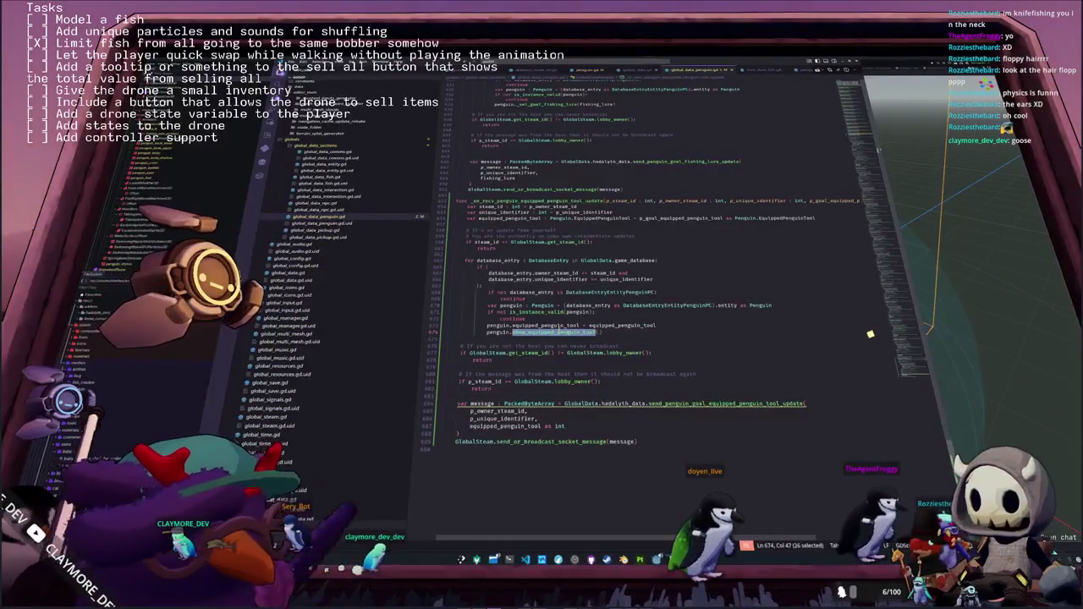
mouse_move(559, 326)
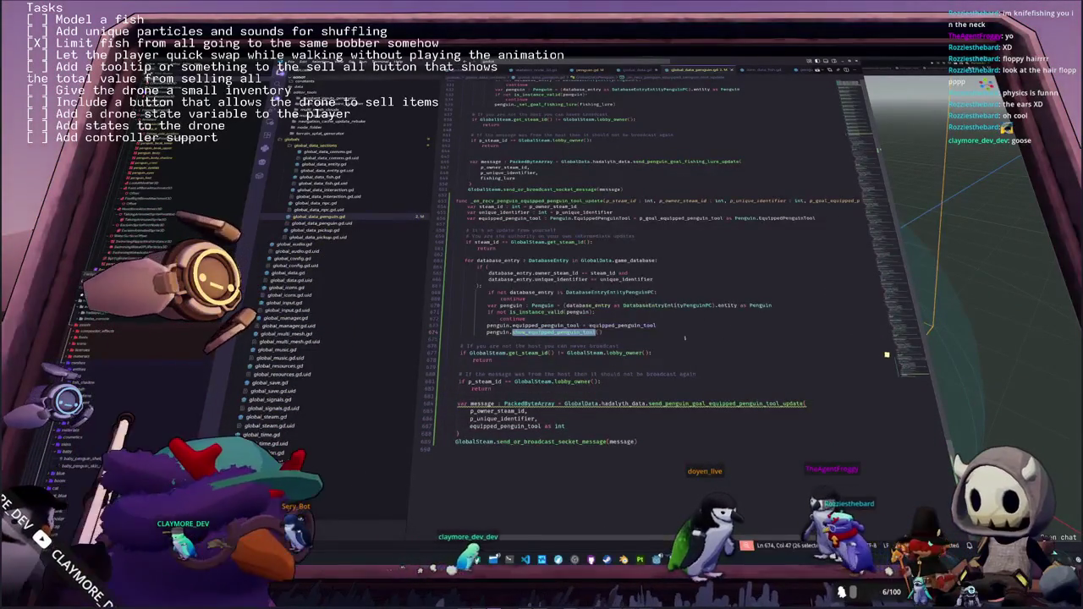
left_click(635, 326)
double_click(582, 333)
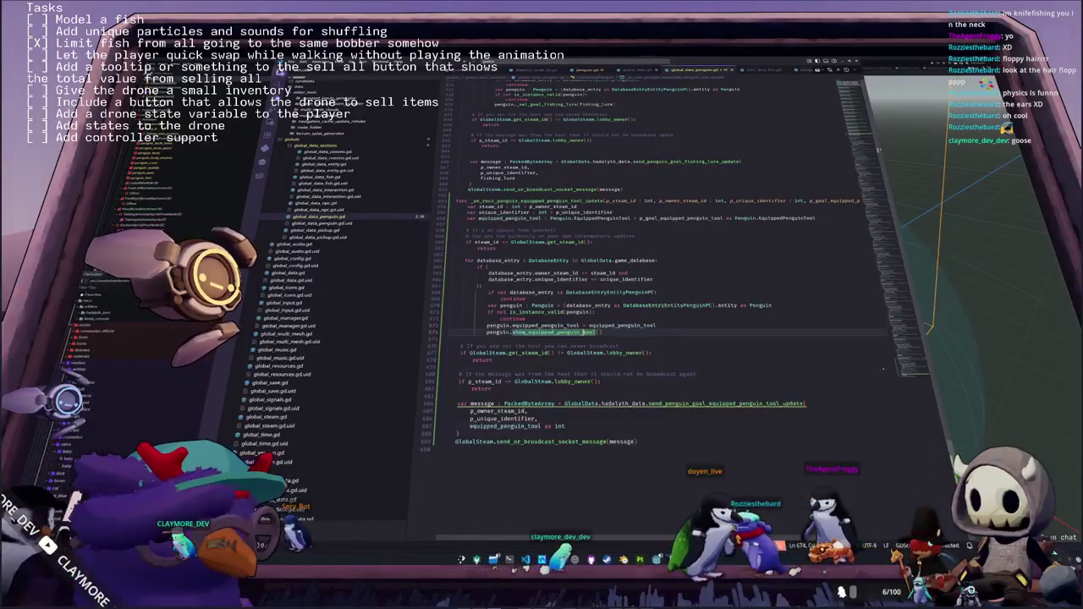
key("ctrl+Tab")
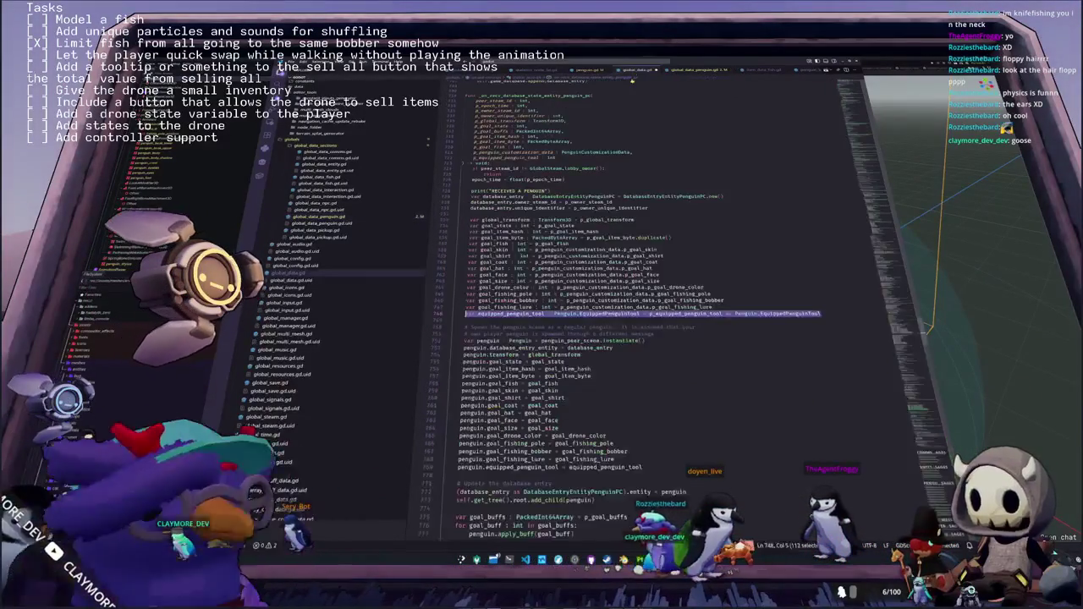
Check the definition in global_data.gd, then return to the penguin script's sync_equipped_penguin_tool
left_click(567, 320)
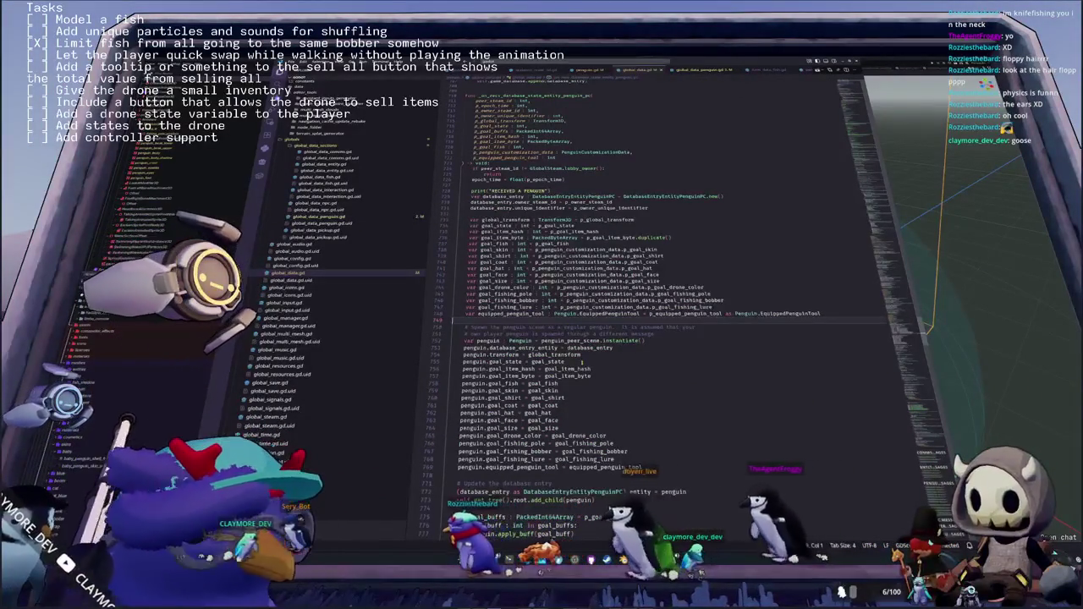
scroll(581, 361, "down", 3)
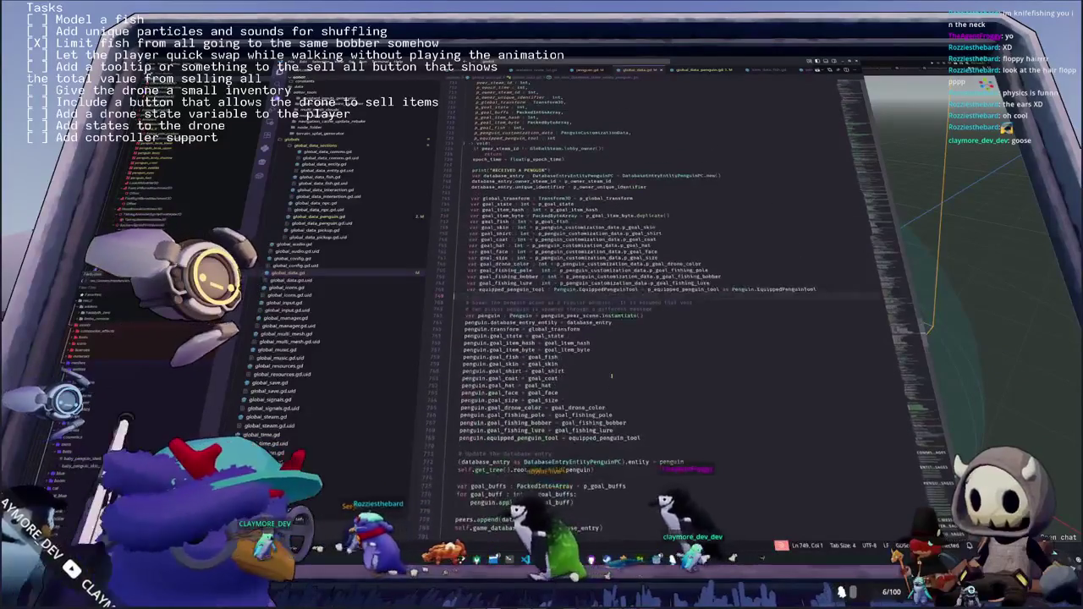
scroll(596, 308, "down", 3)
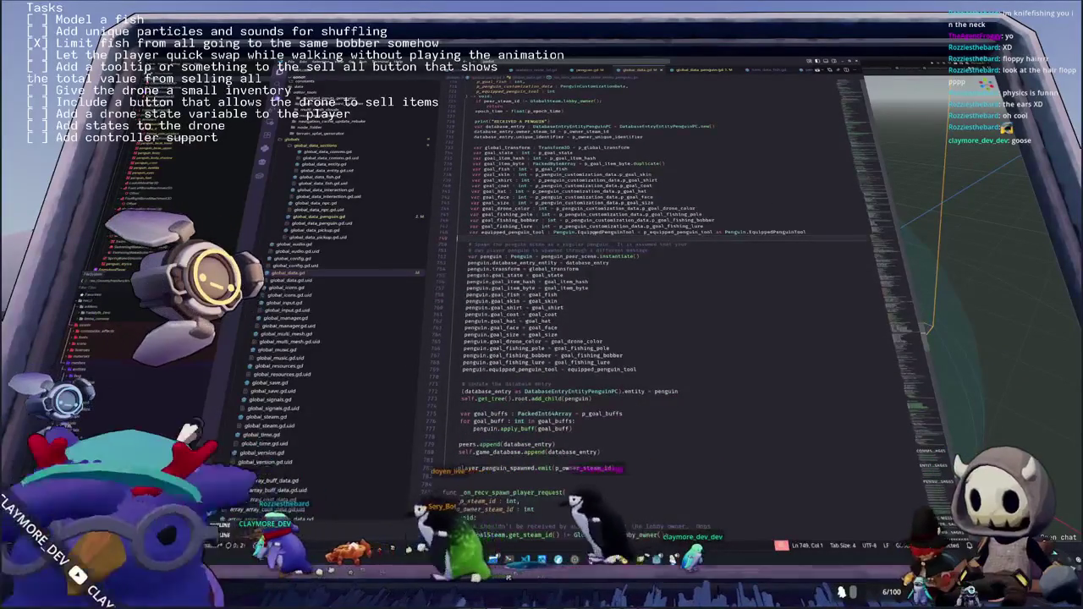
mouse_move(518, 233)
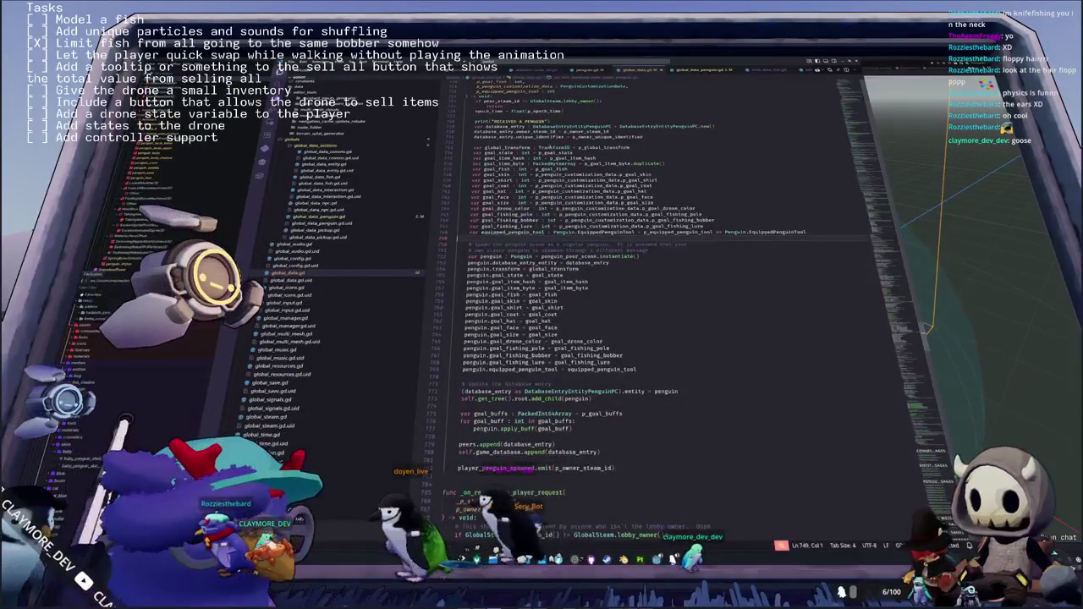
scroll(574, 526, "down", 5)
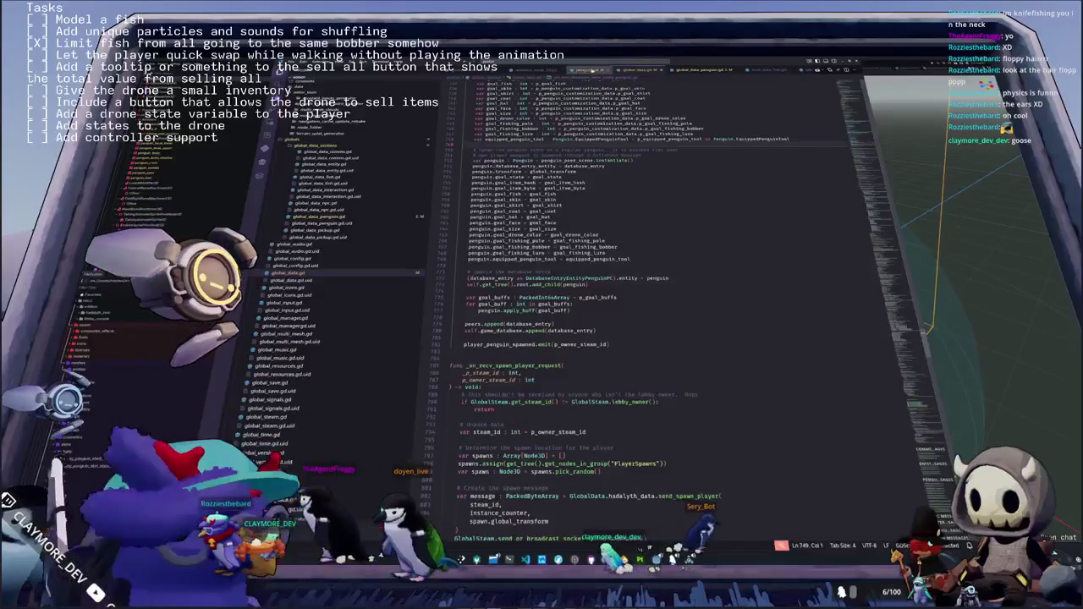
key("alt+Left")
left_click(464, 328)
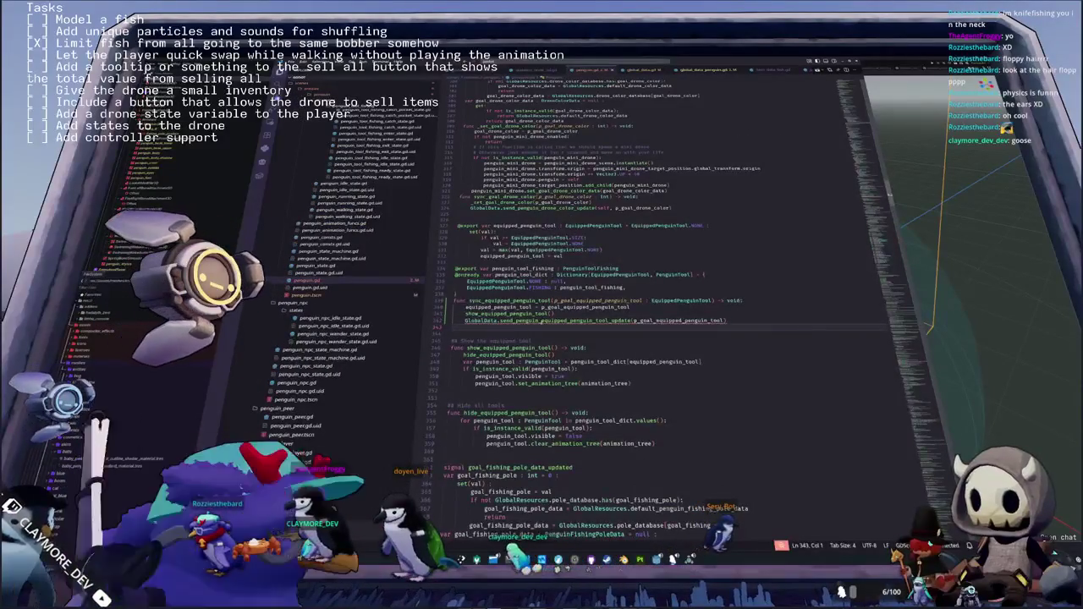
Rename the send call on line 342 to send_penguin_equipped_penguin_tool_update
double_click(542, 321)
type("send_penguin_equip")
key("Return")
key("Up")
key("Up")
key("Up")
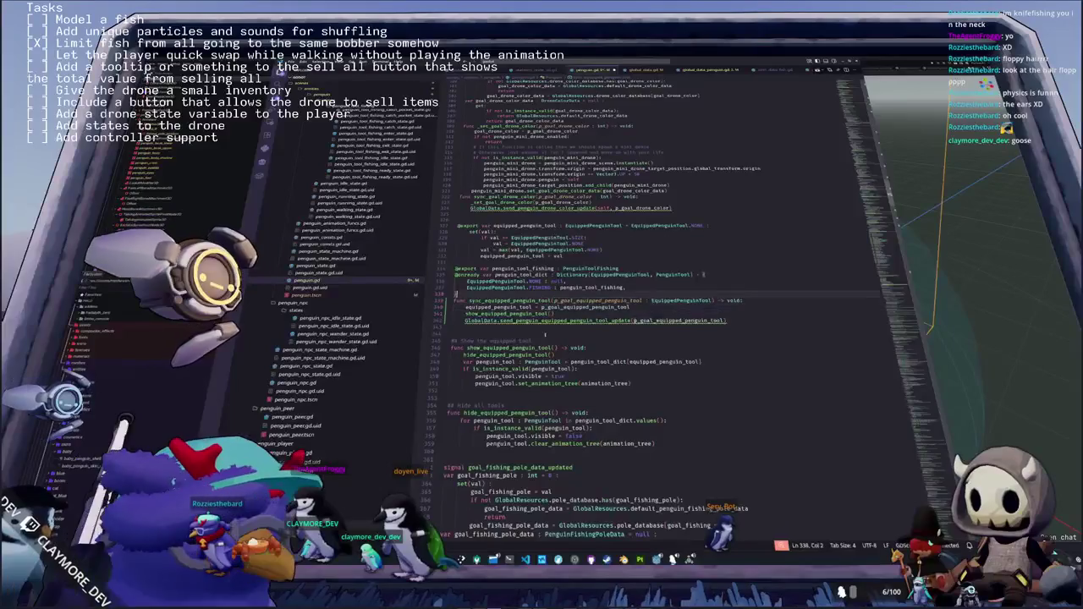
key("Left")
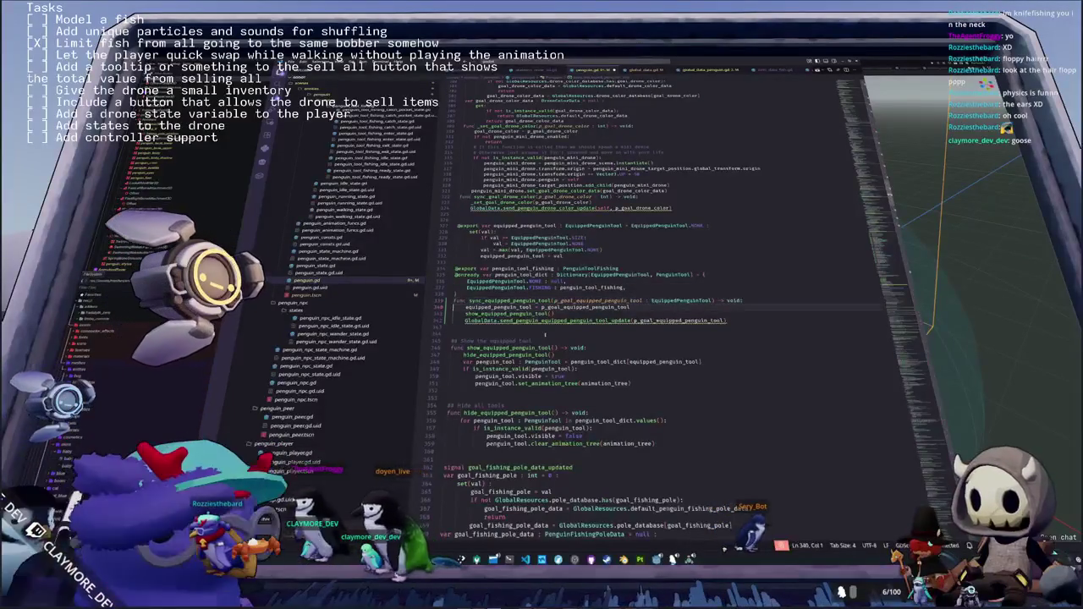
key("Up")
key("Up")
key("Up")
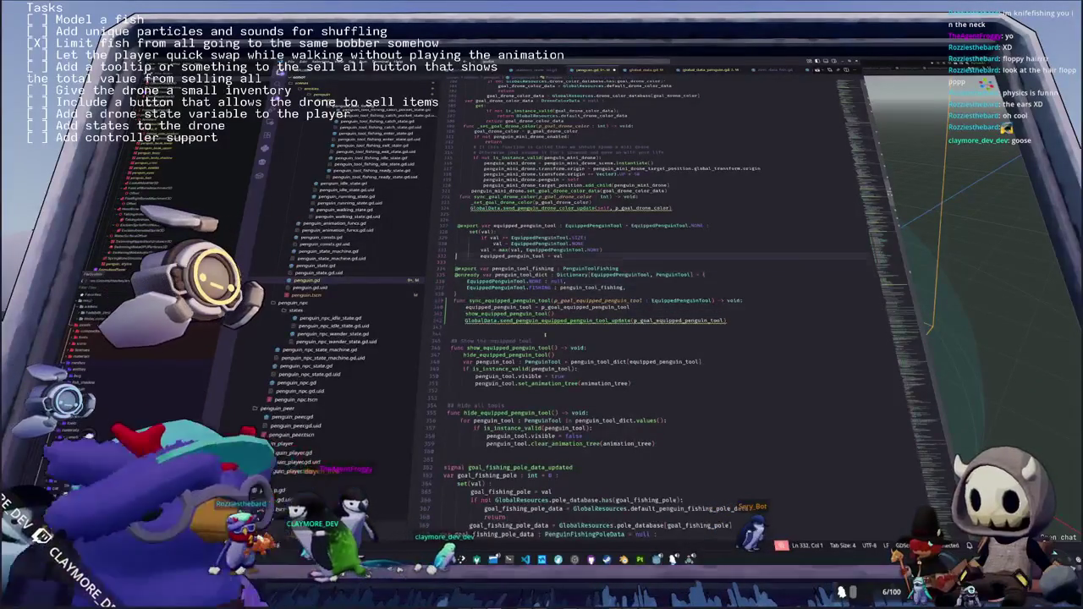
key("shift+Up")
key("shift+Up")
key("shift+Up")
key("shift+Up")
key("shift+Up")
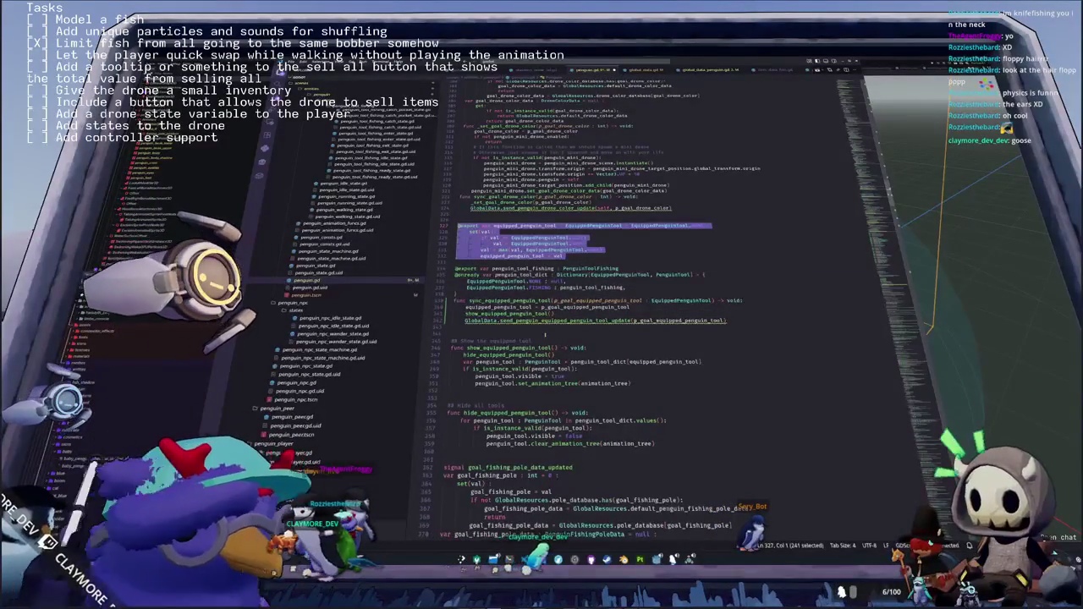
Review show_equipped_penguin_tool, selecting its name and the hide_equipped_penguin_tool call
key("Down")
key("Down")
key("Down")
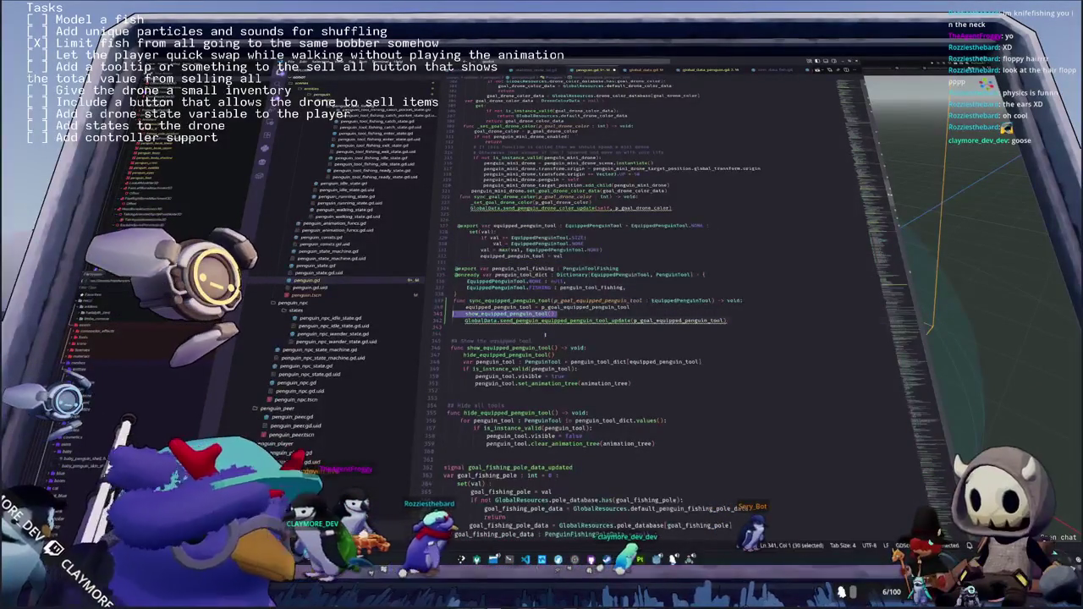
key("Down")
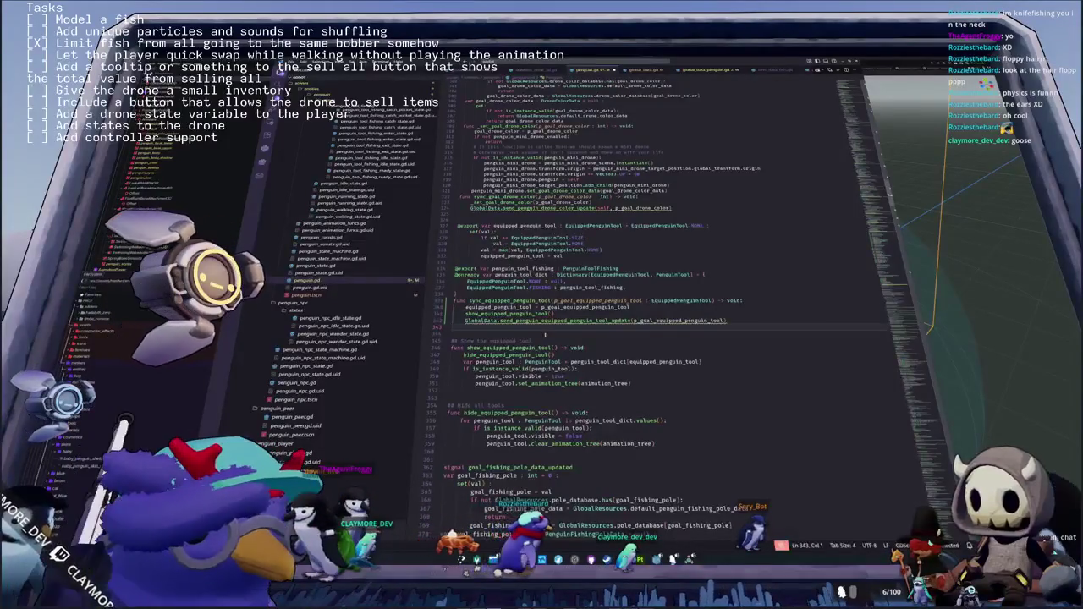
key("Down")
key("Down")
key("Down")
key("Down")
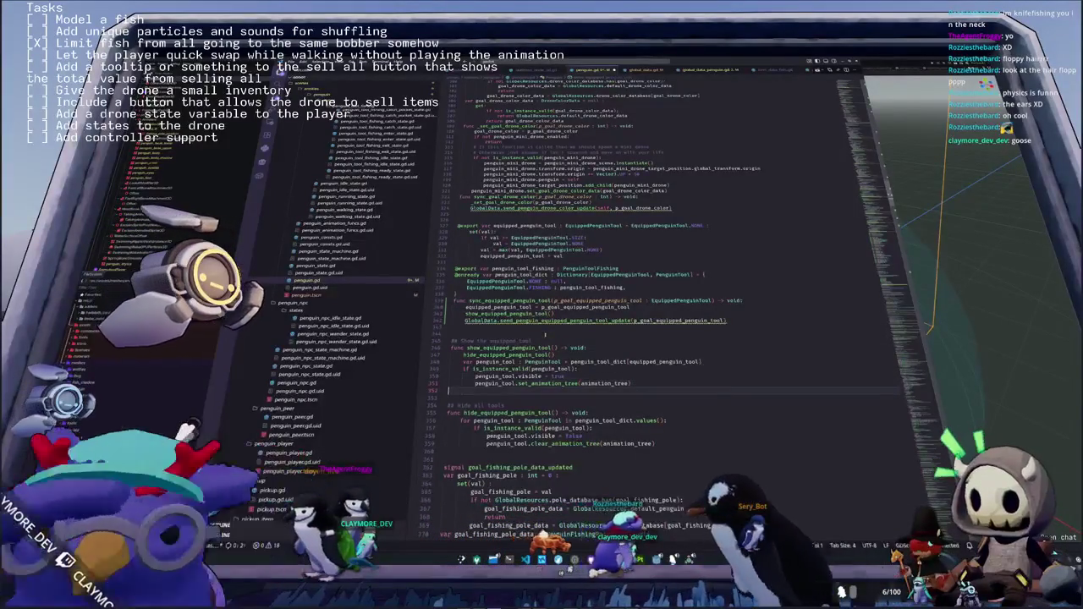
key("Up")
key("Up")
key("Up")
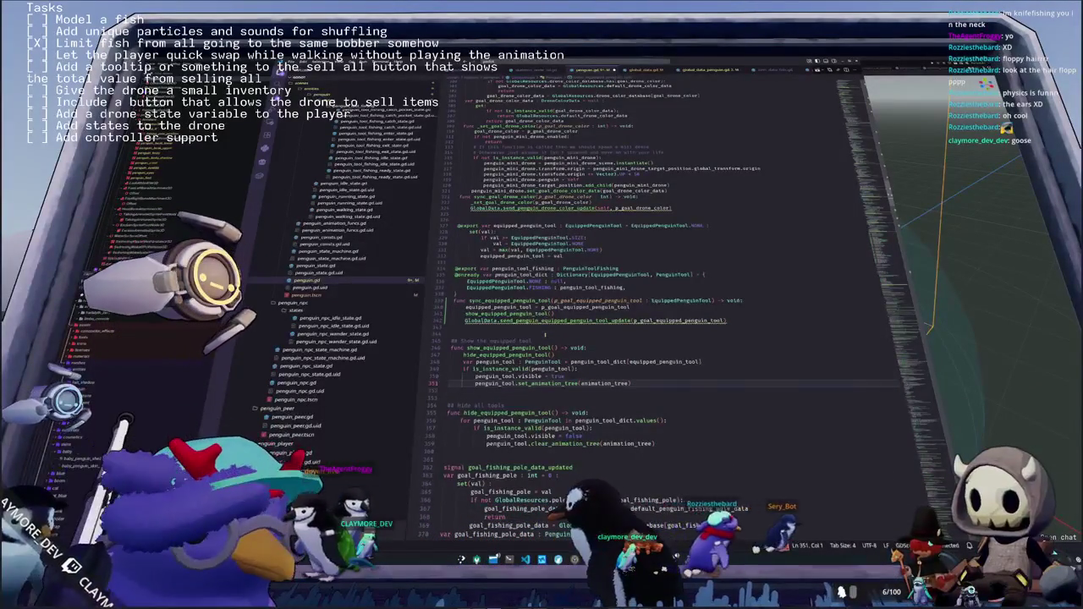
key("Down")
key("Down")
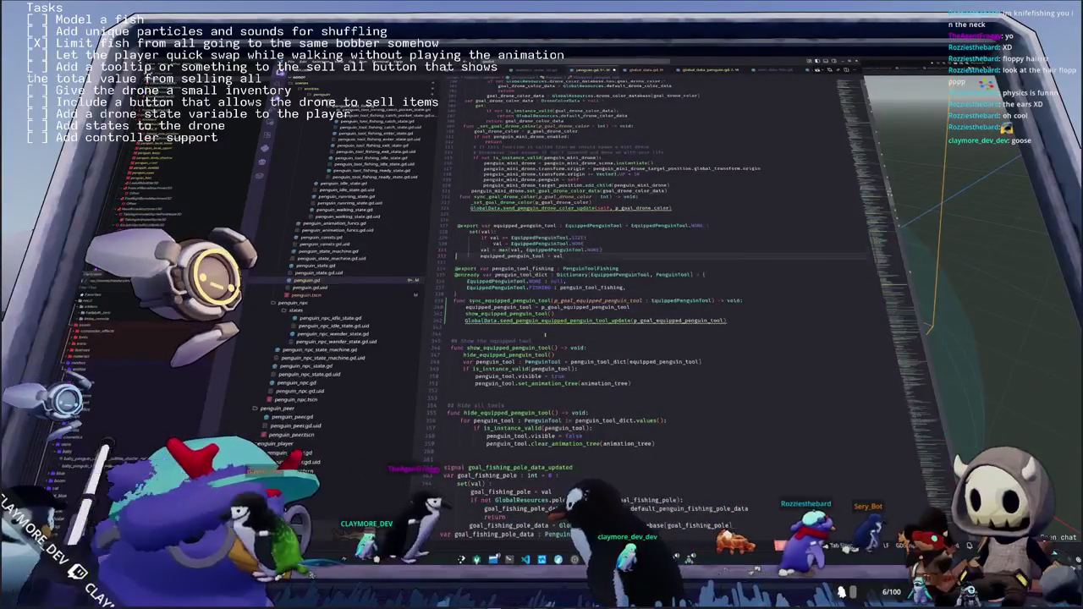
key("Down")
key("Down")
key("Down")
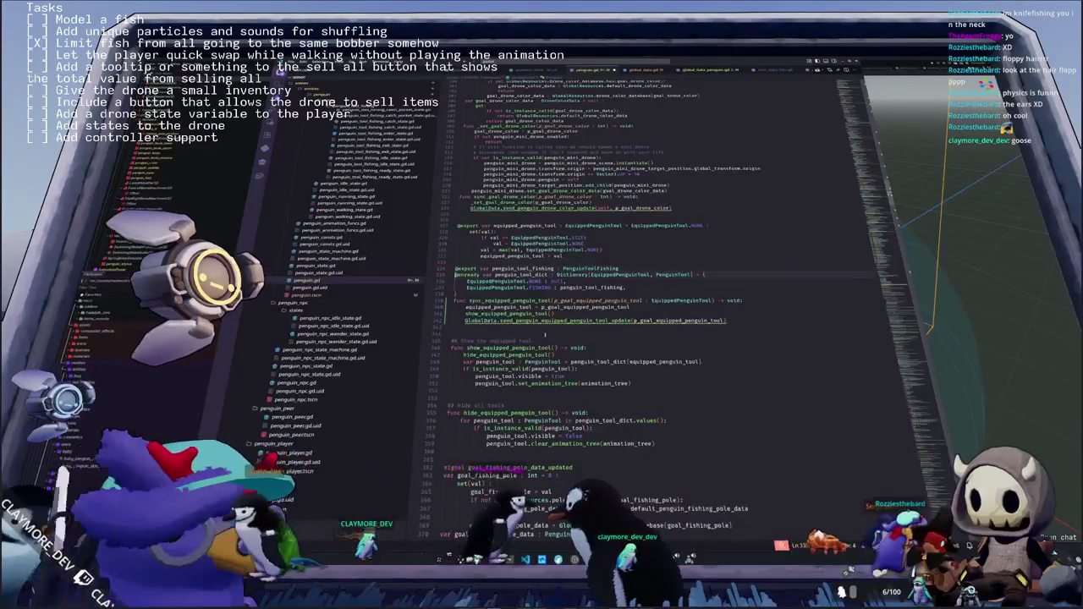
key("Down")
key("Down")
key("Down")
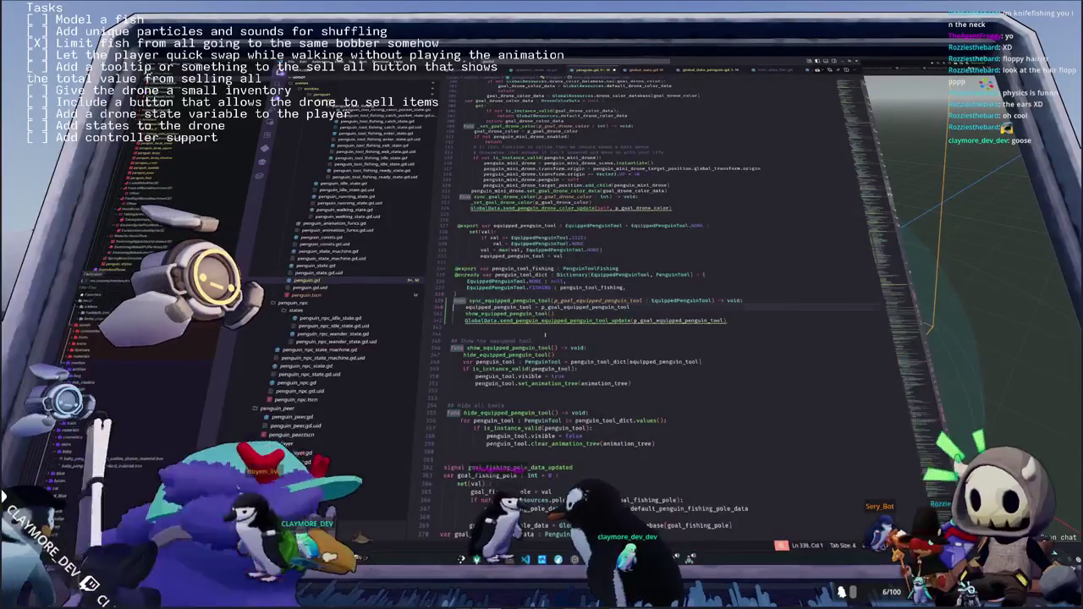
key("Down")
key("Down")
key("Down")
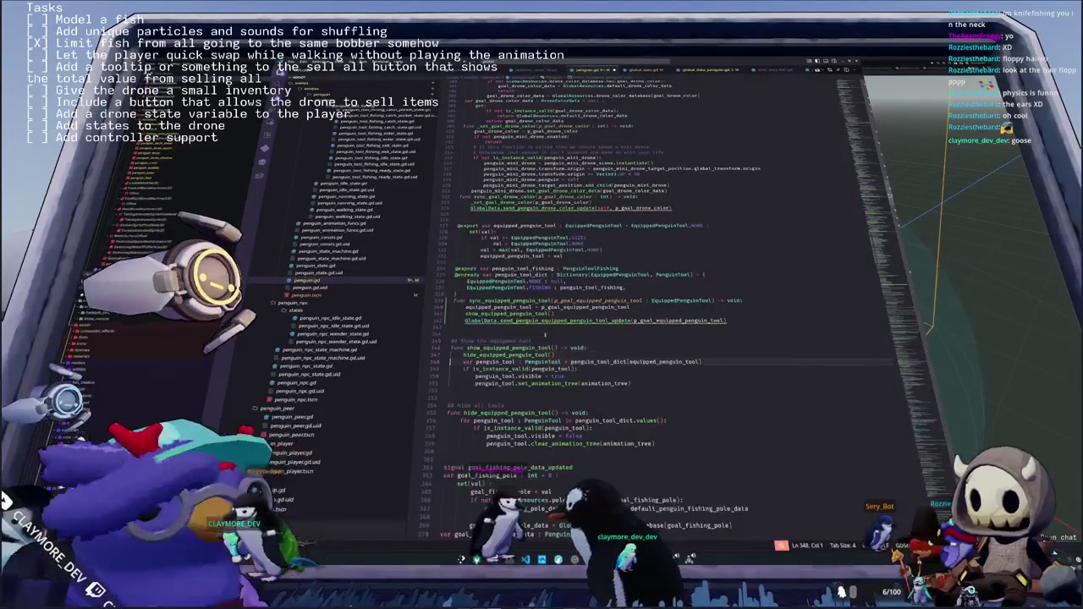
key("Up")
key("Up")
key("Up")
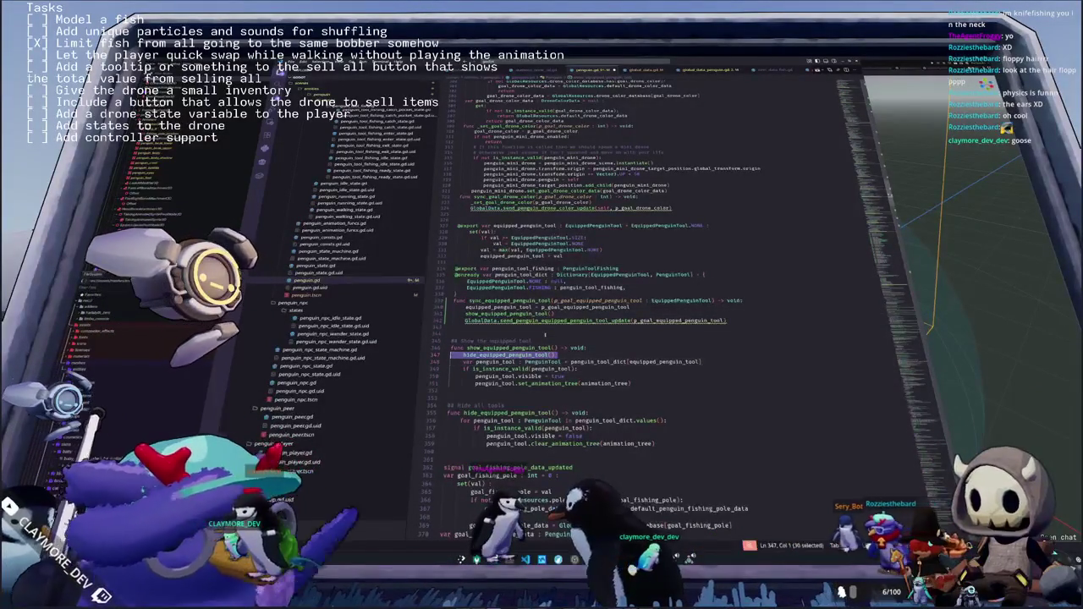
key("ctrl+d")
key("Down")
key("ctrl+d")
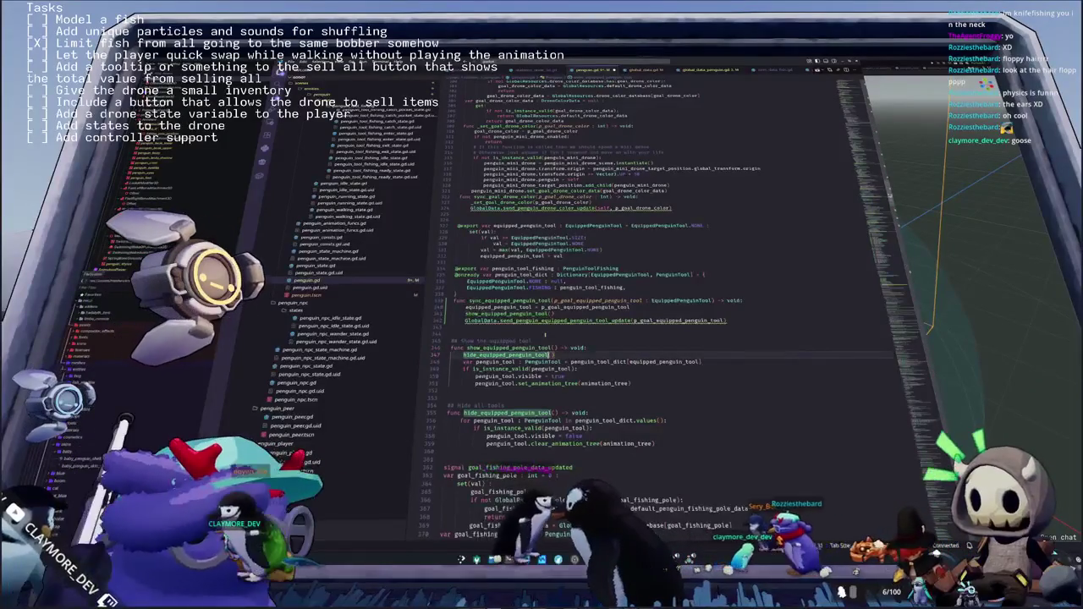
key("Down")
key("Down")
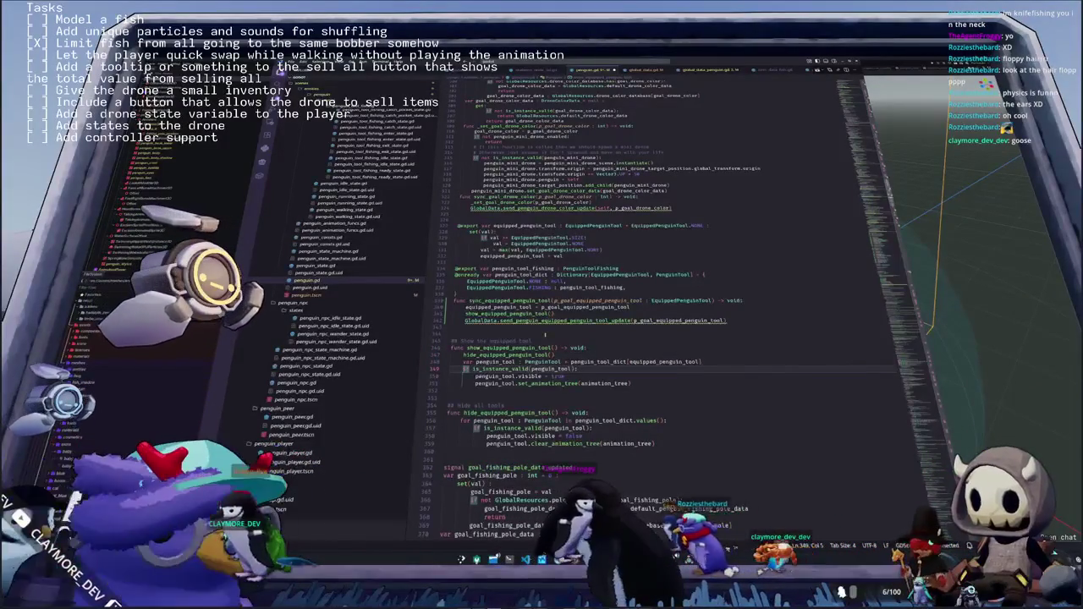
Indent the lines under the is_instance_valid check, then switch to global_data_penguin.gd
key("Up")
key("ctrl+shift+Right")
key("ctrl+shift+Right")
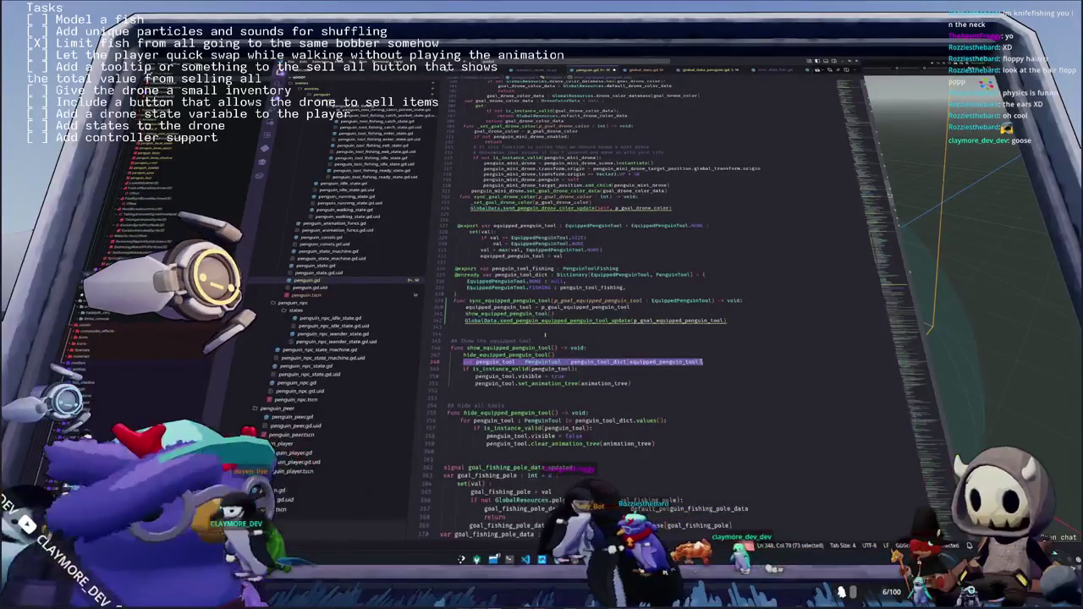
key("Right")
key("Right")
key("Down")
key("Tab")
key("Down")
key("Tab")
key("Down")
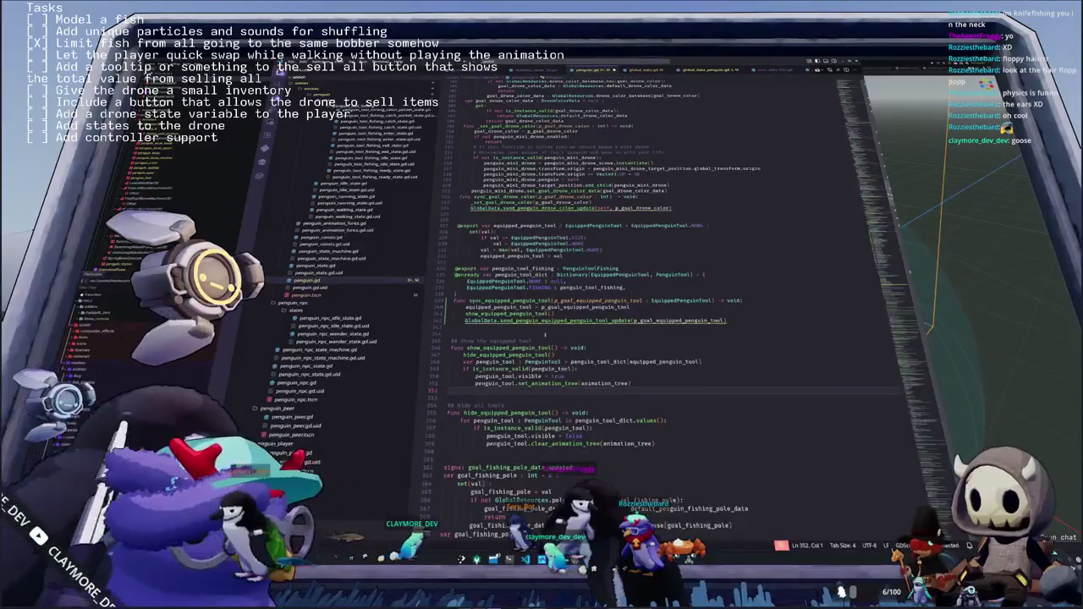
scroll(677, 296, "up", 2)
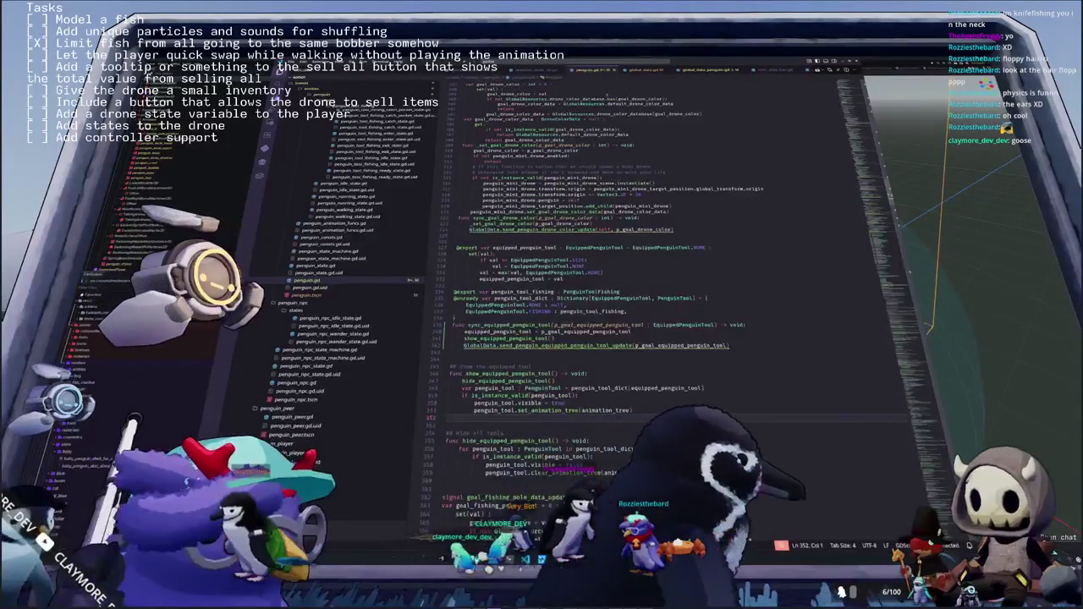
left_click(644, 70)
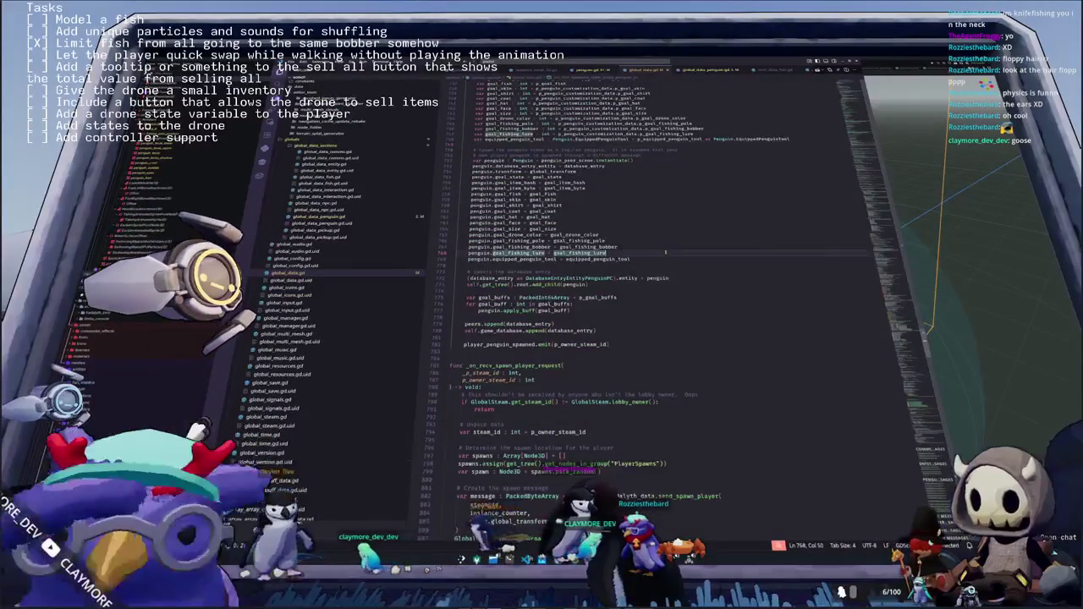
Review the equipped_penguin_tool assignment in the global data receive handler
left_click(709, 69)
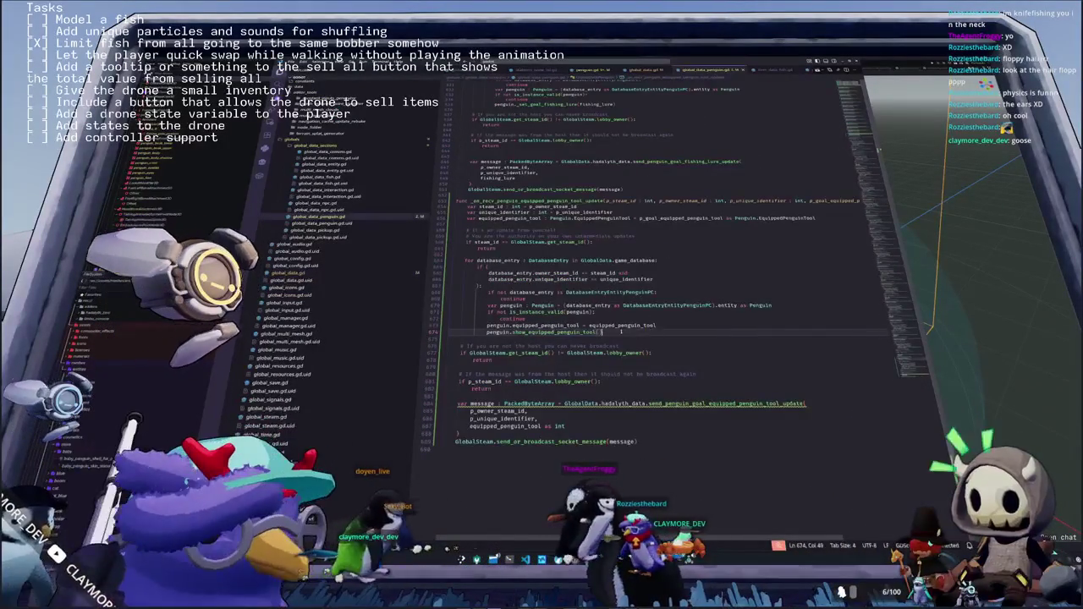
left_click(615, 325)
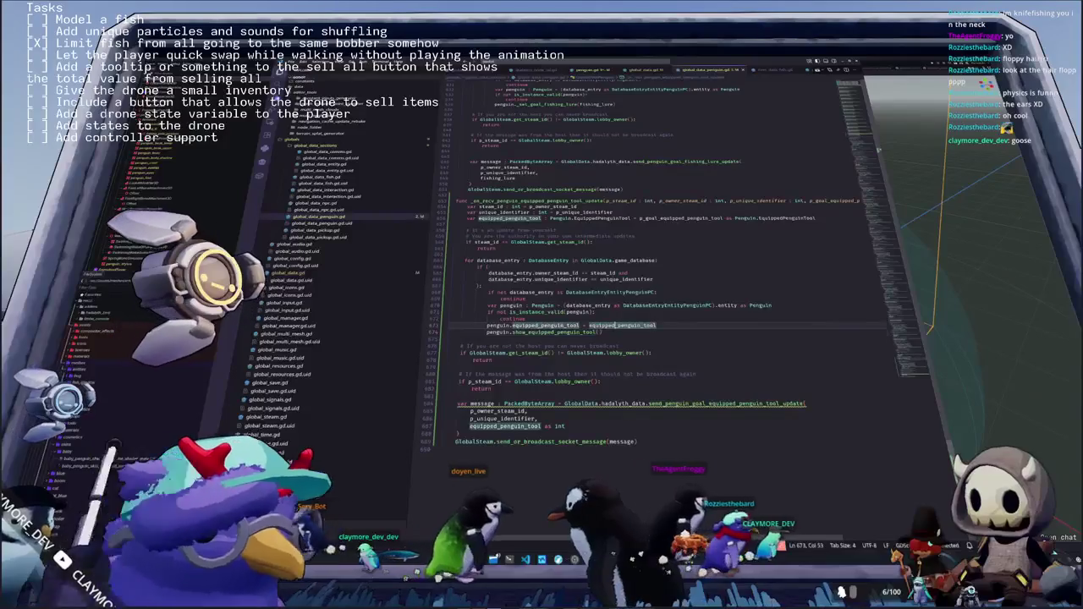
left_click(609, 331)
scroll(611, 342, "down", 2)
left_click(602, 474)
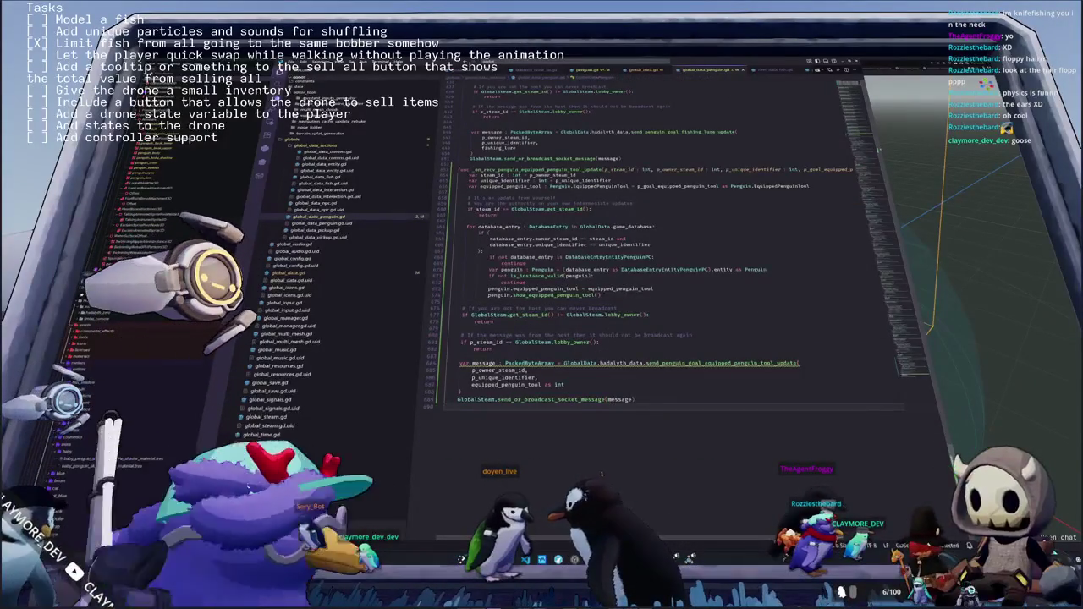
Select the send_penguin_goal_equipped_penguin_tool_update name and open the Rust hadalyth project
key("ctrl+o")
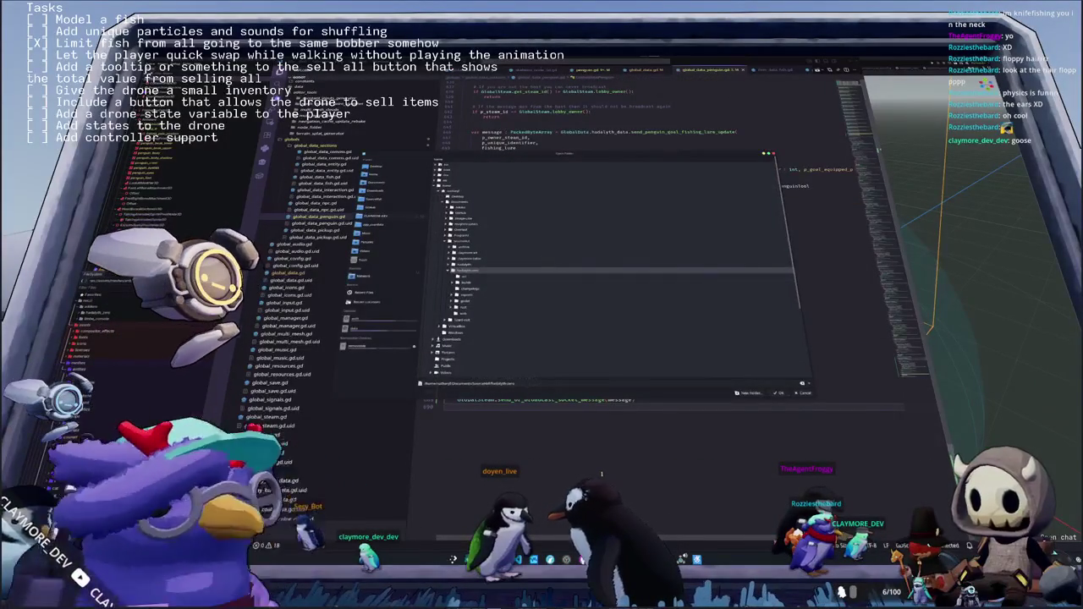
key("Escape")
double_click(719, 363)
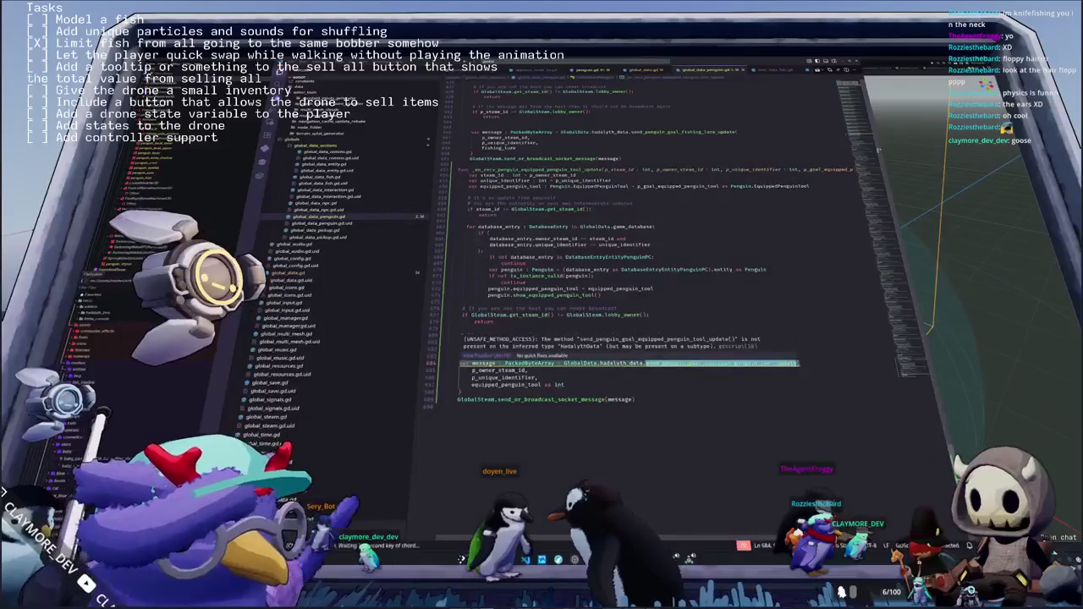
key("ctrl+o")
key("Return")
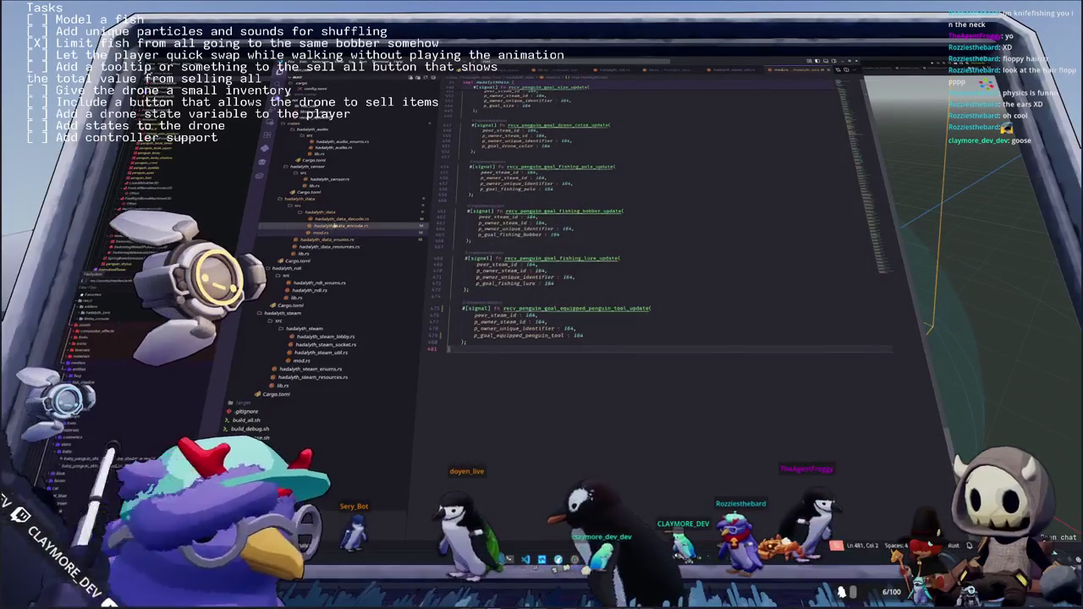
Look through hadalyth_data_decode.rs, mod.rs and hadalyth_data_encode.rs in the Rust project
left_click(339, 218)
mouse_move(622, 348)
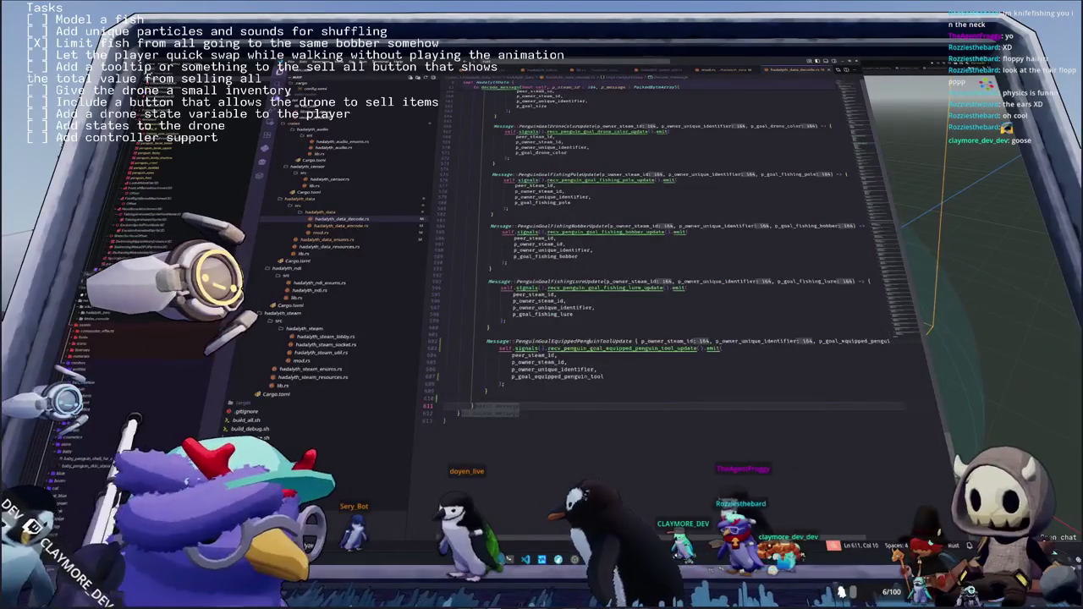
left_click(342, 233)
left_click(342, 225)
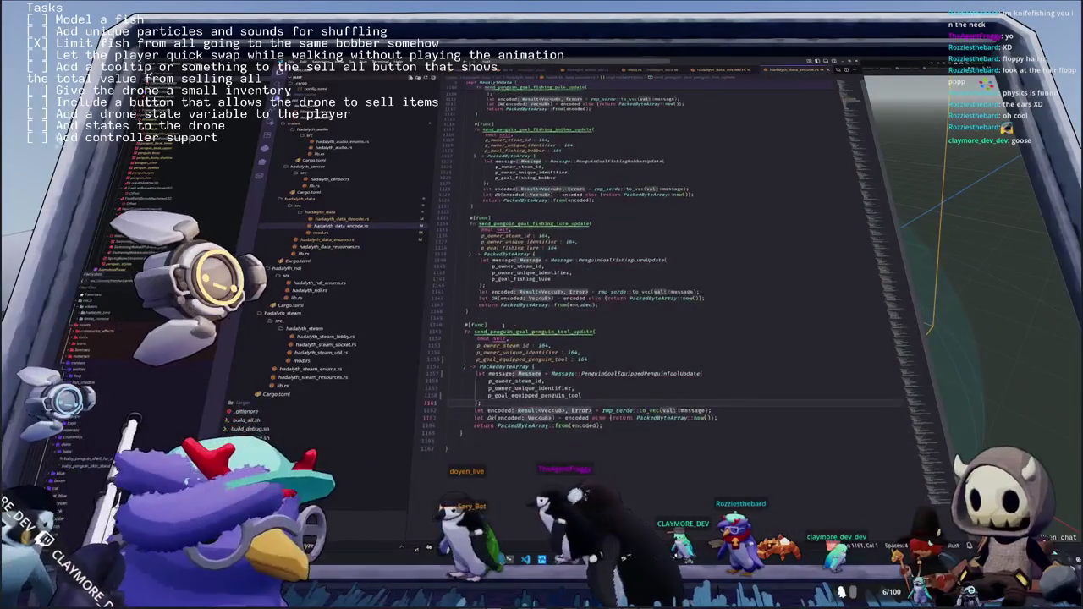
Rename the encoder function to send_penguin_goal_equipped_penguin_tool_update and run the cargo build
left_click(490, 332)
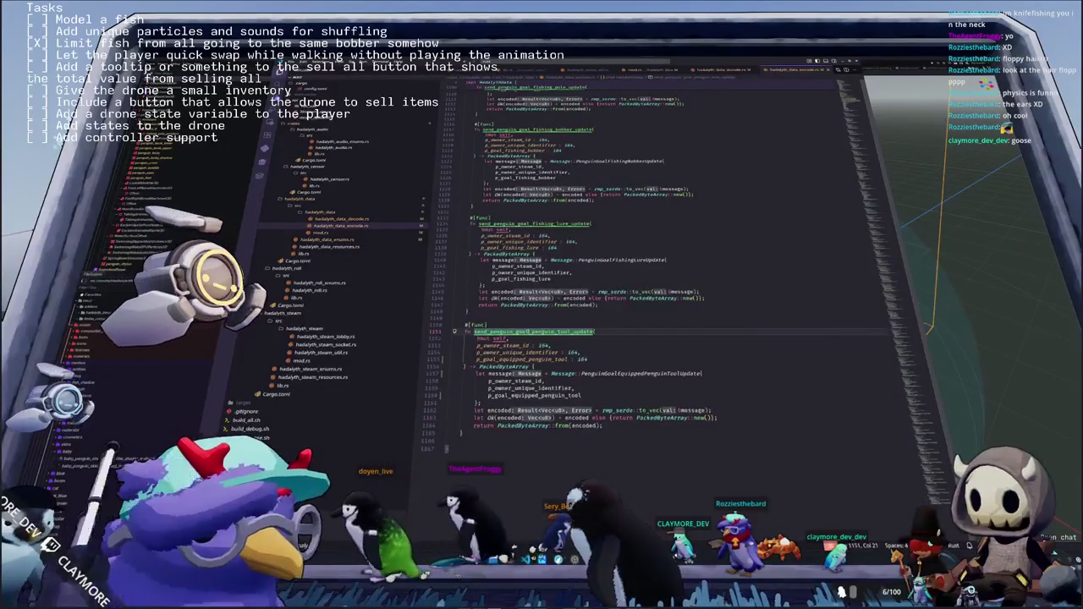
type("equipped_")
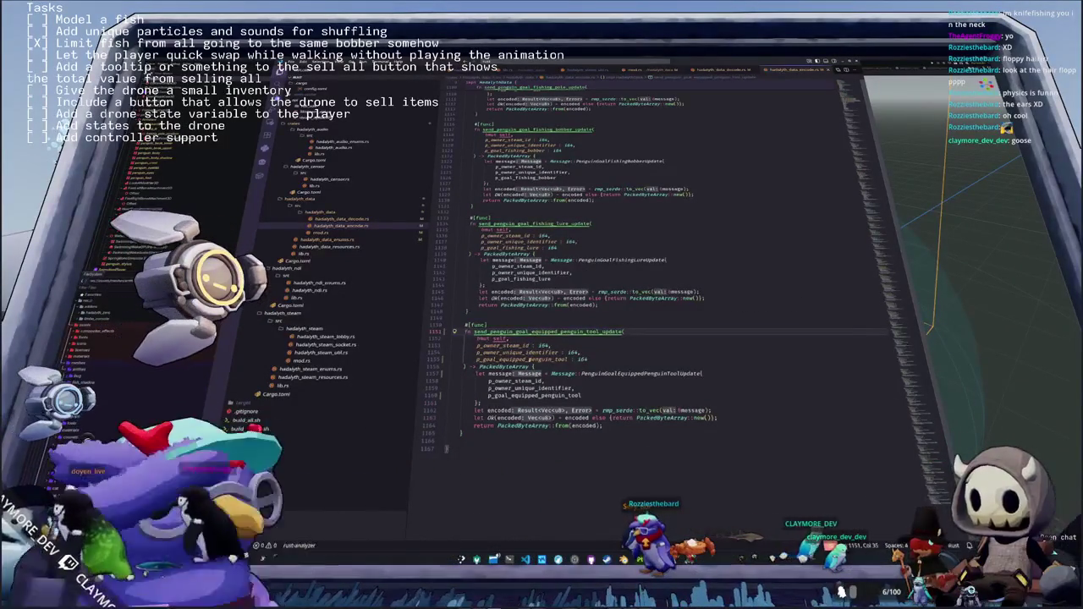
left_click(533, 366)
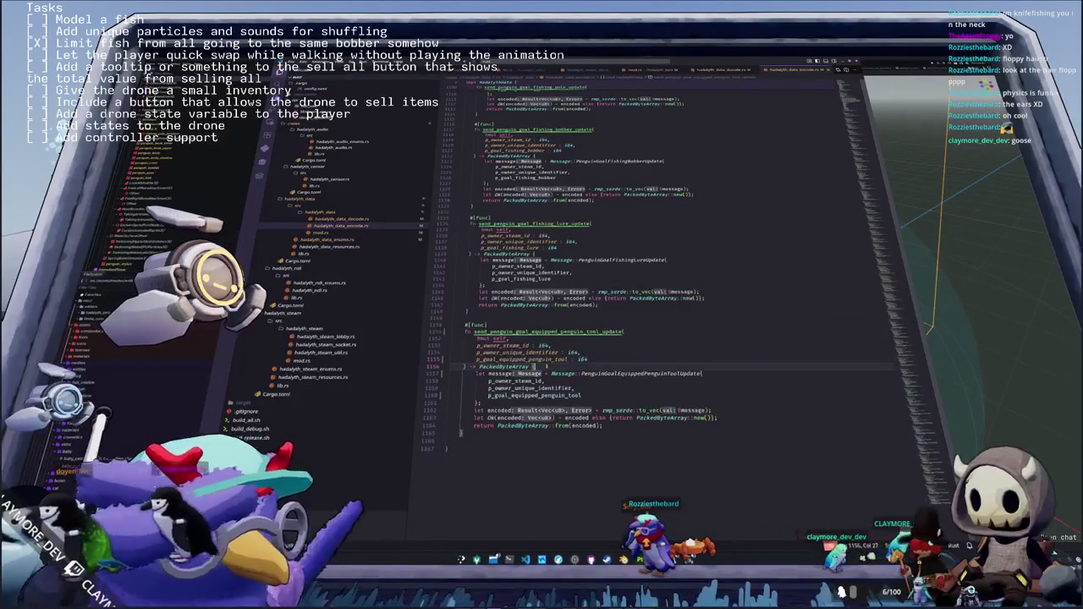
key("alt+Tab")
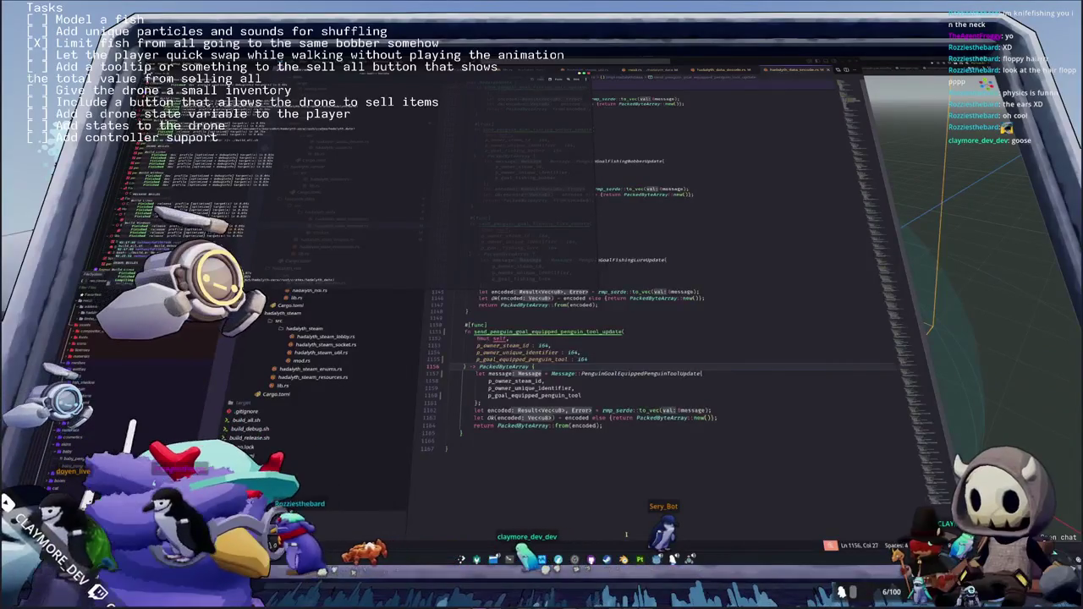
Switch VS Code back to the GDScript game project
left_click(771, 253)
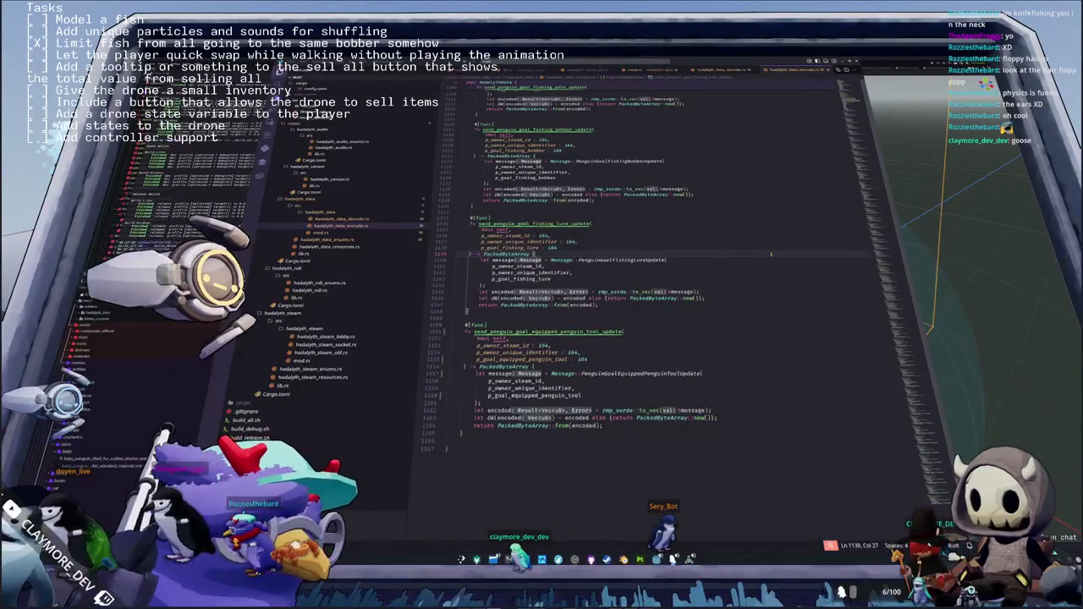
key("ctrl+o")
key("Down")
key("Down")
key("Return")
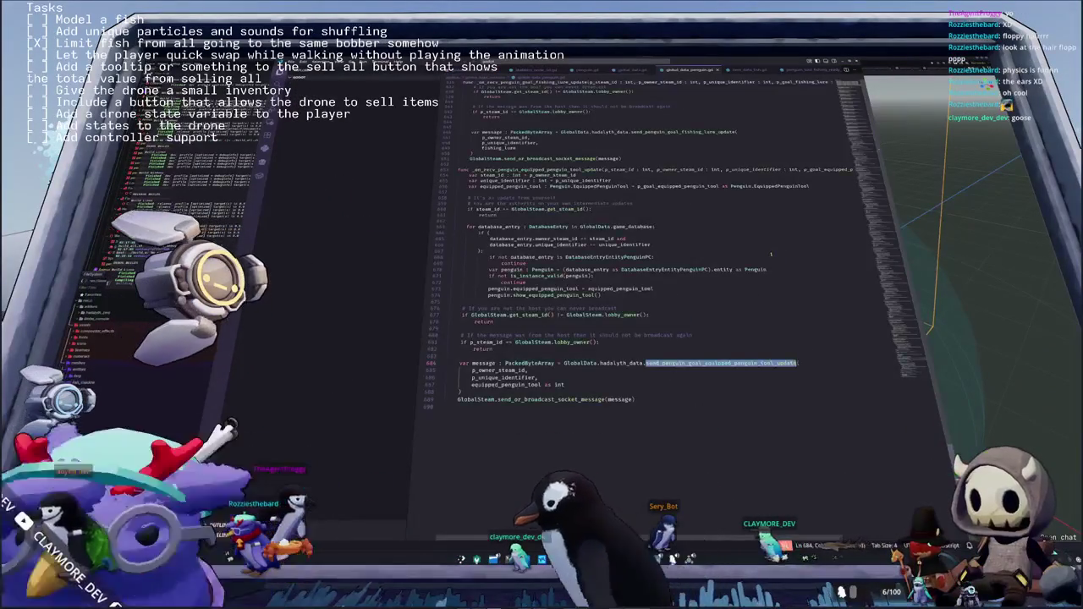
Scroll global_data_penguin.gd up to _on_recv_penguin_goal_item_update, then bring Godot to the front
left_click(682, 375)
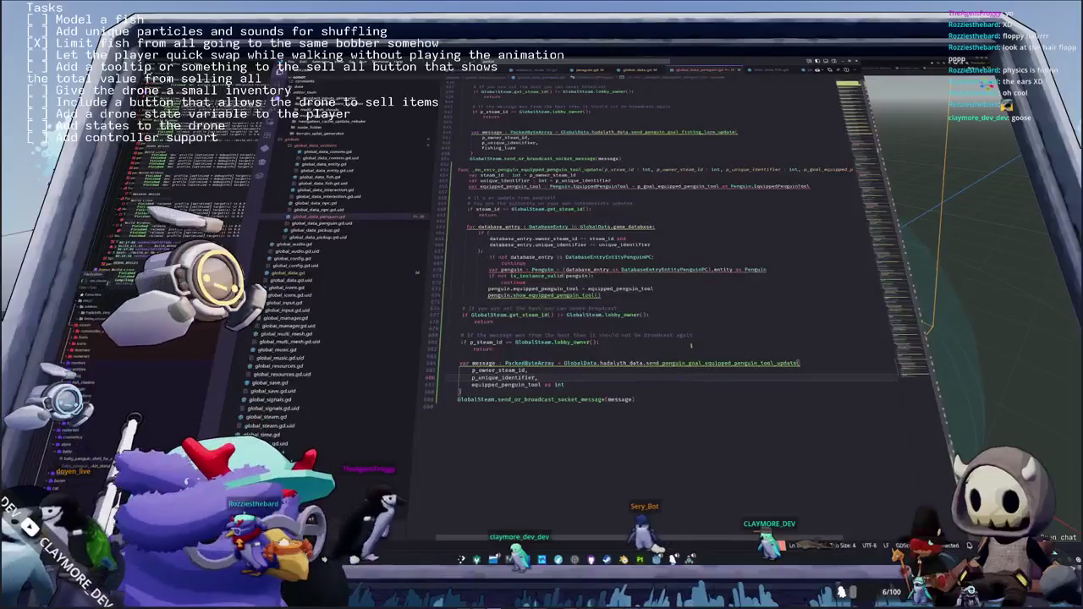
scroll(691, 345, "up", 2)
scroll(691, 345, "up", 10)
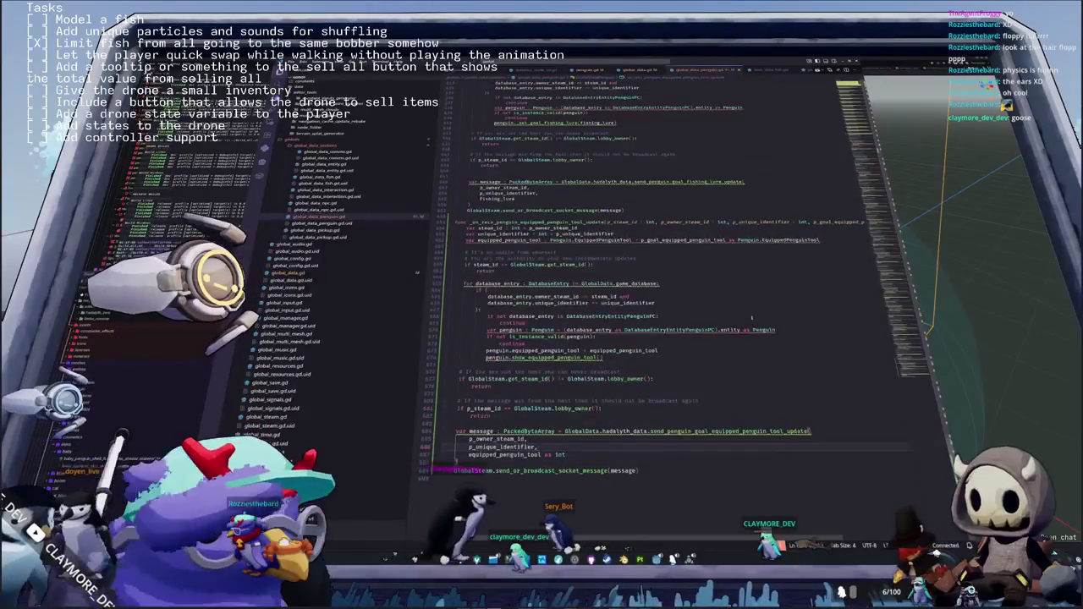
scroll(690, 345, "up", 8)
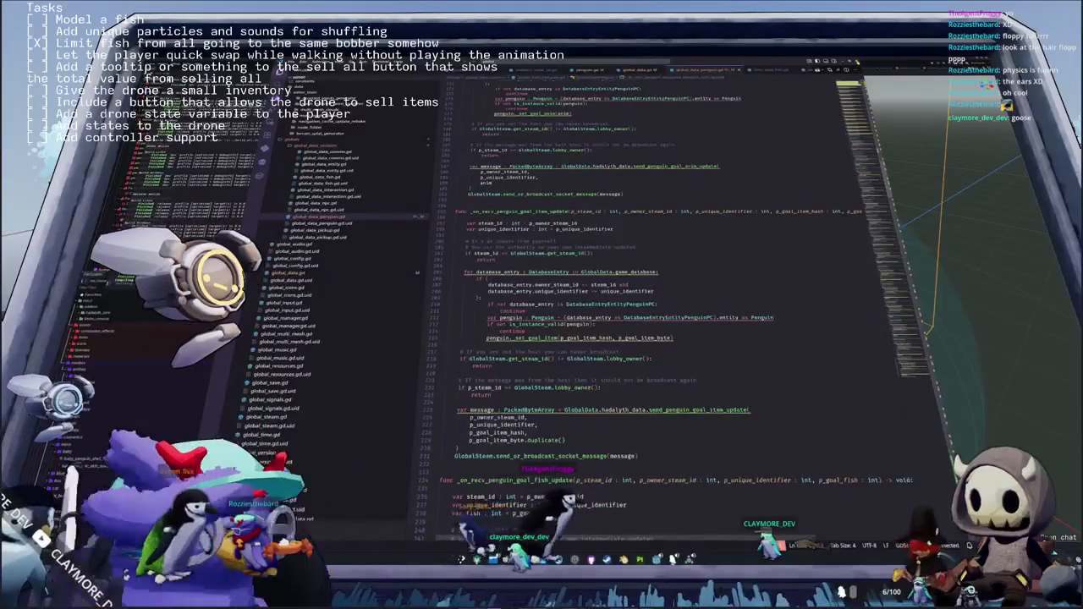
key("alt+Tab")
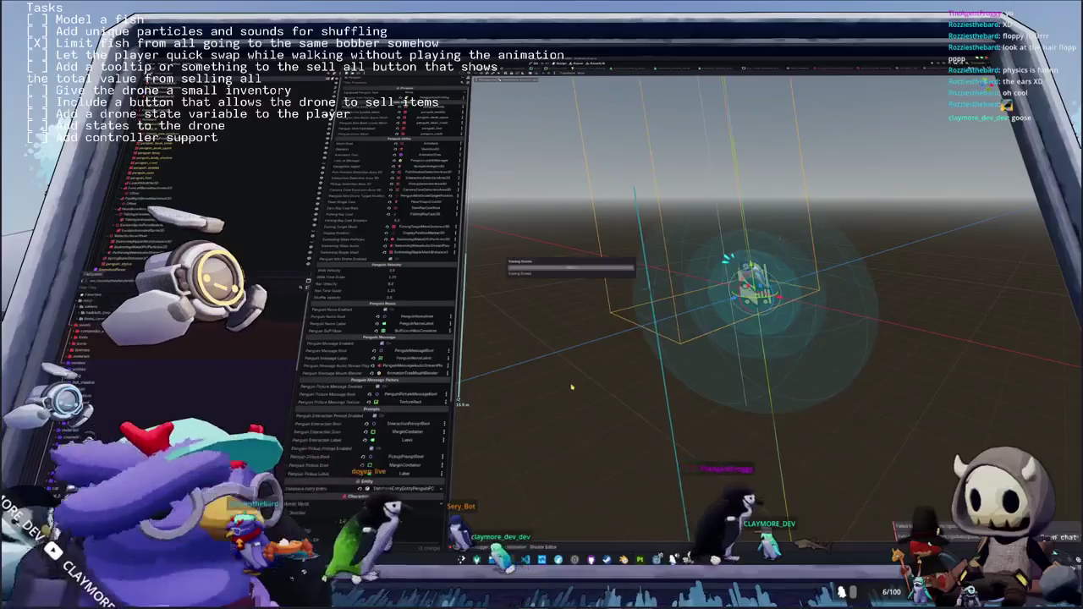
Close the cargo build terminal and open the running game's settings
key("alt+Tab")
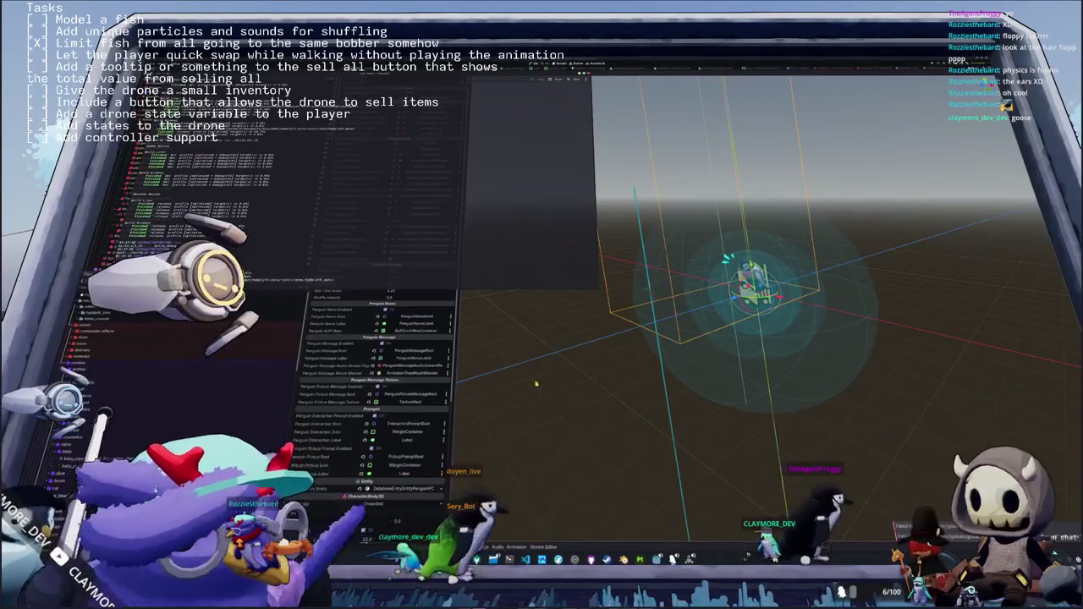
left_click(658, 545)
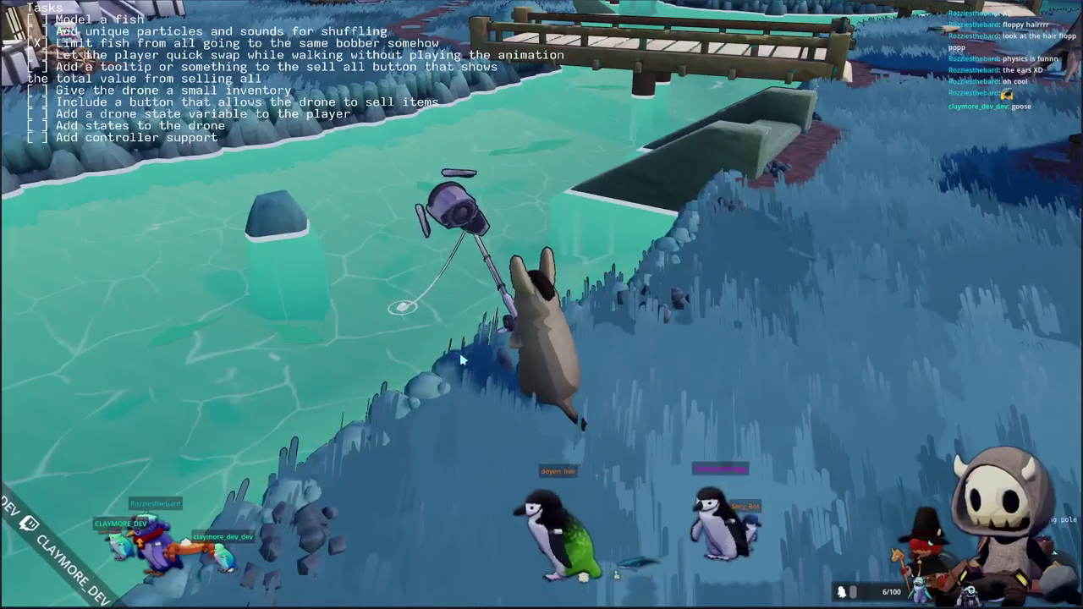
left_click(522, 296)
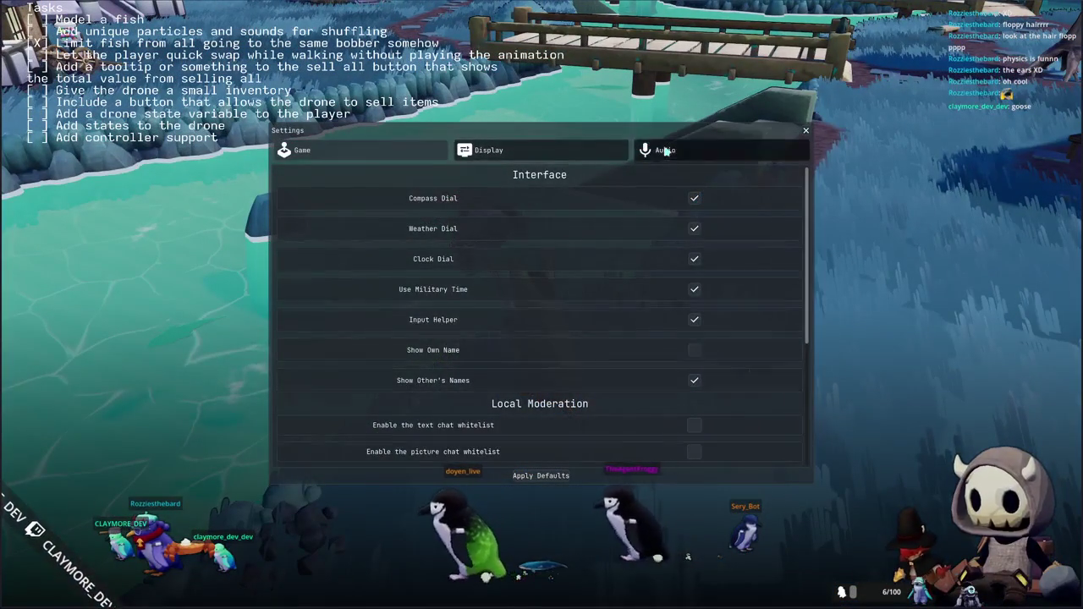
Set the Ambience volume to 100 in the Audio settings and close Settings
left_click(652, 148)
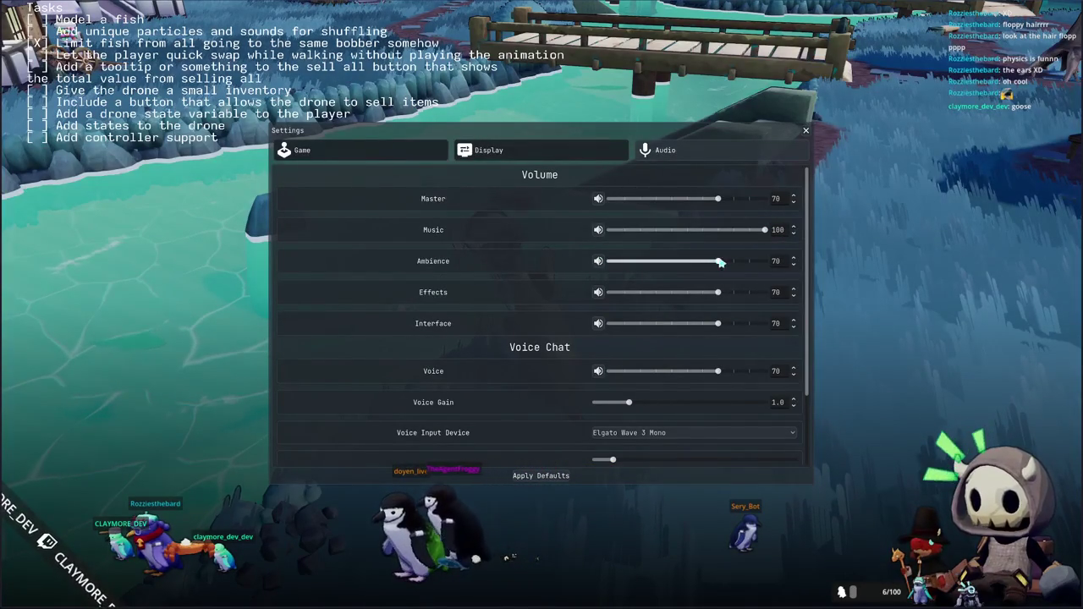
scroll(560, 292, "down", 2)
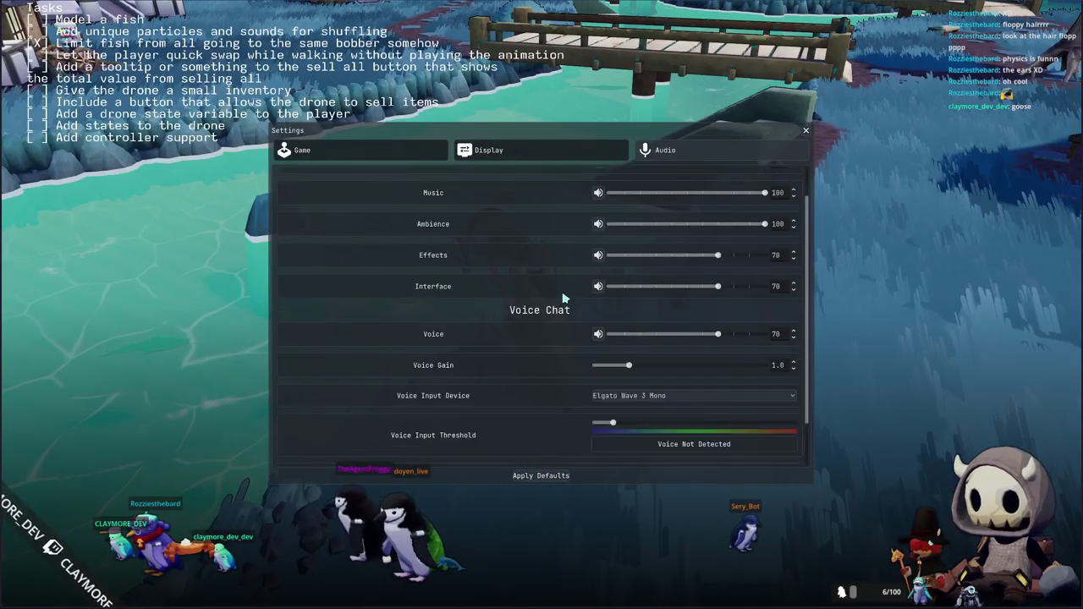
key("Escape")
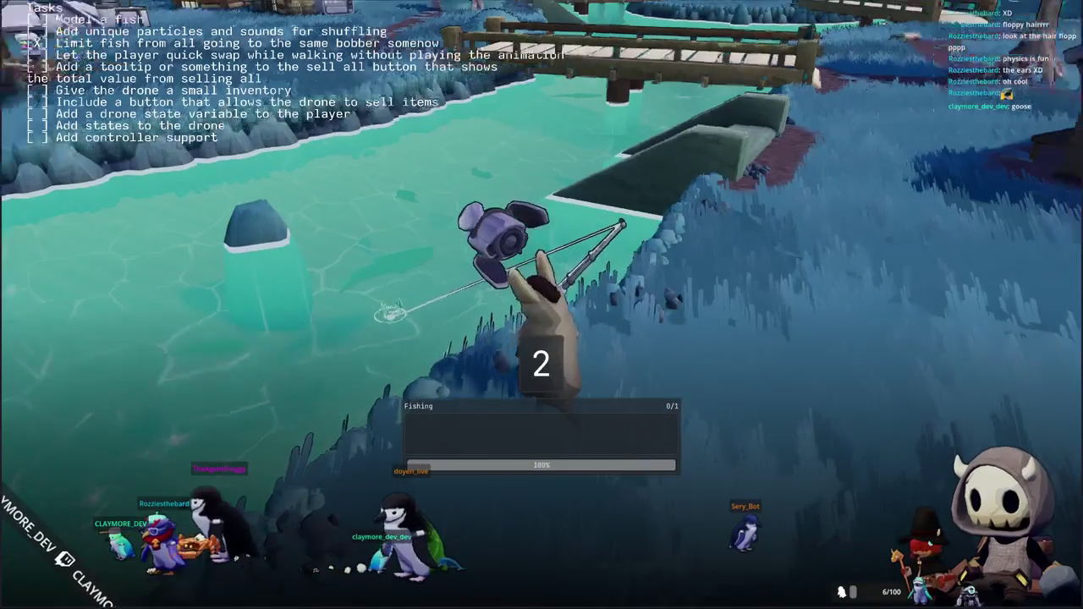
Reel in the fish by matching the arrow prompts Left, Down, Right, Right, Down, Left, Left
key("e")
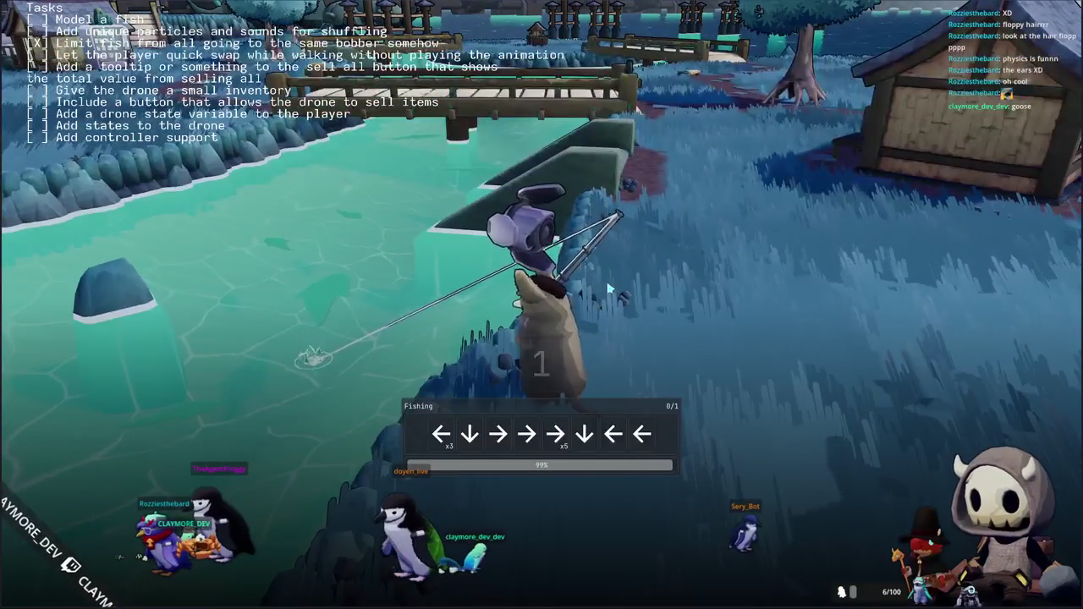
key("Left")
key("Down")
key("Right")
key("Right")
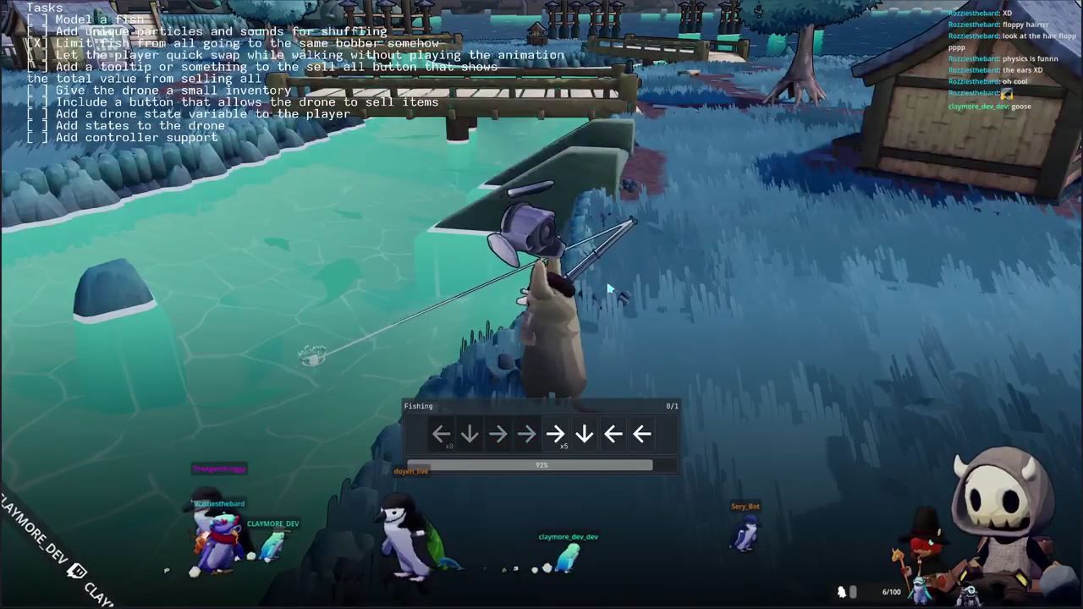
key("Right")
key("Down")
key("Left")
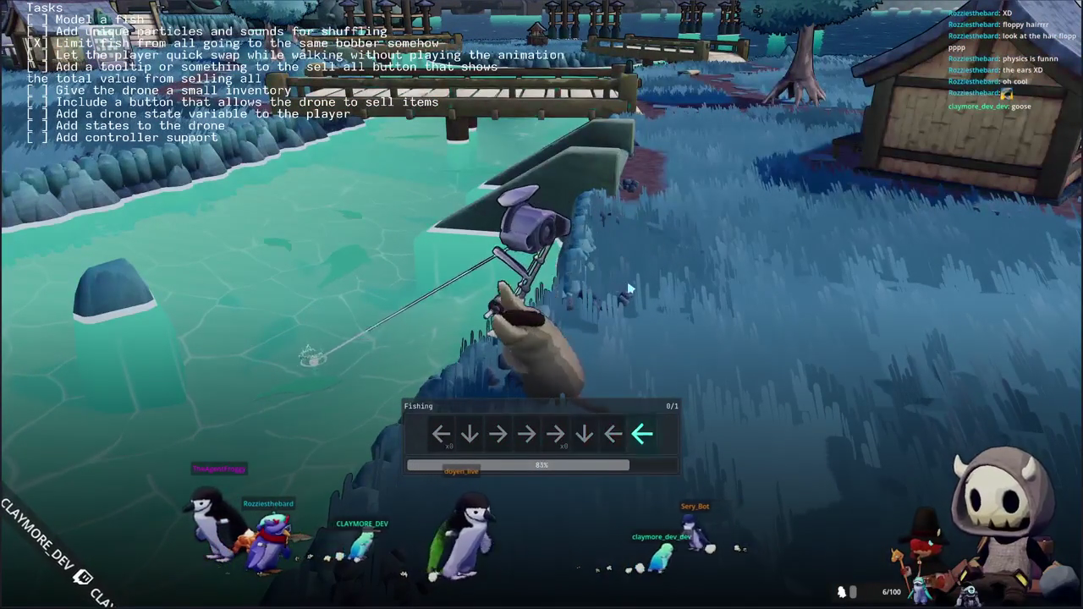
key("Left")
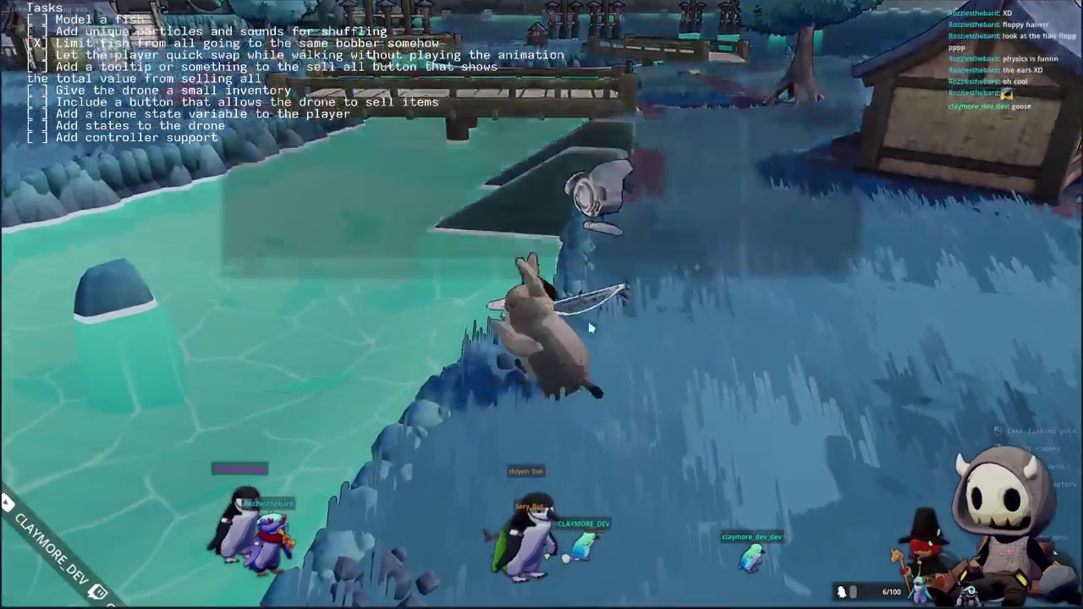
Check the caught fish's options in the inventory, then close the inventory
key("Tab")
right_click(301, 140)
key("Tab")
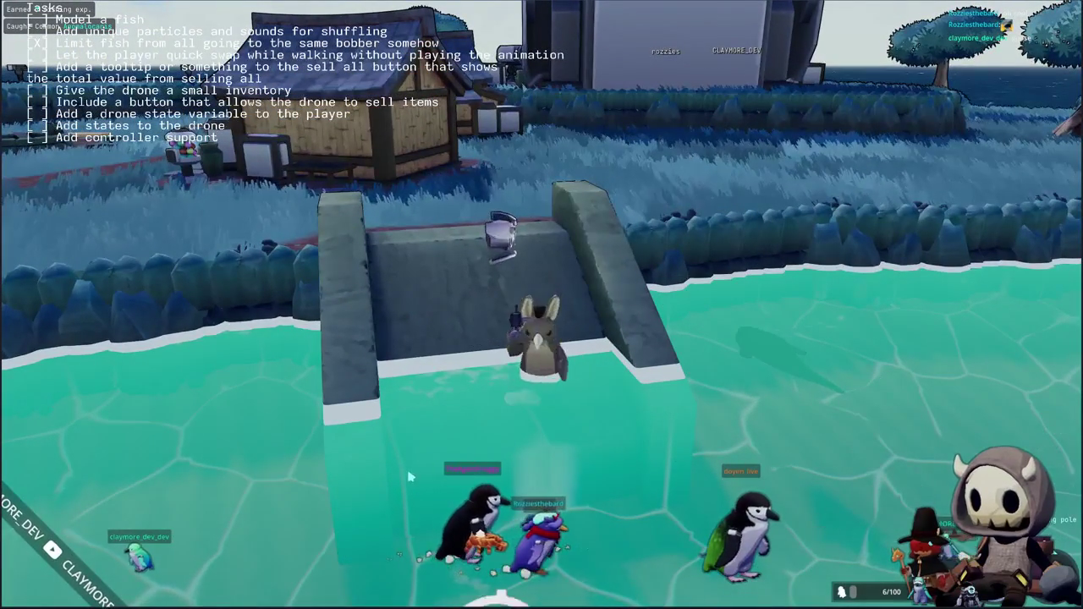
Cast the line from the stone ramp and match the first arrow sequence
left_click(774, 309)
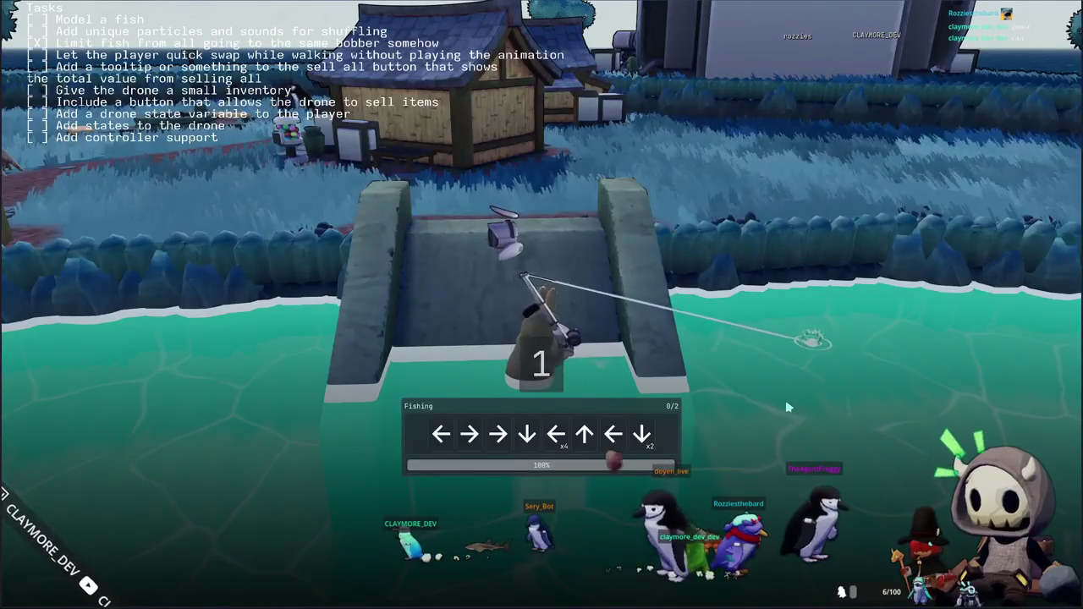
key("Left")
key("Right")
Complete the second arrow sequence to land the Pink Salmon and dismiss its card
key("Right")
key("Down")
key("Left")
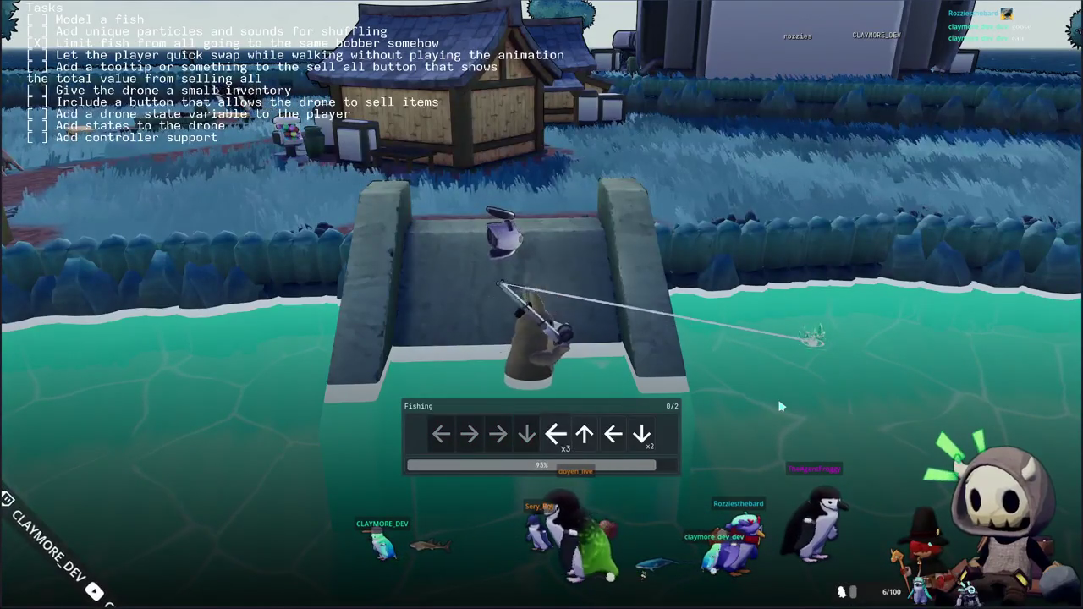
key("Left")
key("Down")
key("Right")
key("Right")
key("Right")
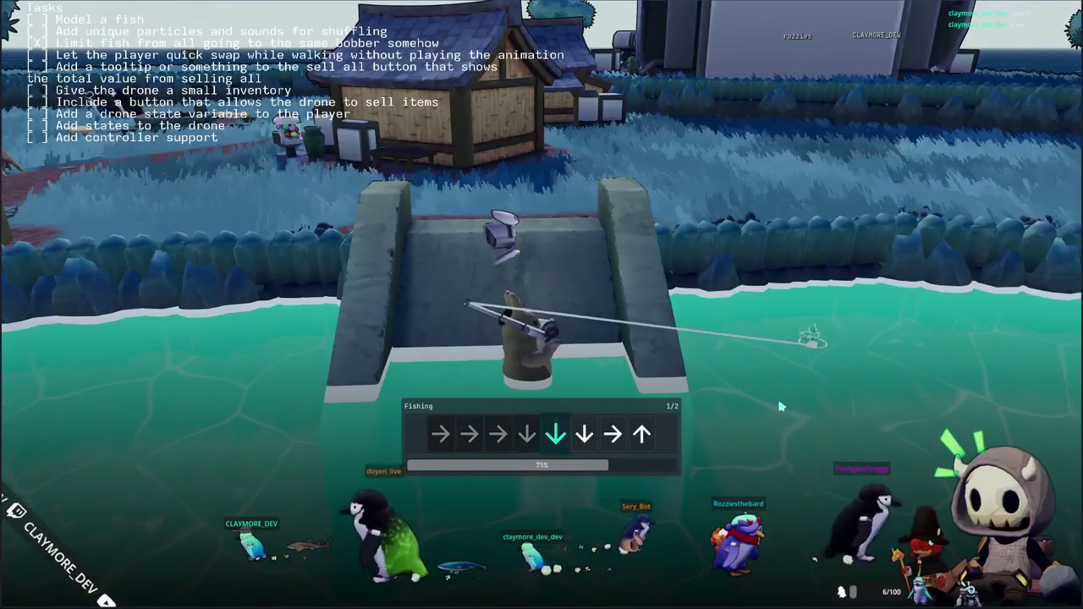
key("Right")
key("Up")
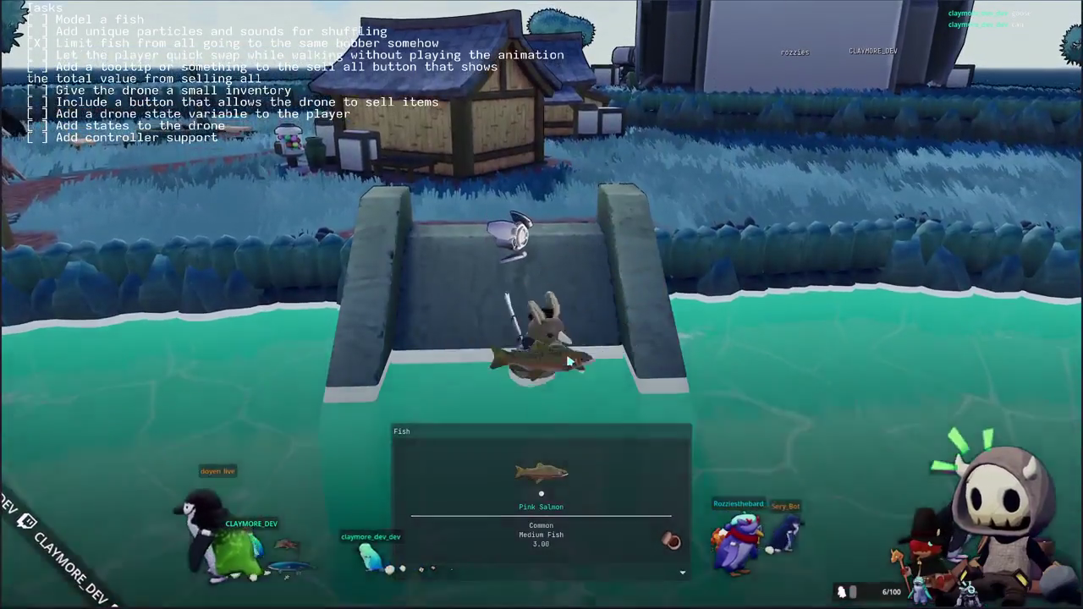
left_click(568, 361)
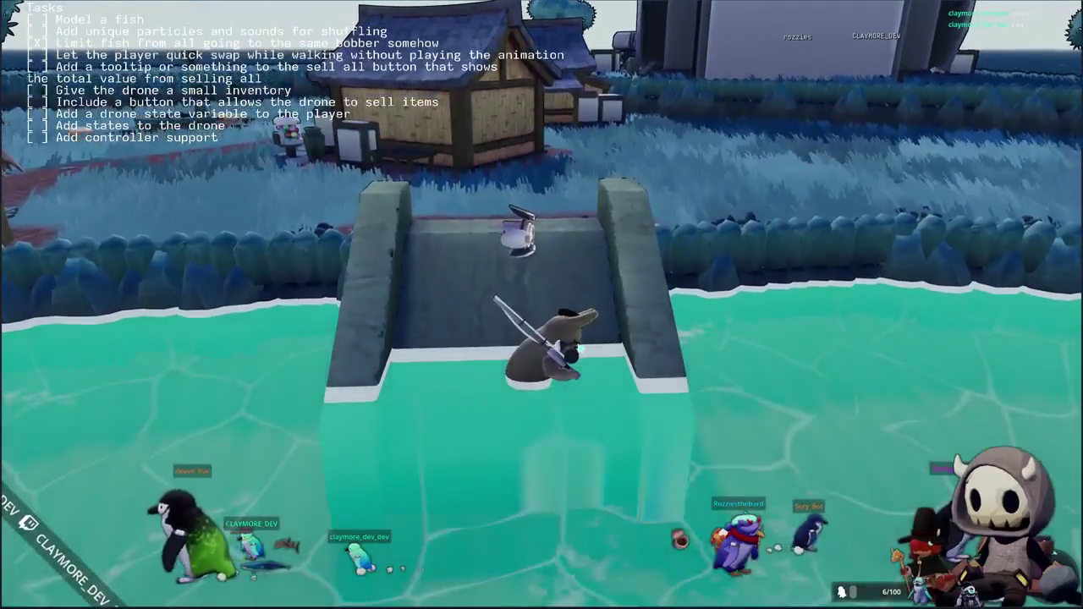
key("w")
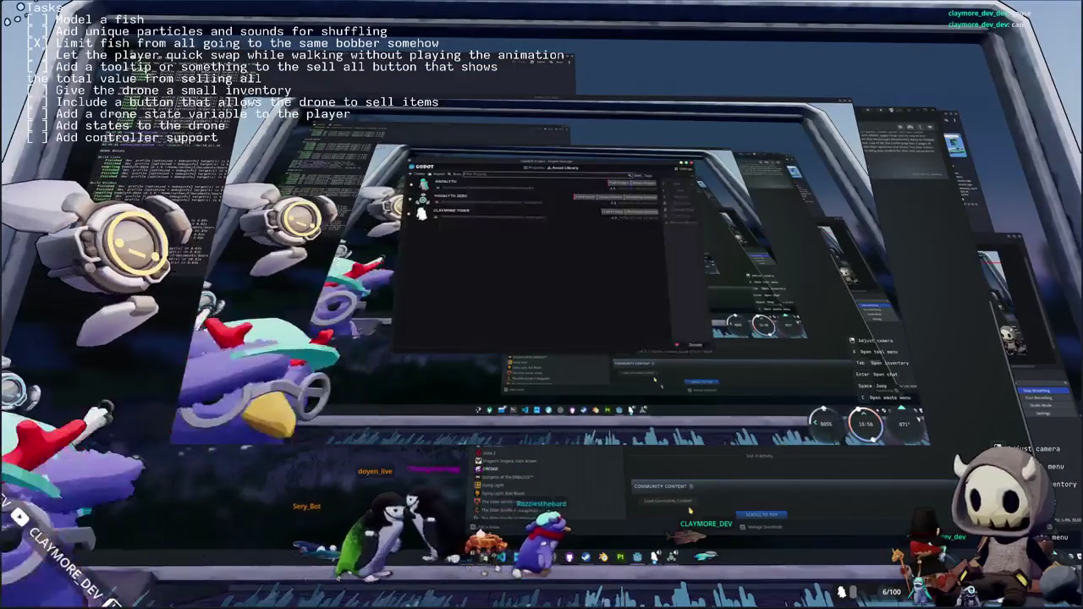
Open the game project in the Godot editor and return to the penguin handlers in VS Code
double_click(545, 200)
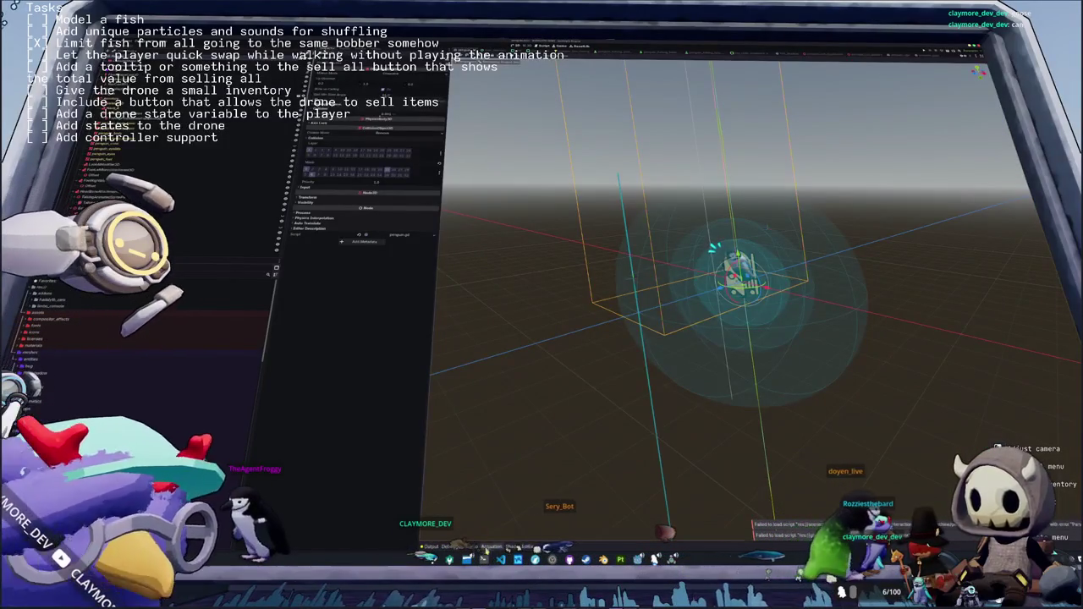
key("alt+Tab")
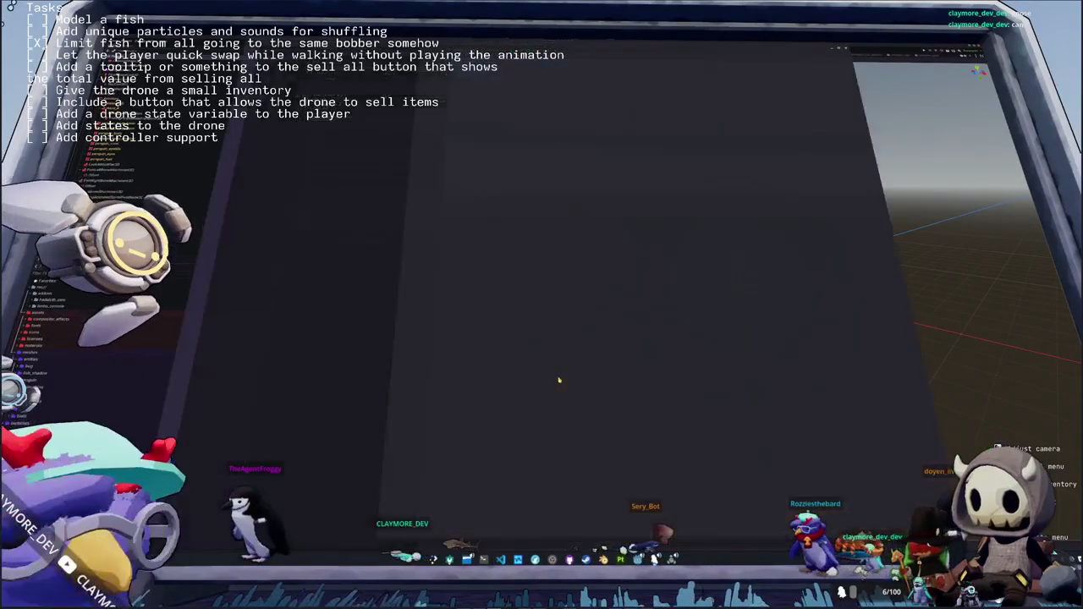
scroll(791, 252, "down", 8)
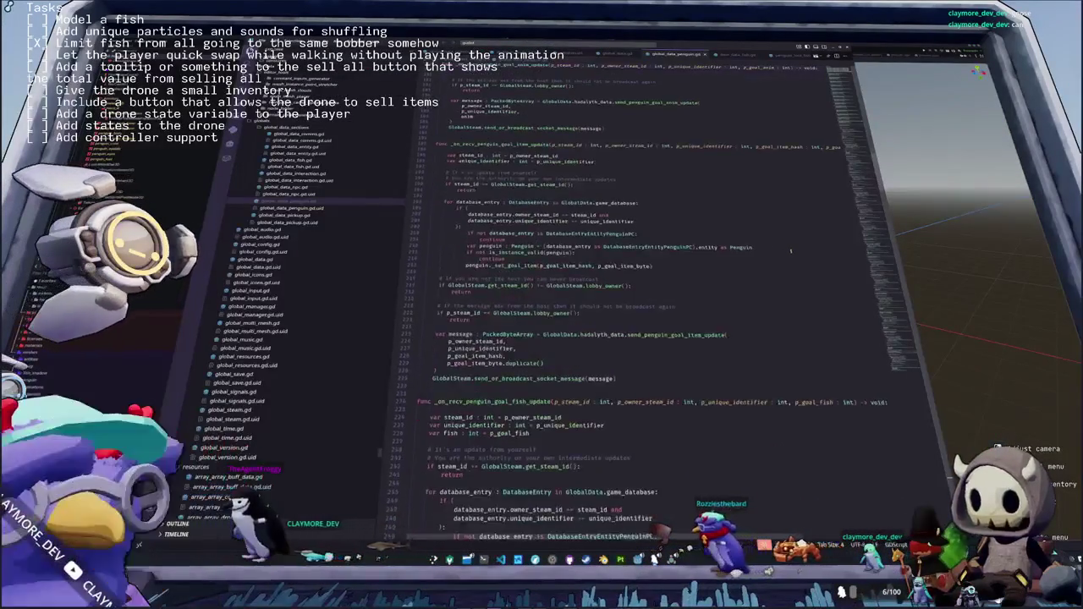
Add a new line after the tool-update message fields in global_data_penguin.gd
scroll(790, 252, "down", 4)
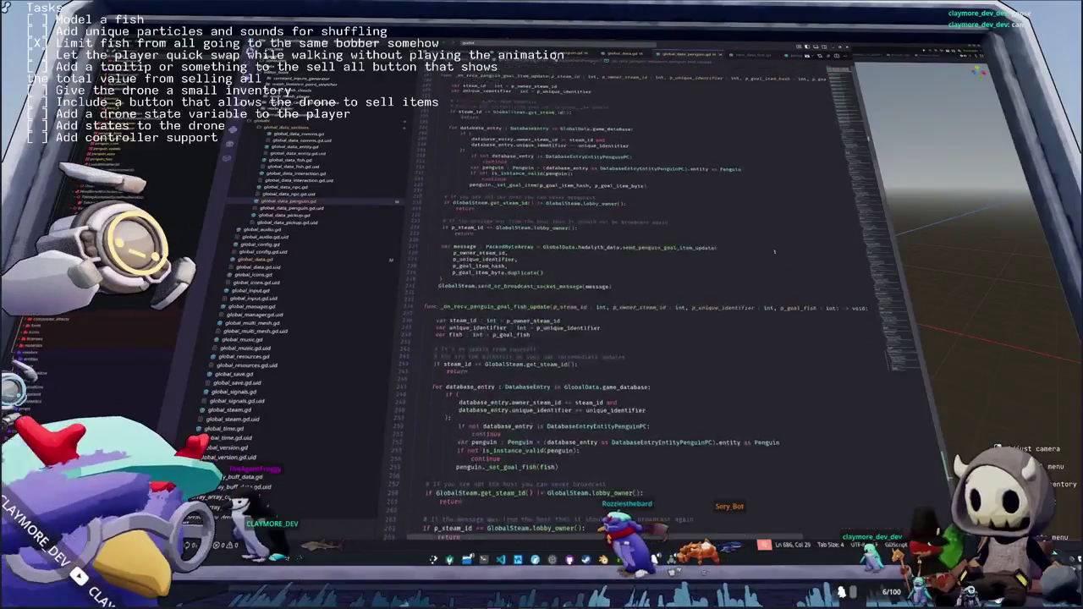
left_click(898, 357)
left_click(647, 385)
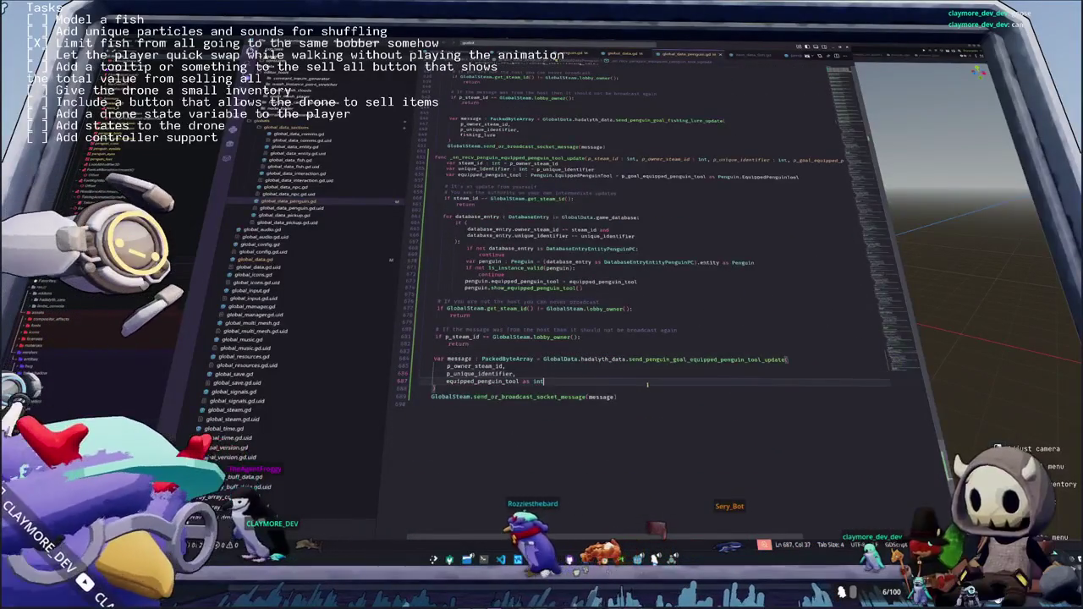
key("Return")
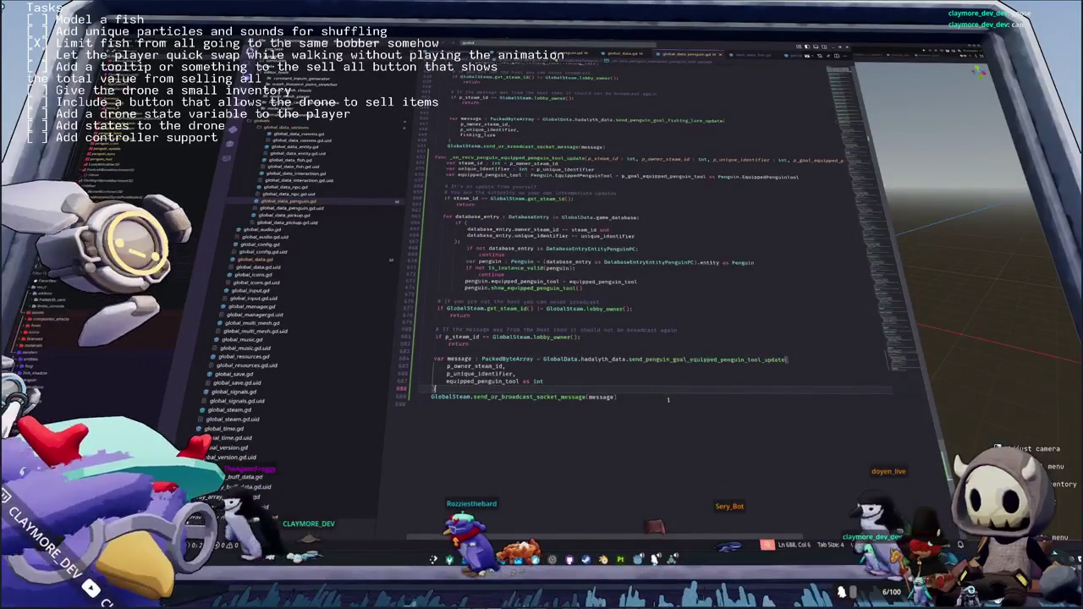
key("Up")
key("Up")
key("Up")
key("Up")
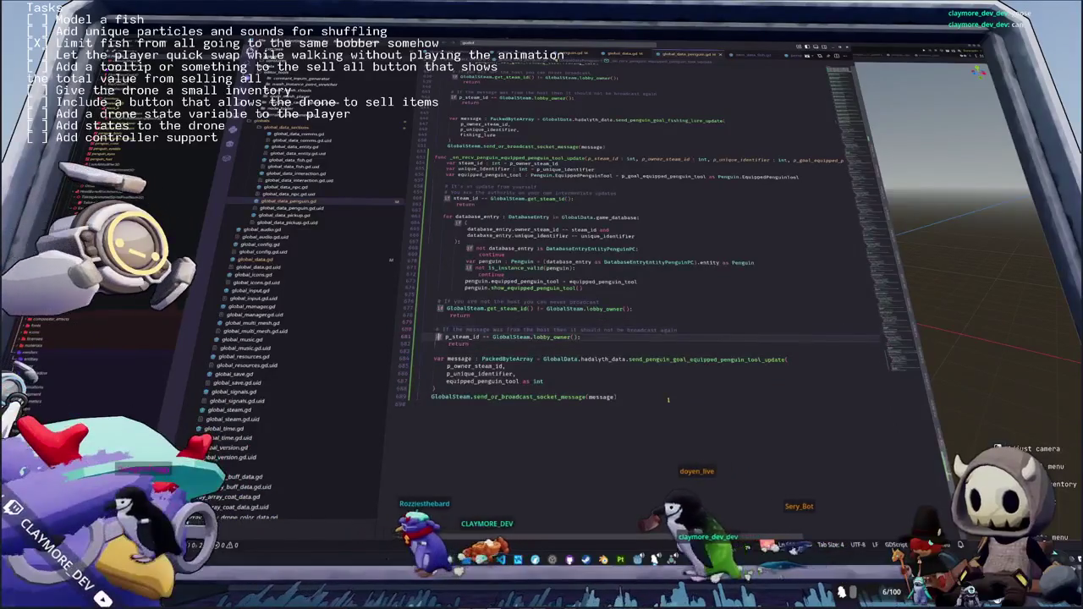
key("Down")
key("Down")
key("Down")
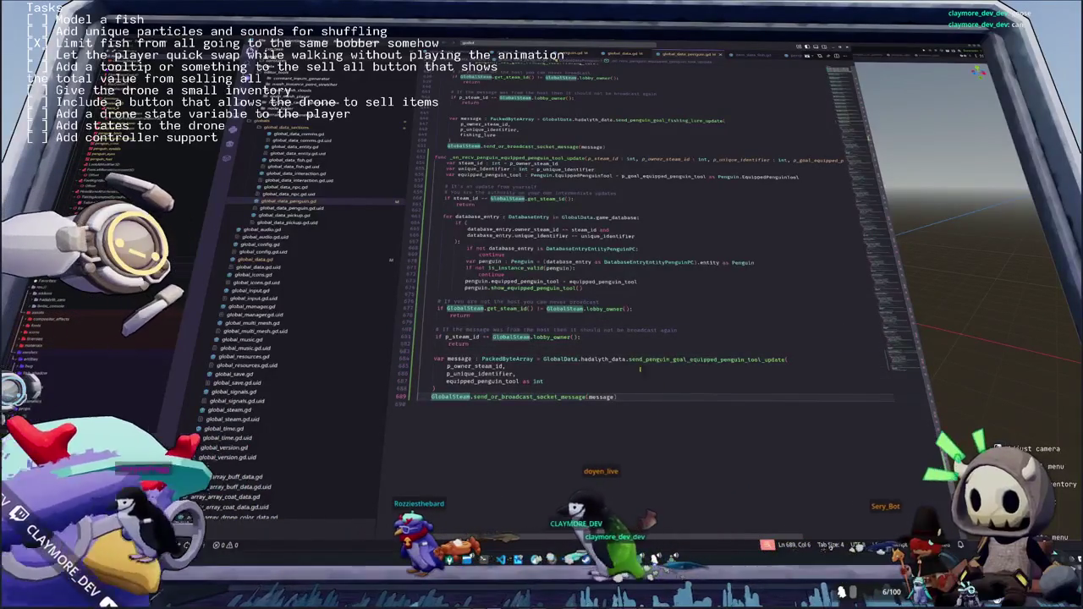
Rework the type casts so the equipped_penguin_tool argument no longer ends with 'as int'
left_click(531, 281)
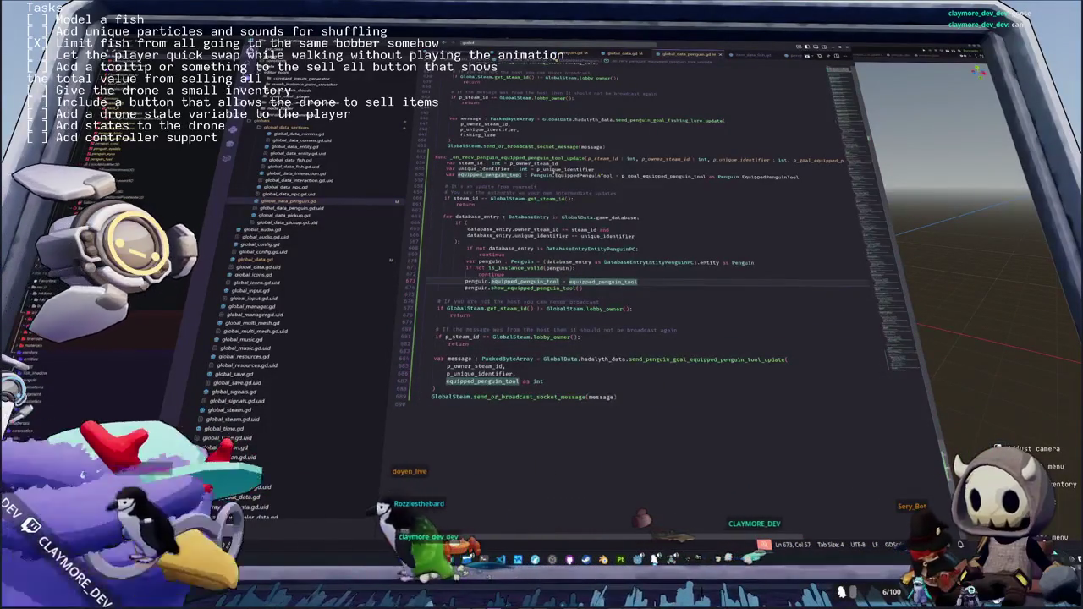
left_click_drag(554, 176, 799, 176)
left_click(620, 183)
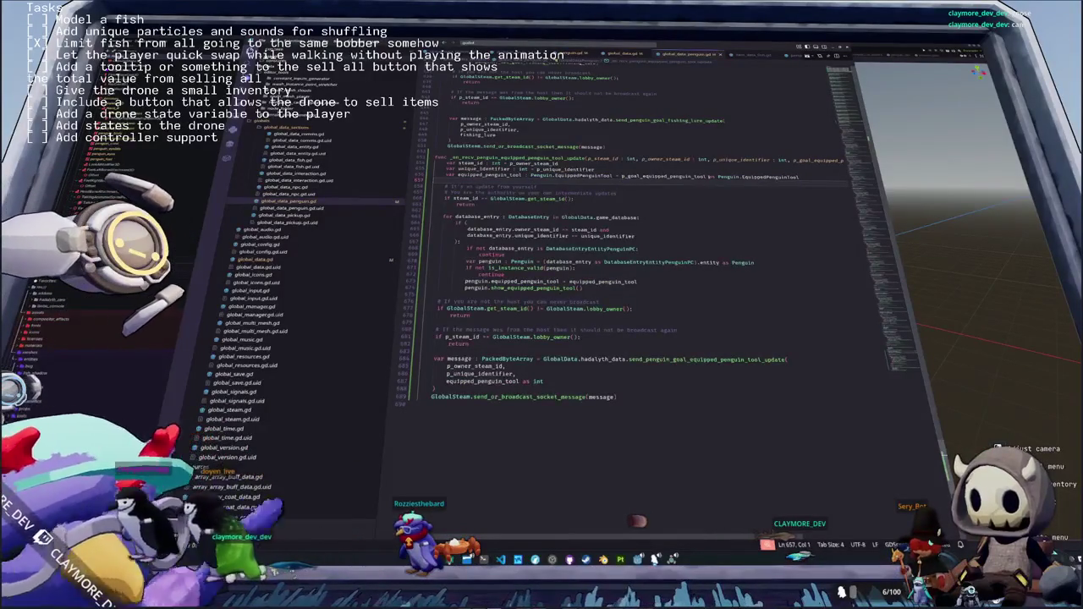
left_click_drag(706, 176, 719, 176)
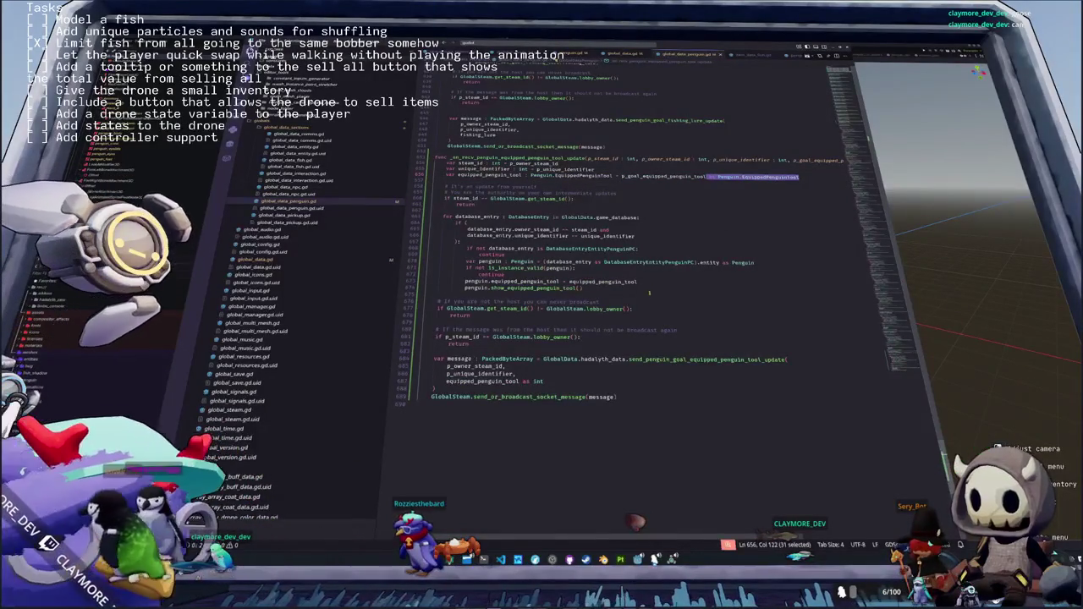
key("ctrl+x")
left_click(638, 282)
key("ctrl+v")
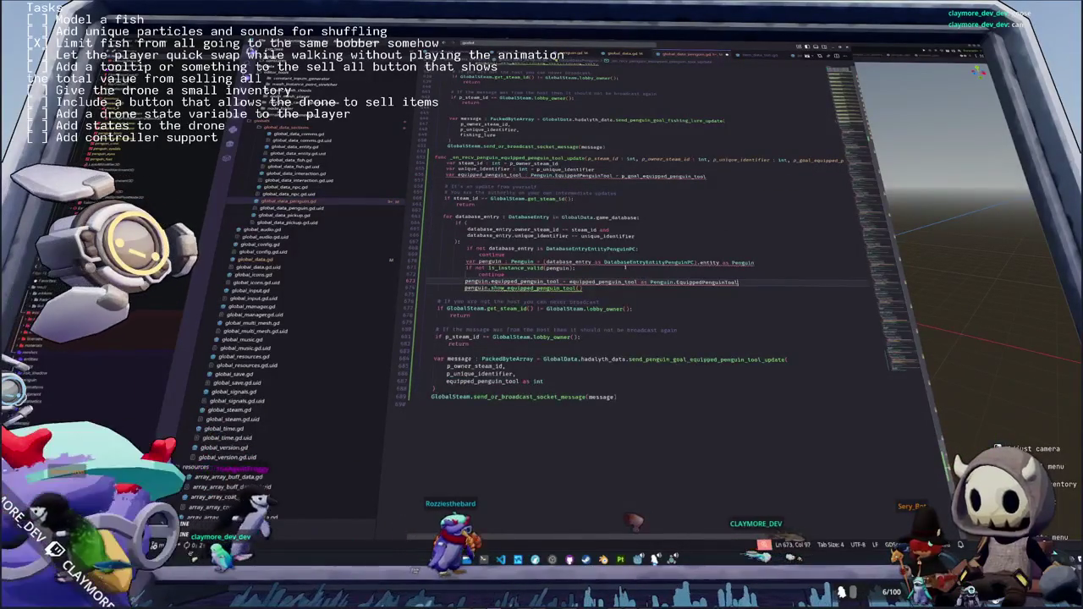
left_click_drag(612, 176, 530, 176)
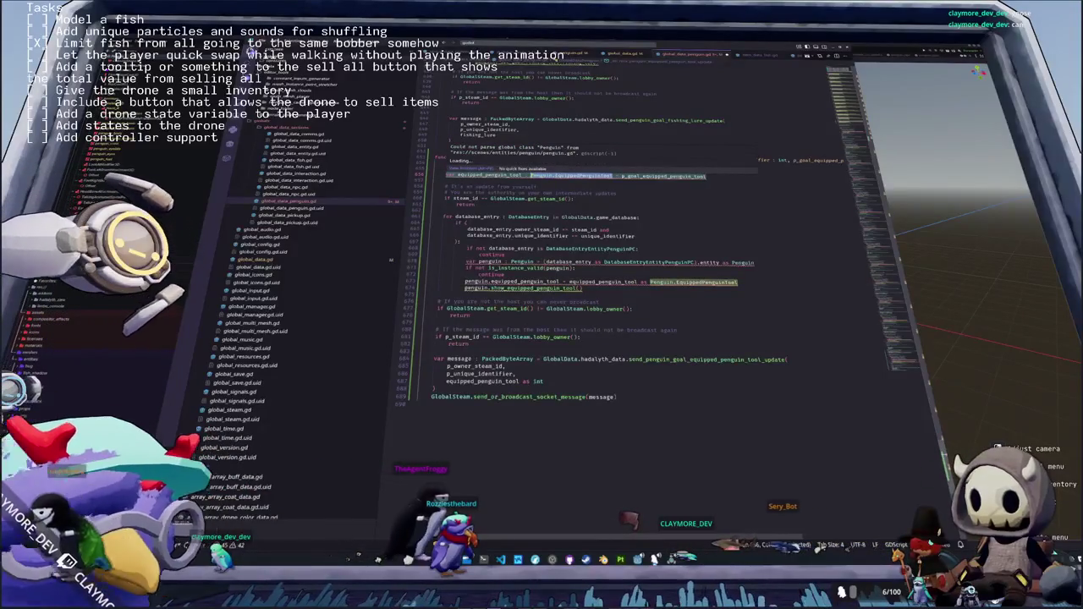
type("int")
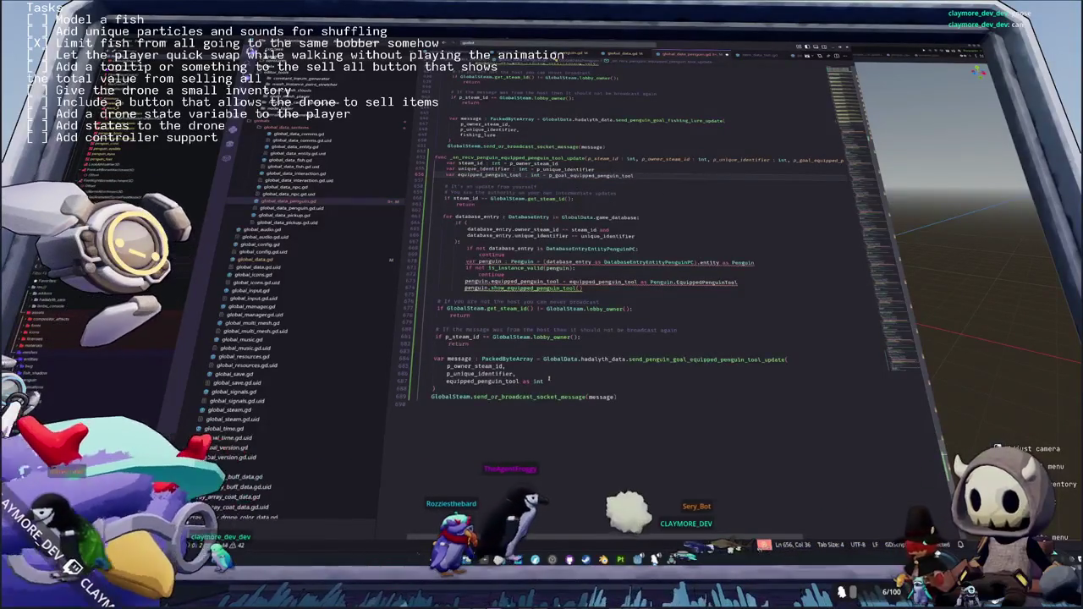
left_click(578, 383)
key("BackSpace")
key("BackSpace")
key("BackSpace")
Jump to the Penguin definition in penguin.gd and add 'self, ' to the tool-update call
key("ctrl+shift+p")
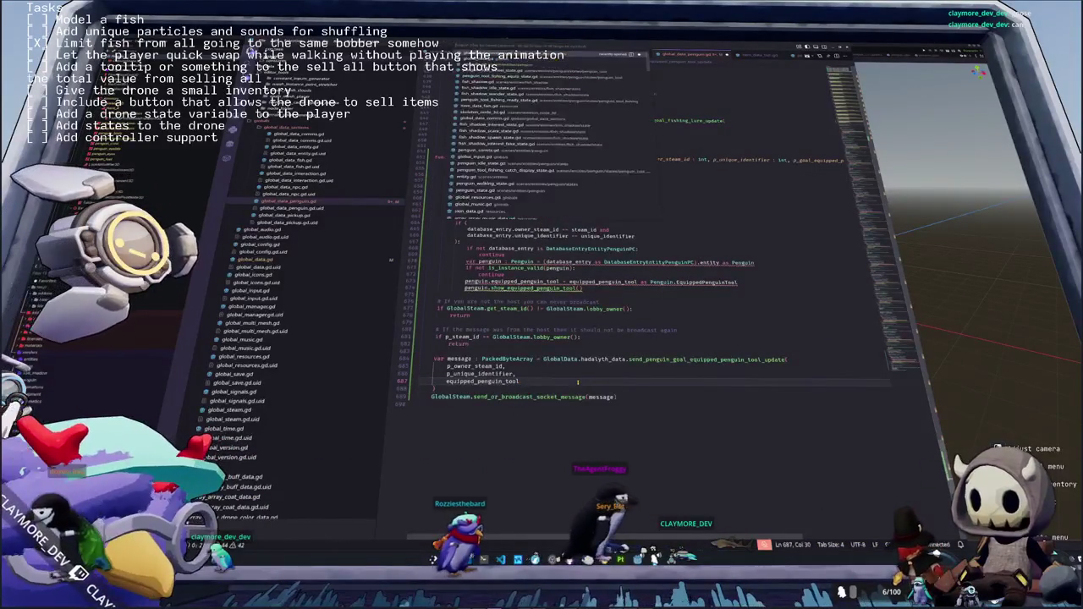
key("Escape")
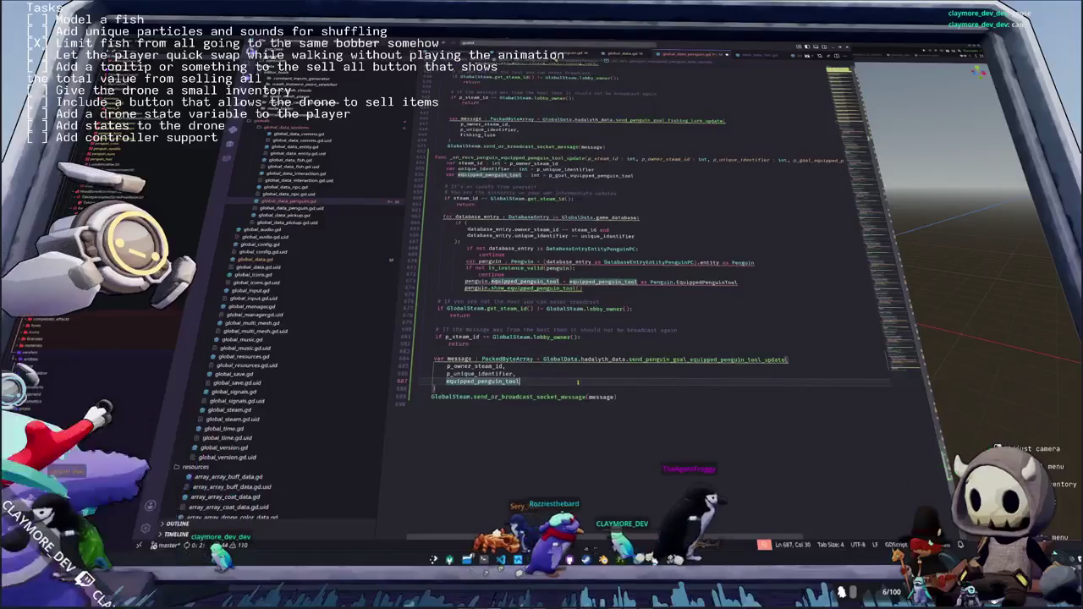
mouse_move(507, 263)
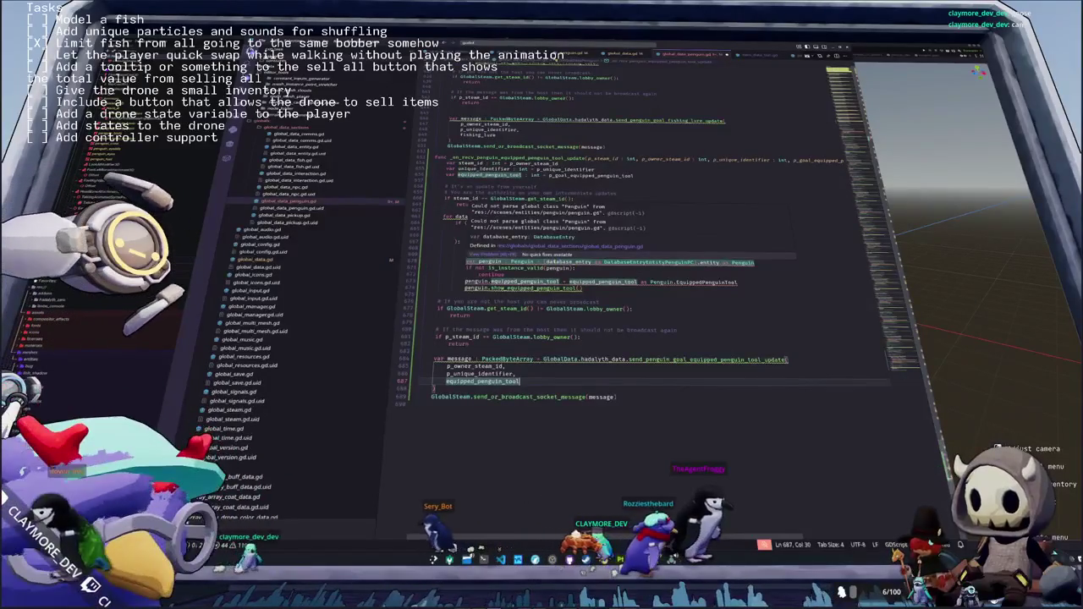
left_click(569, 262)
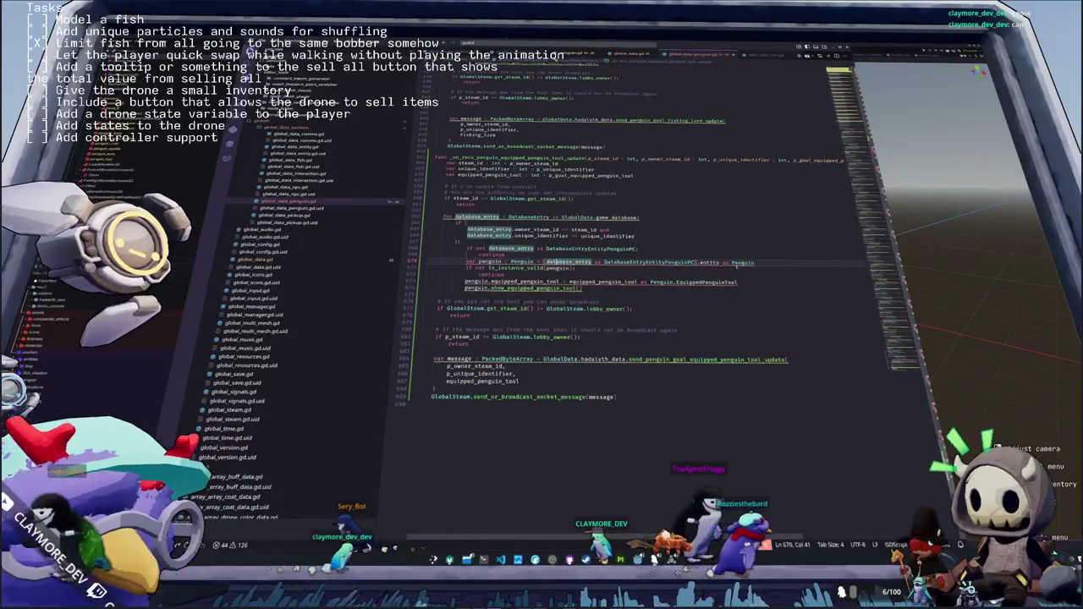
left_click(741, 262, "ctrl")
scroll(663, 250, "down", 15)
mouse_move(575, 217)
left_click(612, 218)
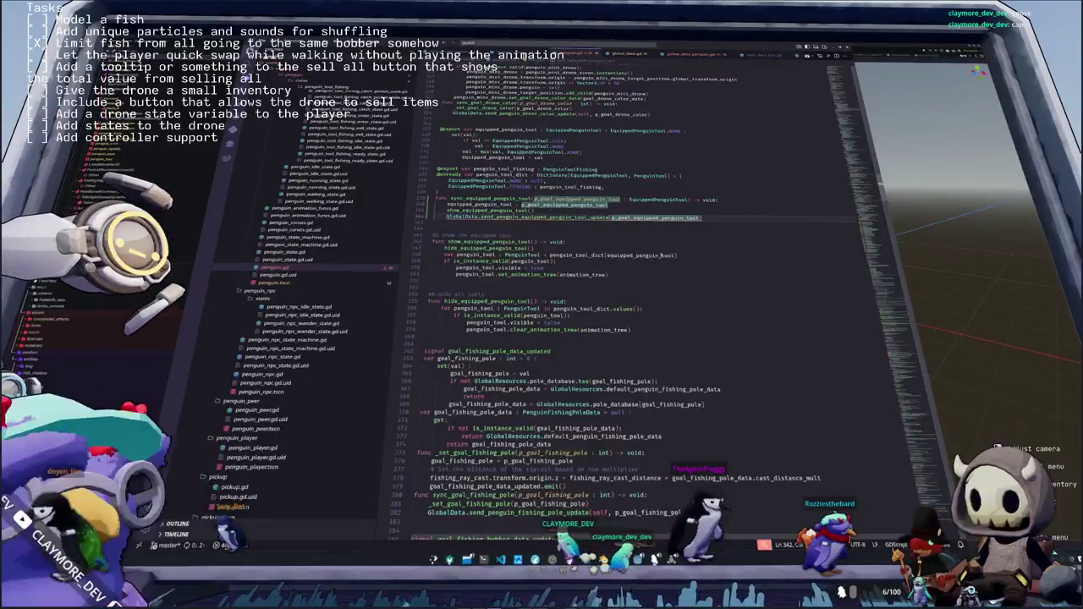
type("self,")
mouse_move(630, 217)
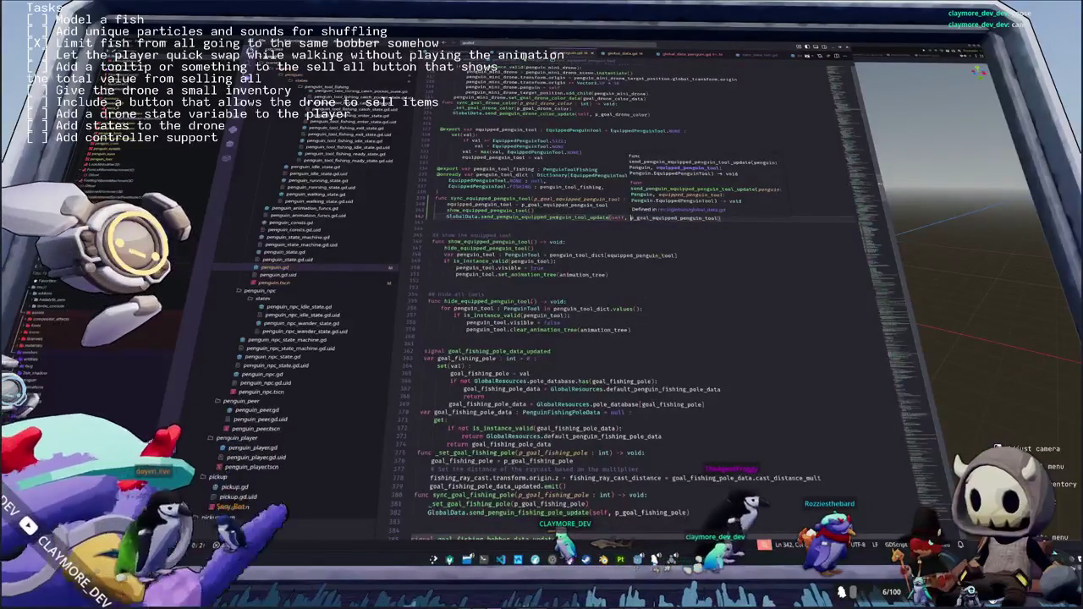
Reload the VS Code window from global_data_penguin.gd
key("ctrl+Tab")
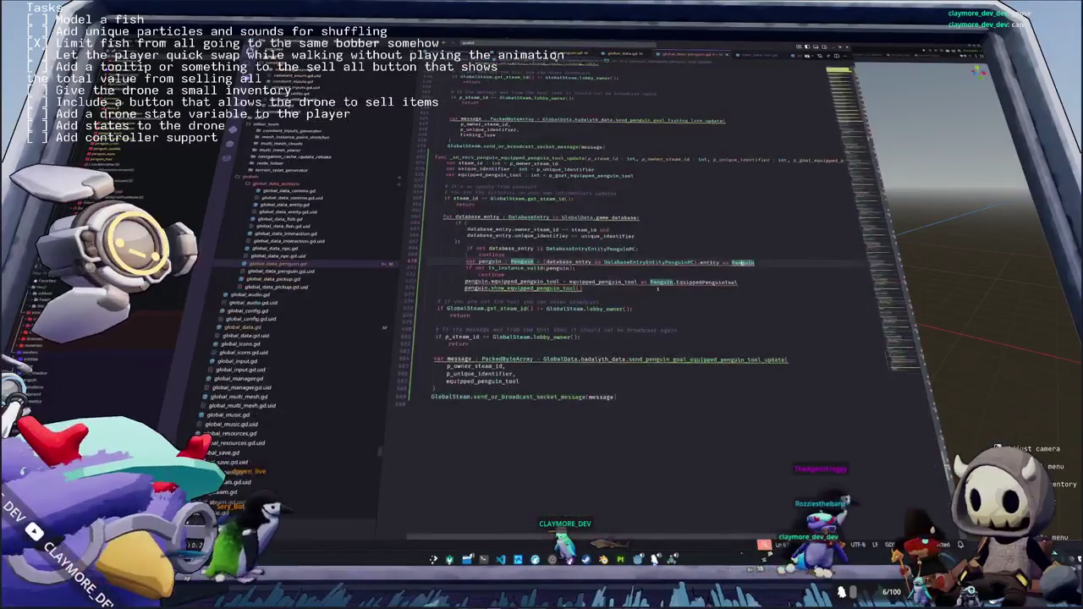
key("ctrl+shift+p")
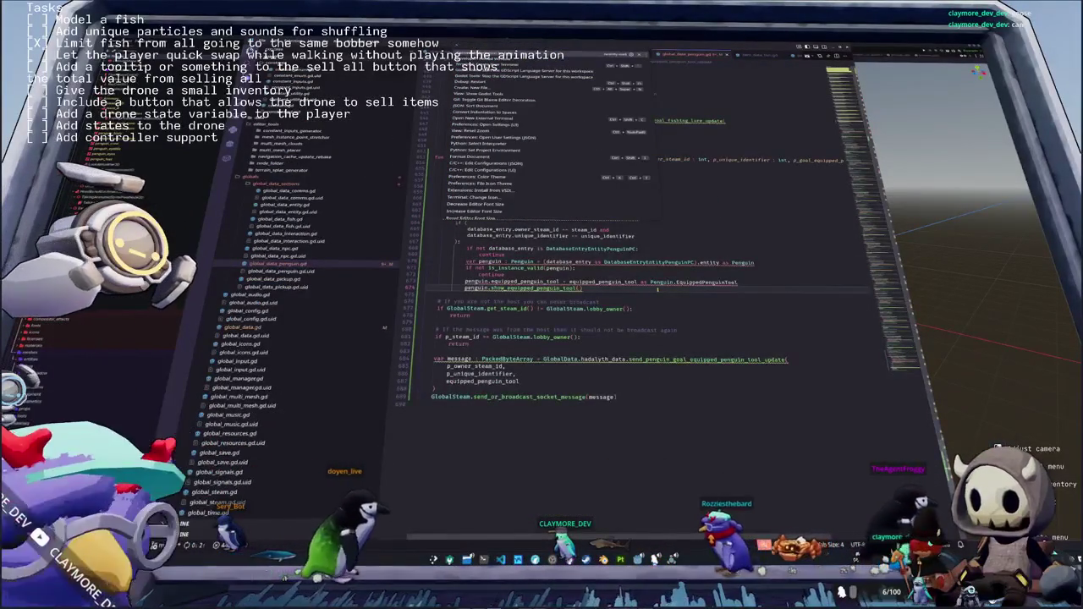
key("Return")
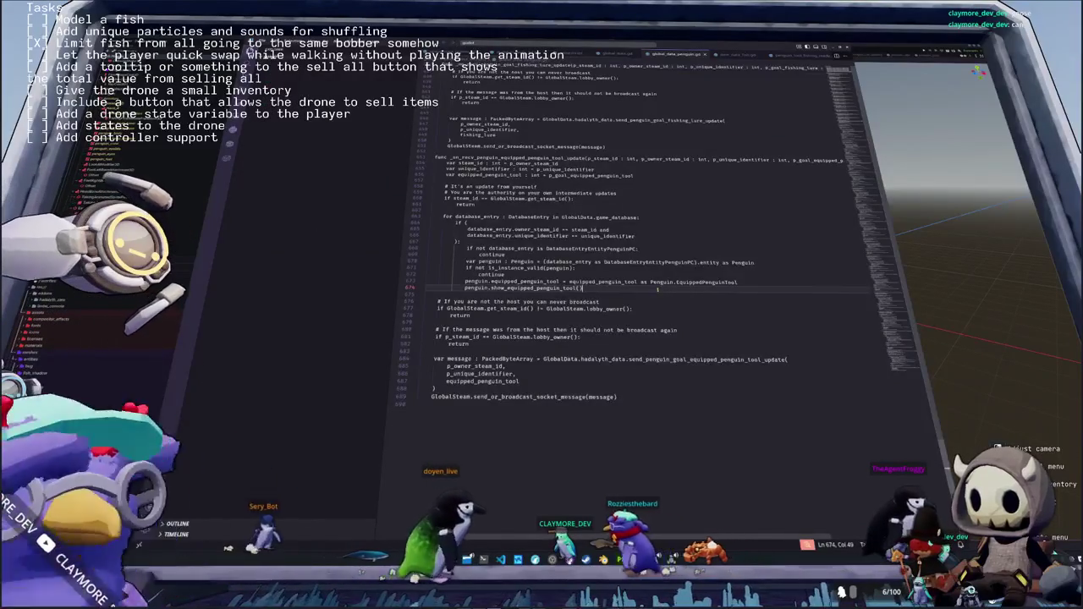
key("ctrl+shift+e")
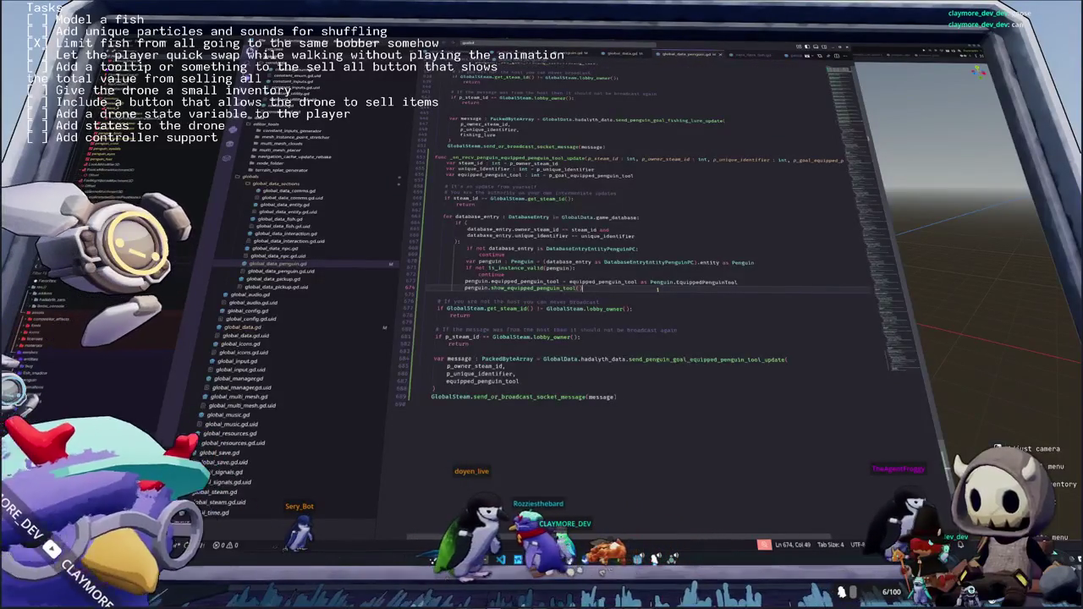
Look over the penguin spawn code in global_data.gd and switch to penguin_walking_state.gd
key("ctrl+Tab")
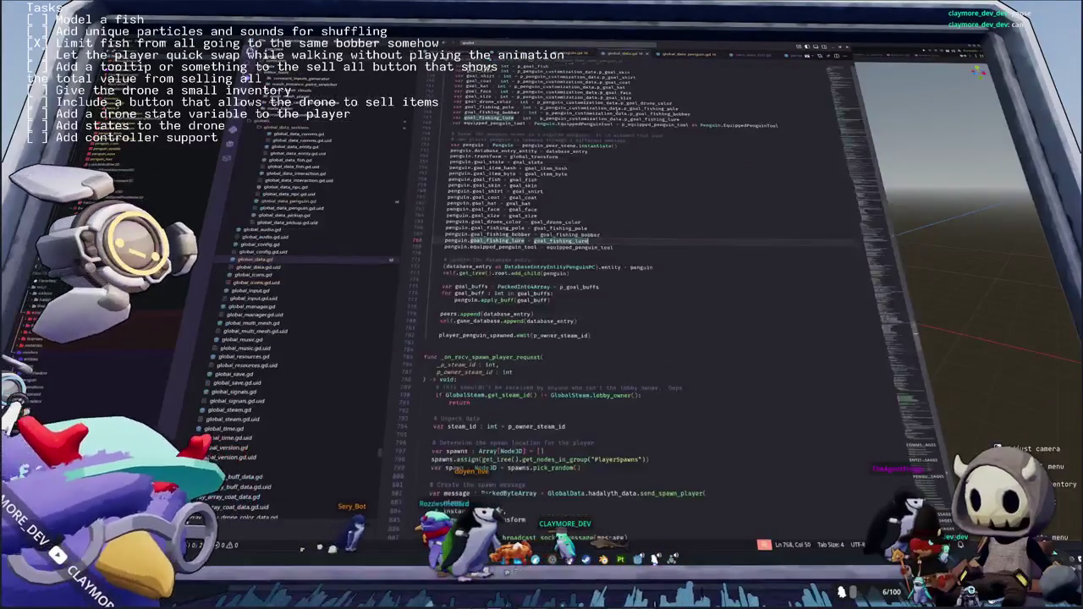
key("Up")
key("Up")
key("Up")
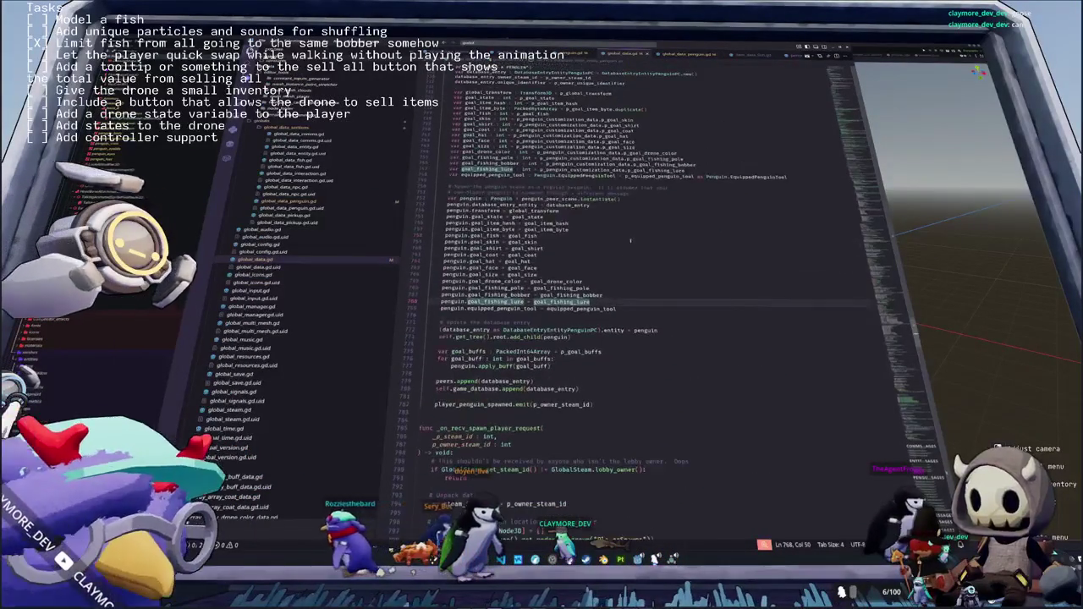
key("Down")
key("Down")
key("Down")
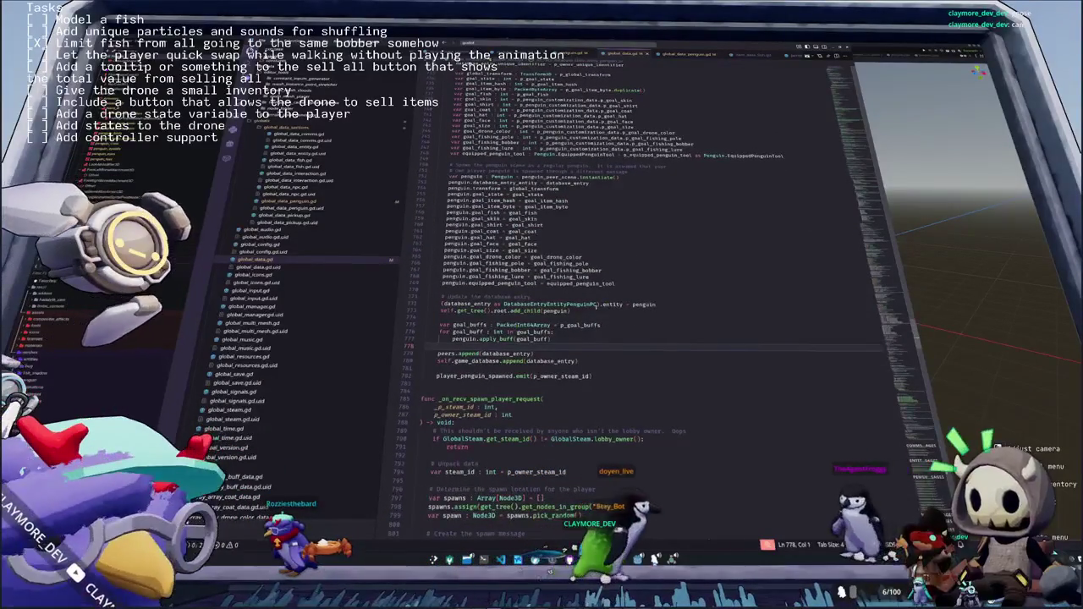
key("Up")
key("Up")
key("Up")
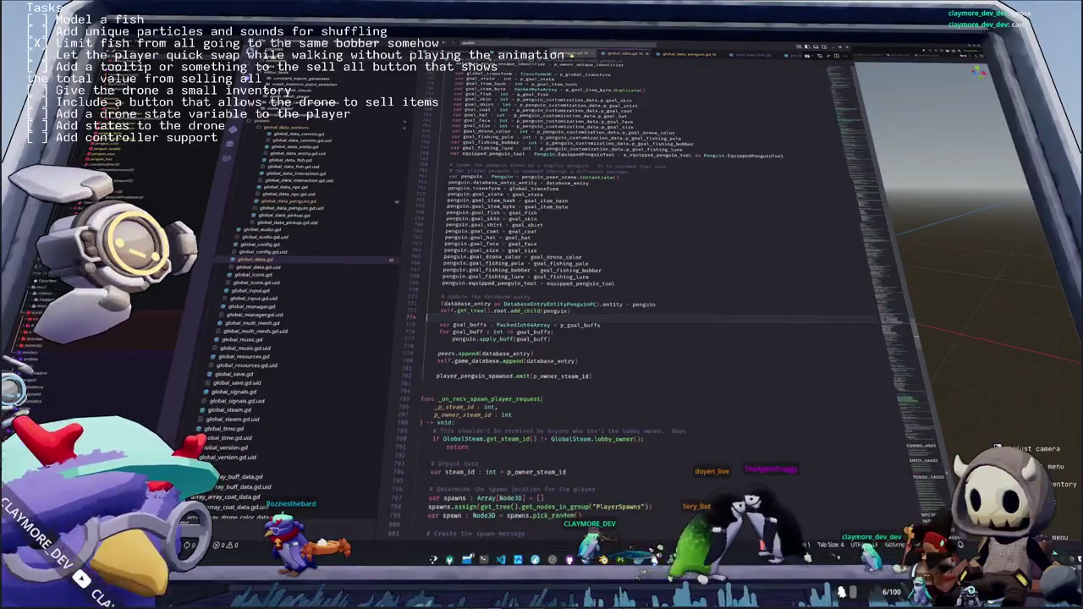
key("ctrl+Tab")
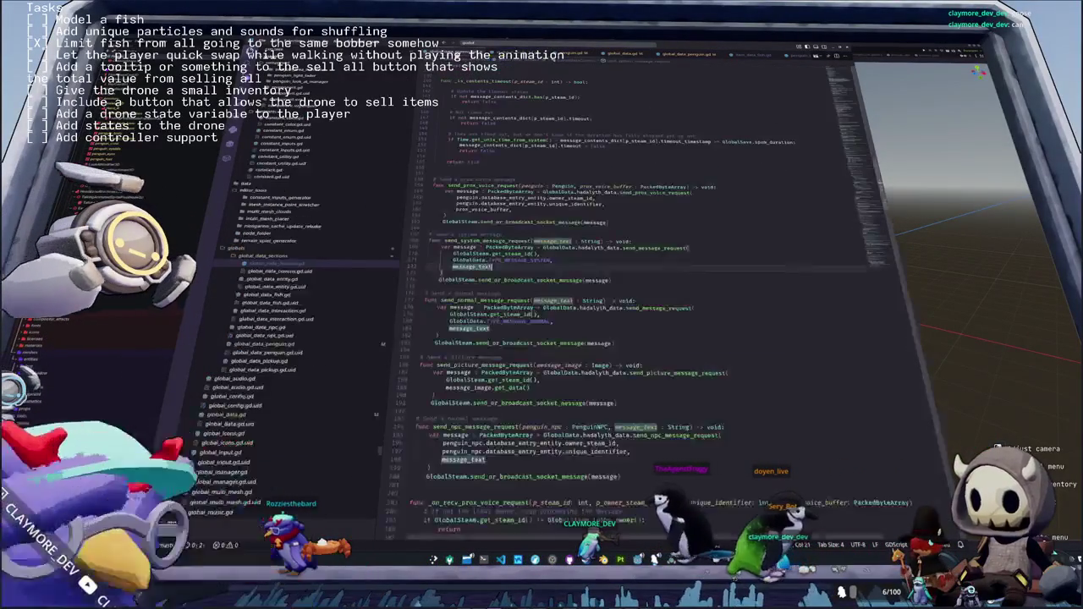
key("ctrl+p")
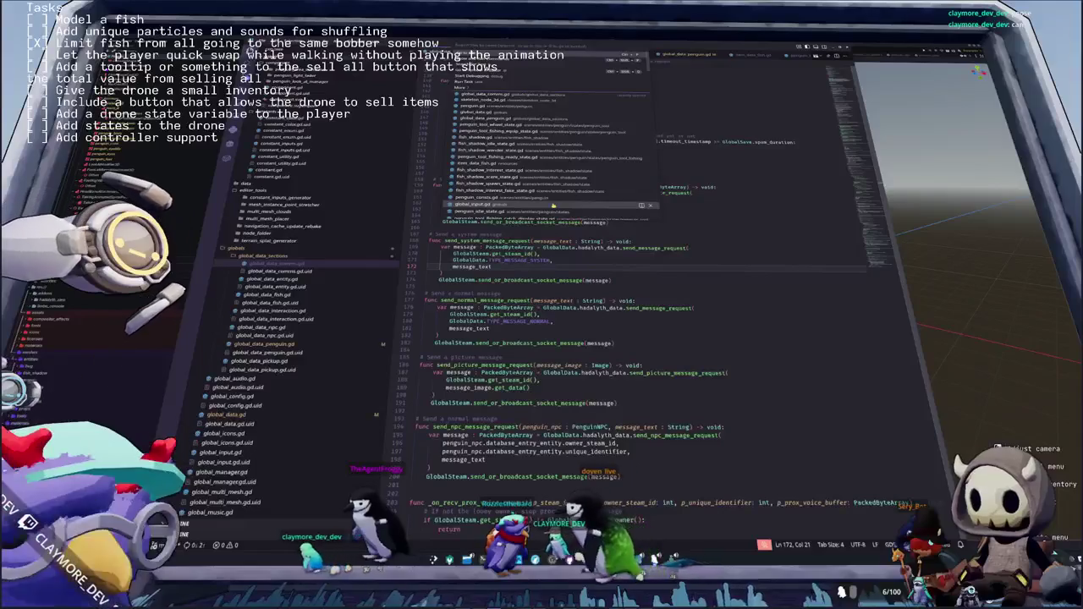
key("Escape")
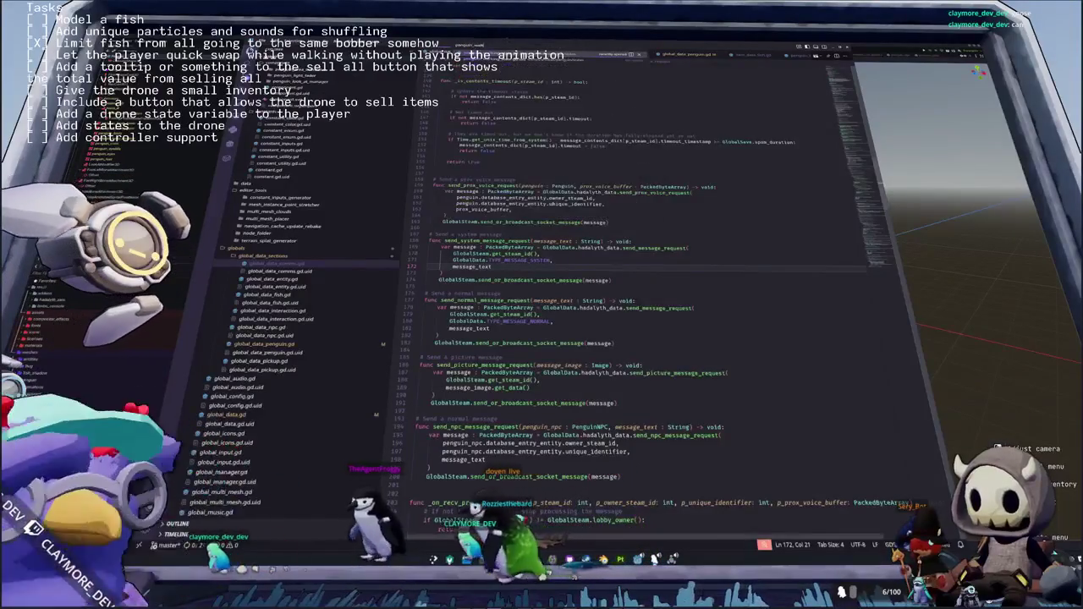
key("ctrl+Tab")
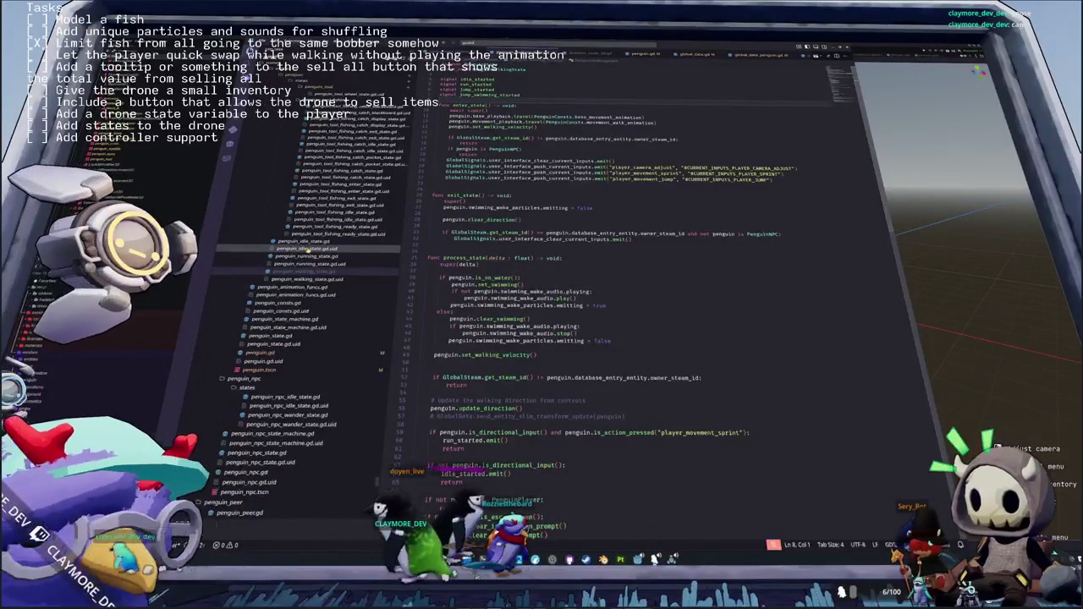
Inspect the tool unequip and fishing input blocks in penguin_idle_state.gd
left_click(394, 242)
scroll(456, 314, "down", 10)
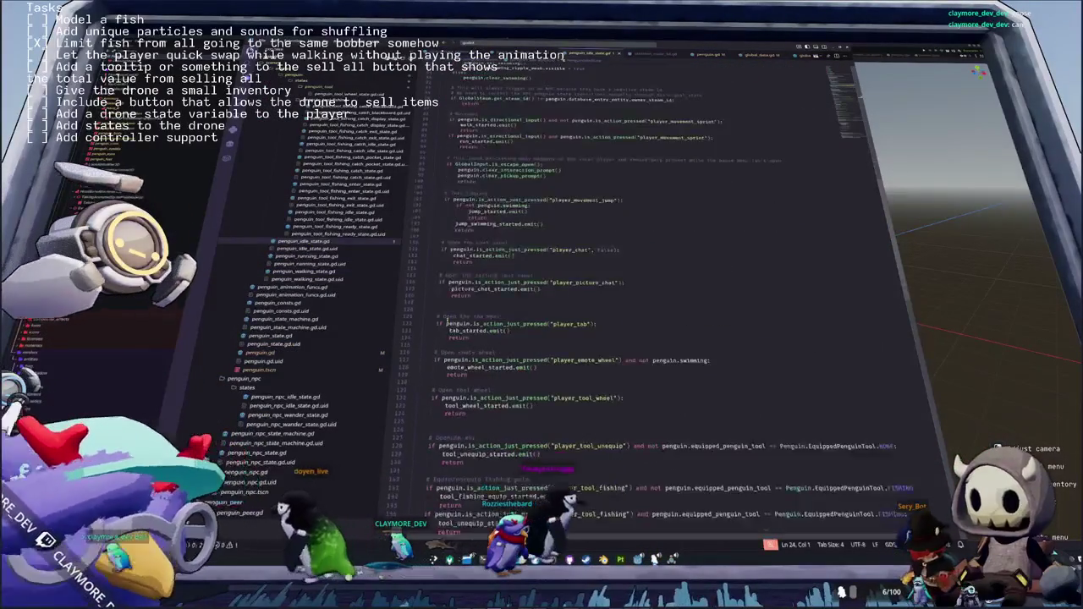
scroll(457, 314, "down", 2)
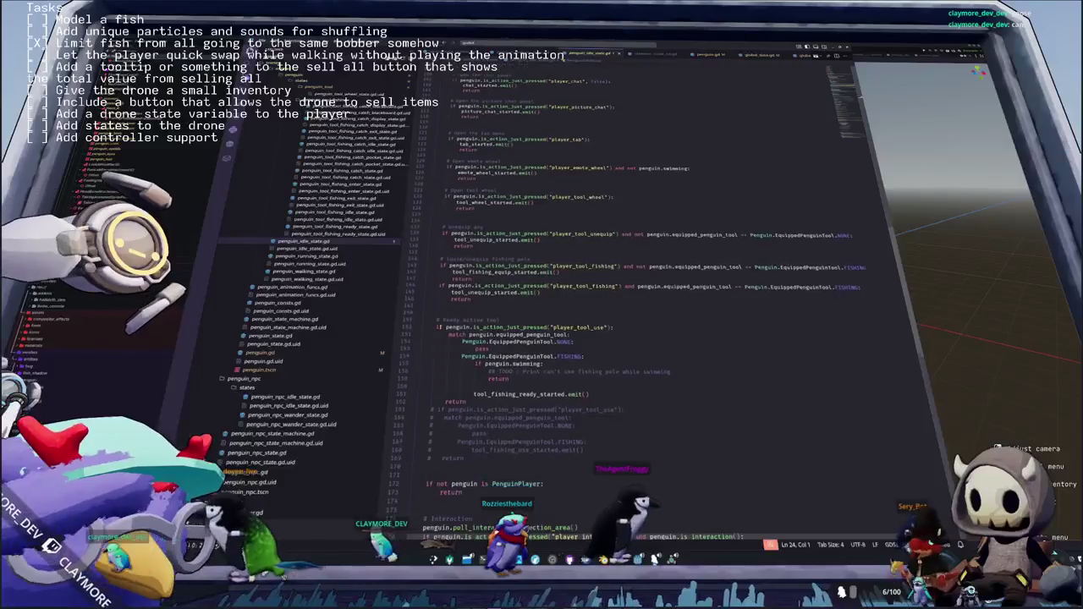
left_click_drag(433, 306, 409, 228)
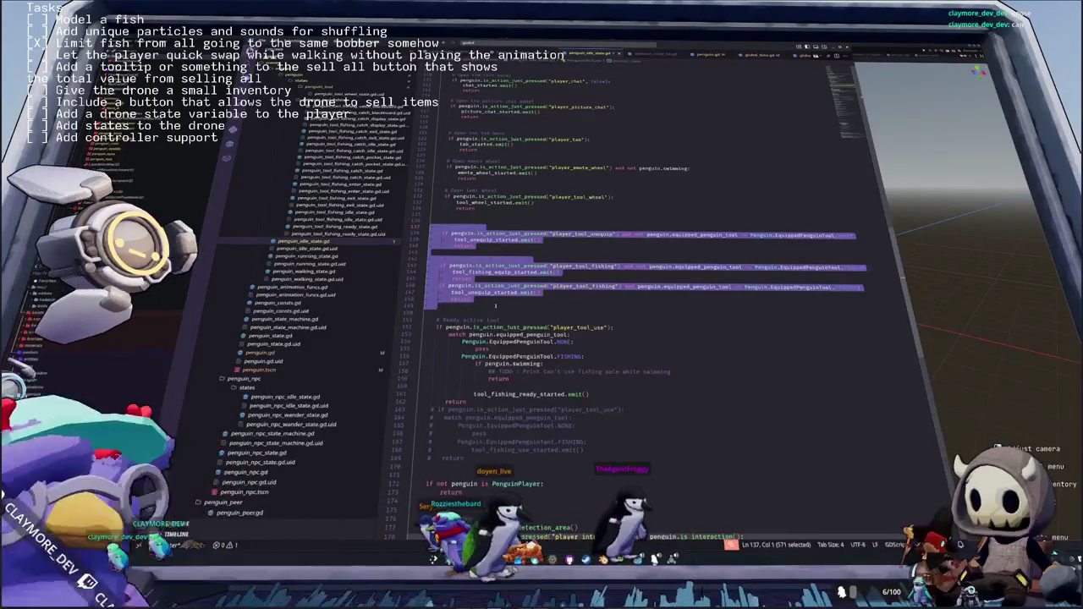
left_click(495, 306)
In penguin_walking_state.gd, add a line after the escape-prompt block and start typing penguin.handle_quick_swap(
left_click(313, 272)
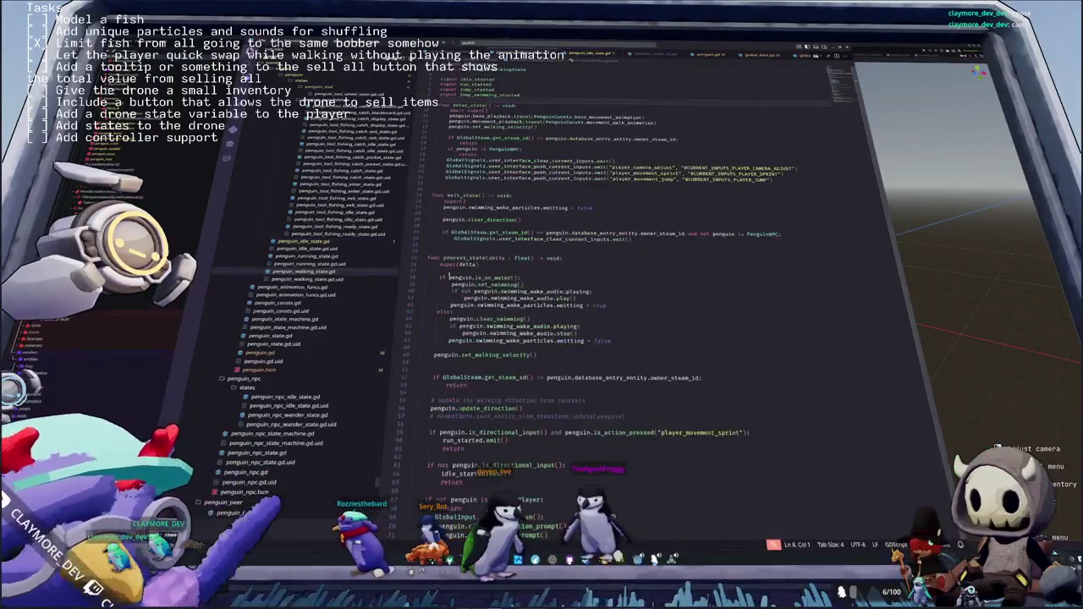
scroll(635, 254, "down", 5)
left_click(441, 321)
left_click(443, 259)
left_click(427, 253)
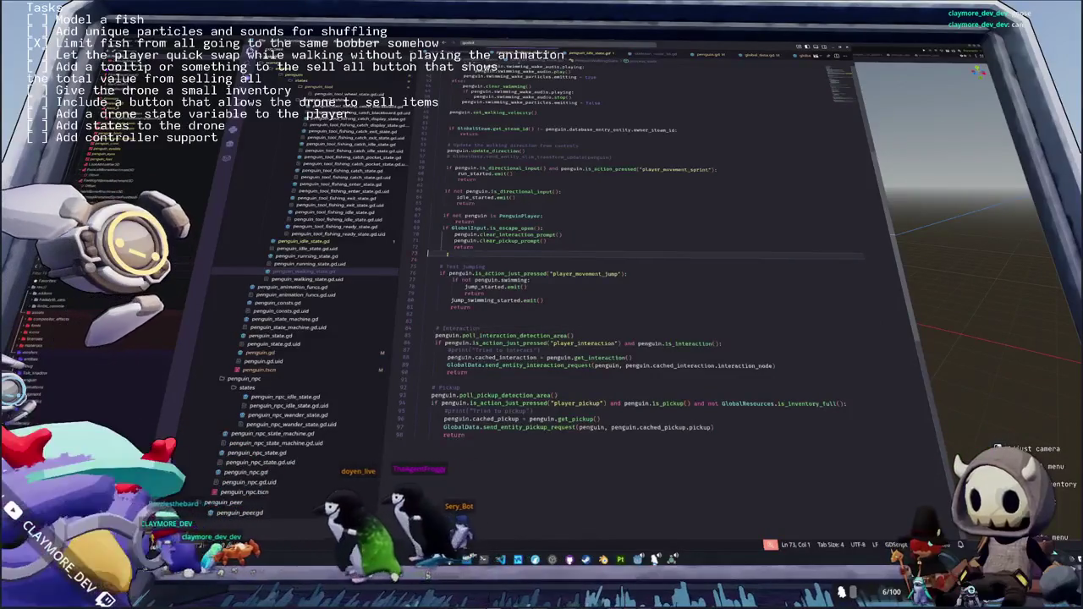
scroll(504, 263, "up", 1)
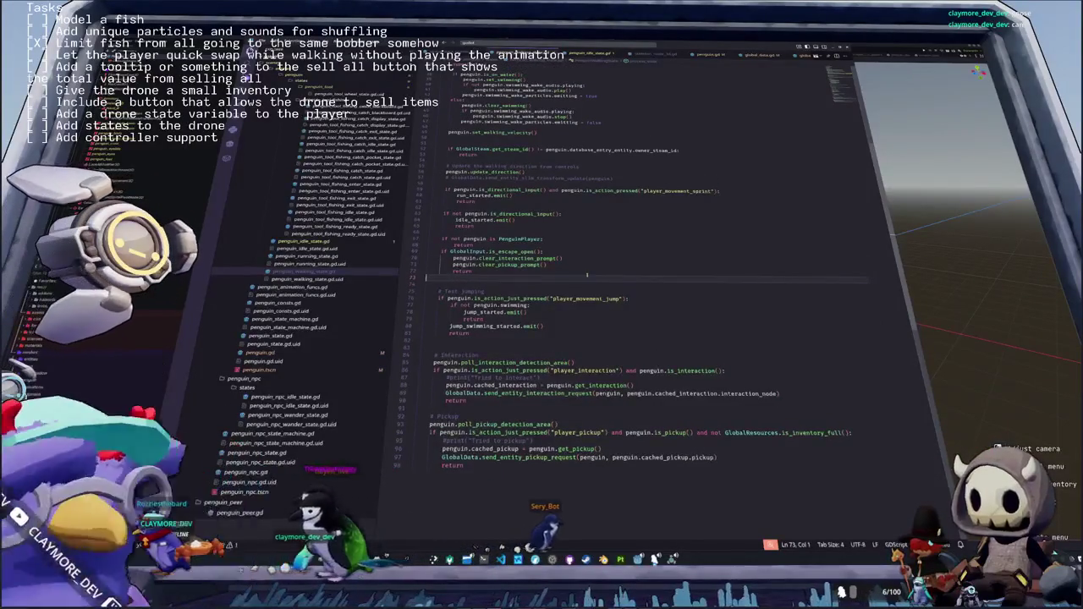
key("Return")
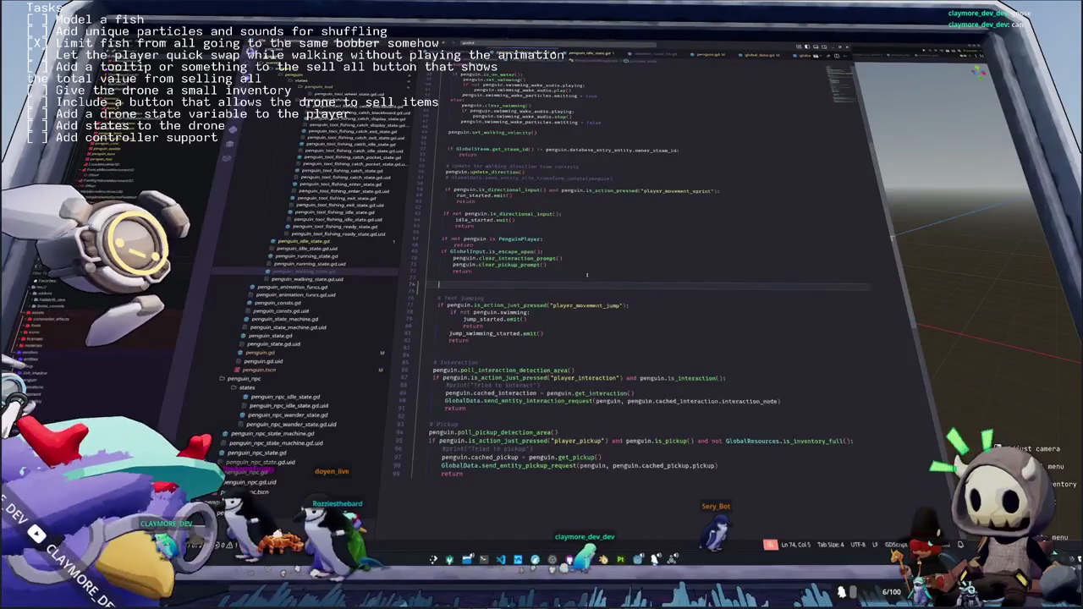
type("penguin.handle_quick")
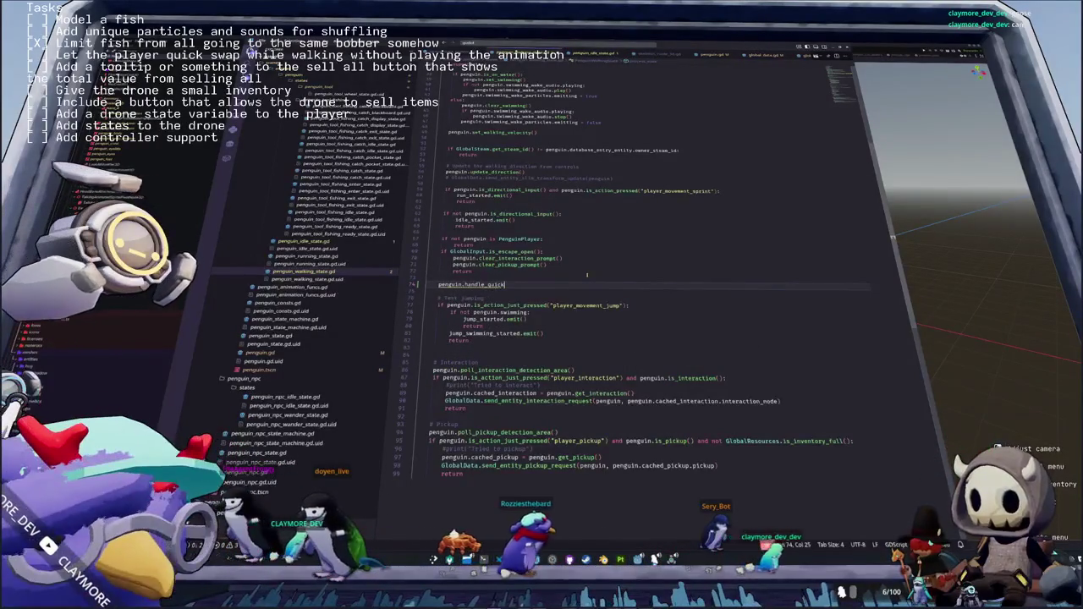
type("_swap(")
Copy the walking state's penguin.handle_quick_swap() call into penguin_running_state.gd after the escape block
key("Left")
key("Left")
key("shift+Up")
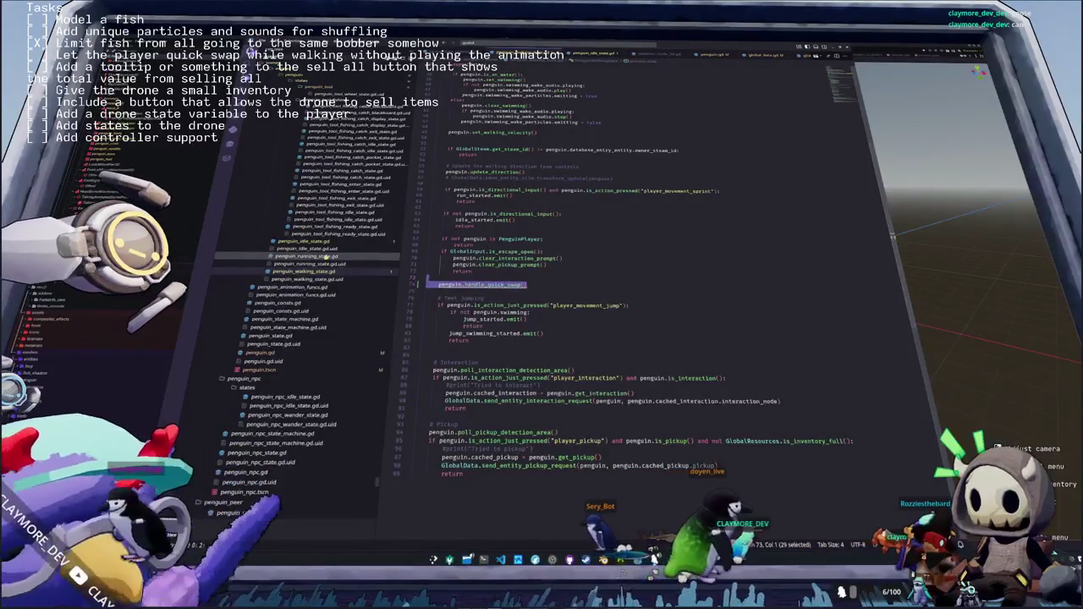
left_click(313, 256)
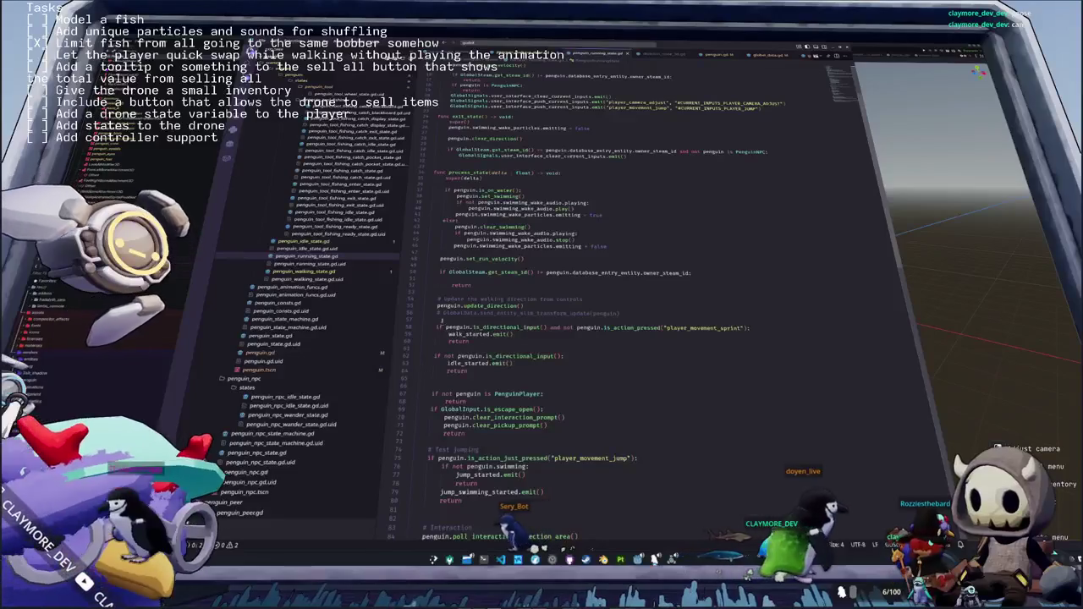
scroll(592, 321, "down", 4)
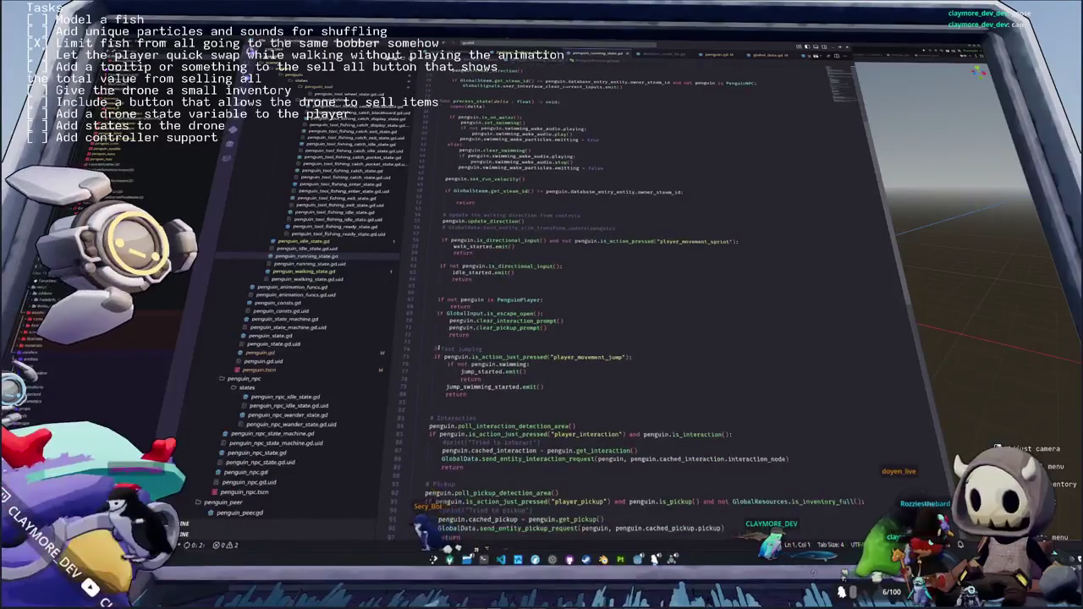
left_click(432, 343)
key("Return")
key("Return")
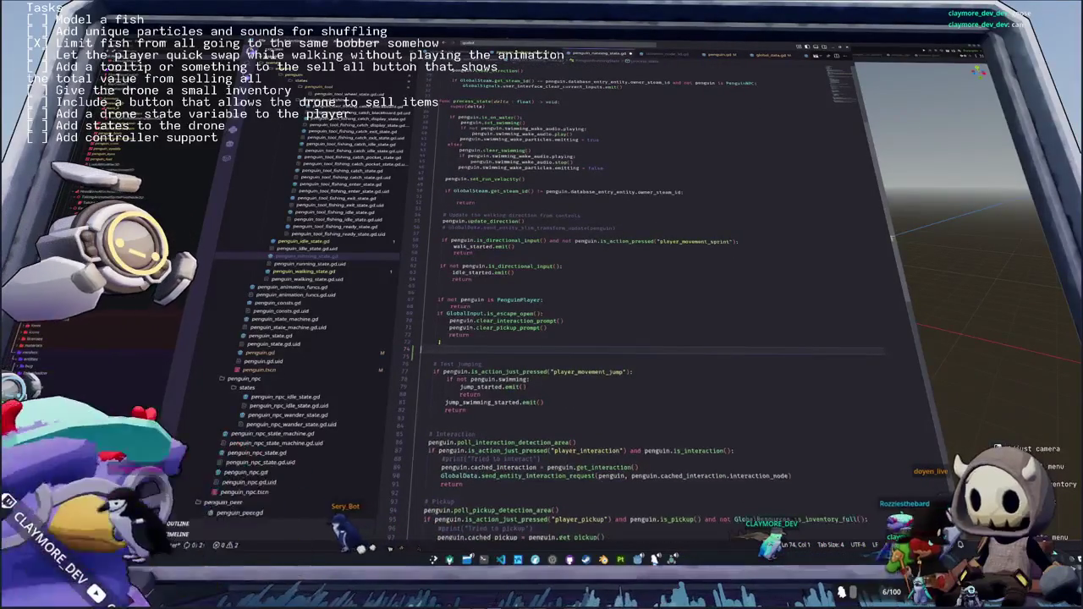
key("Return")
type("penguin.handle_quick_swap(")
key("BackSpace")
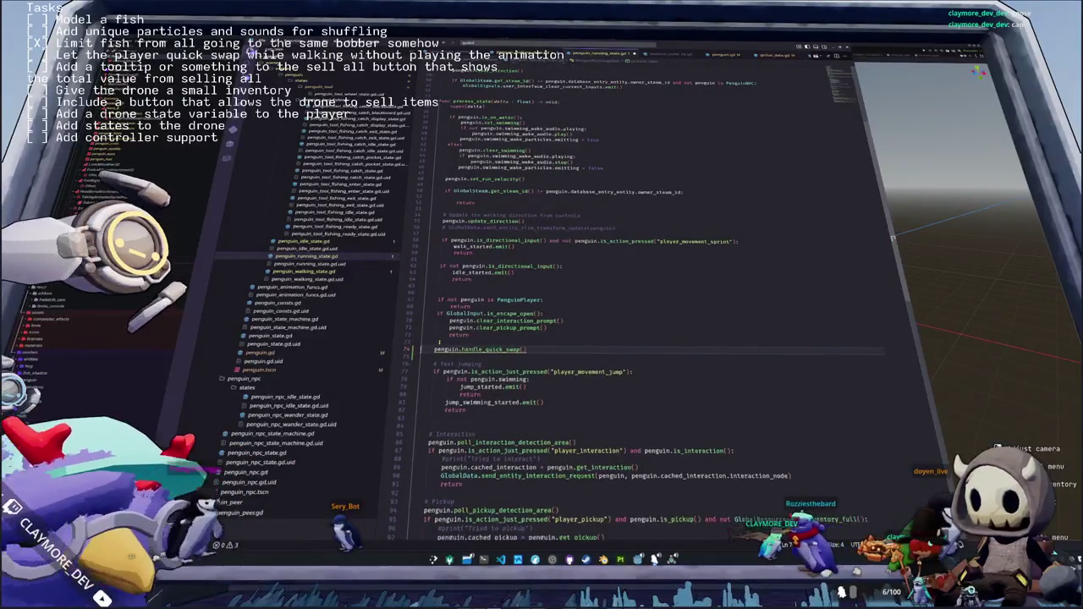
left_click(260, 352)
scroll(500, 336, "down", 3)
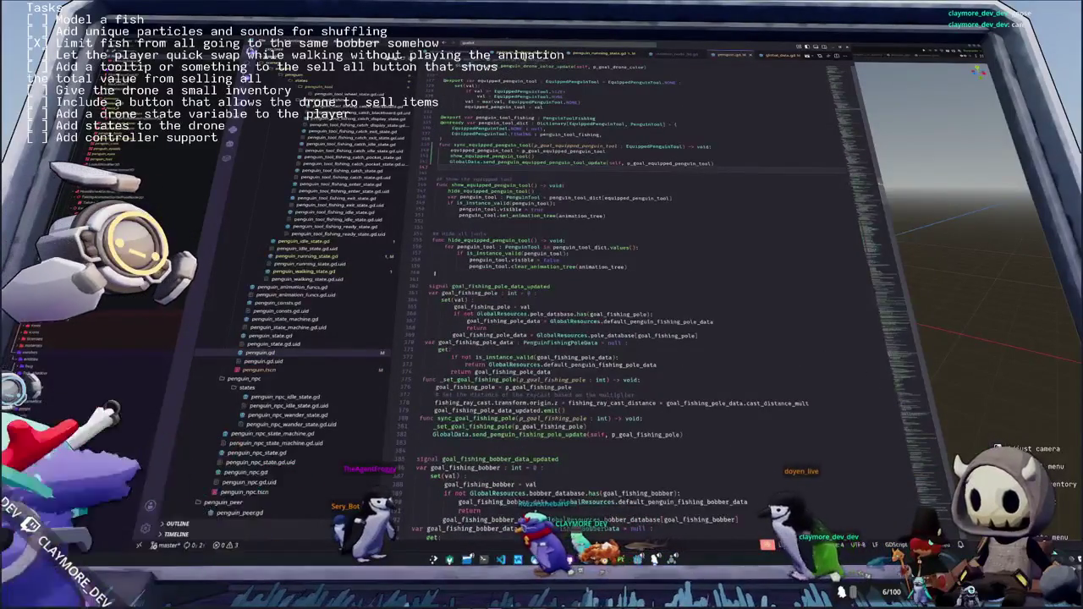
In penguin.gd, add a quick-swap comment and func handle_equipped_penguin_tool_quick_swap() -> void:
left_click(434, 273)
key("Return")
key("Return")
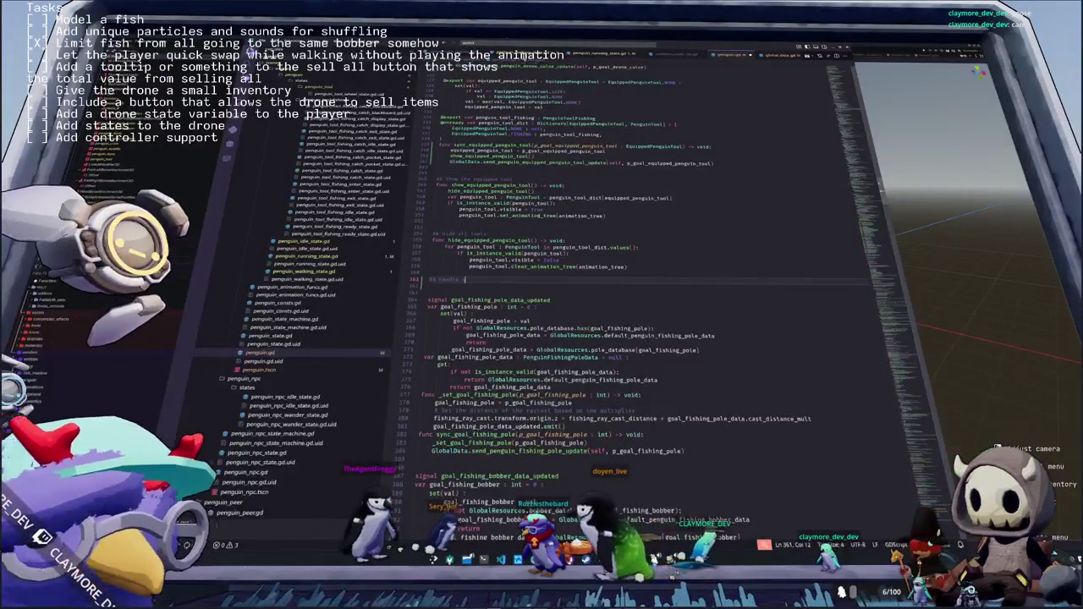
type("ick swapping without the animation playing")
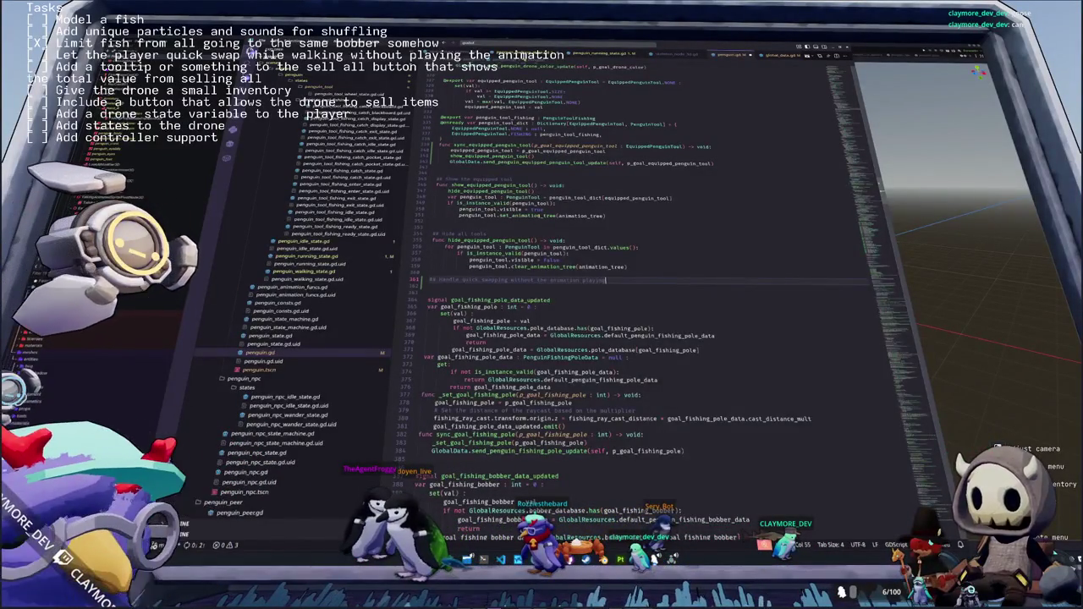
key("Return")
type("penguin.handle_quick_swap()")
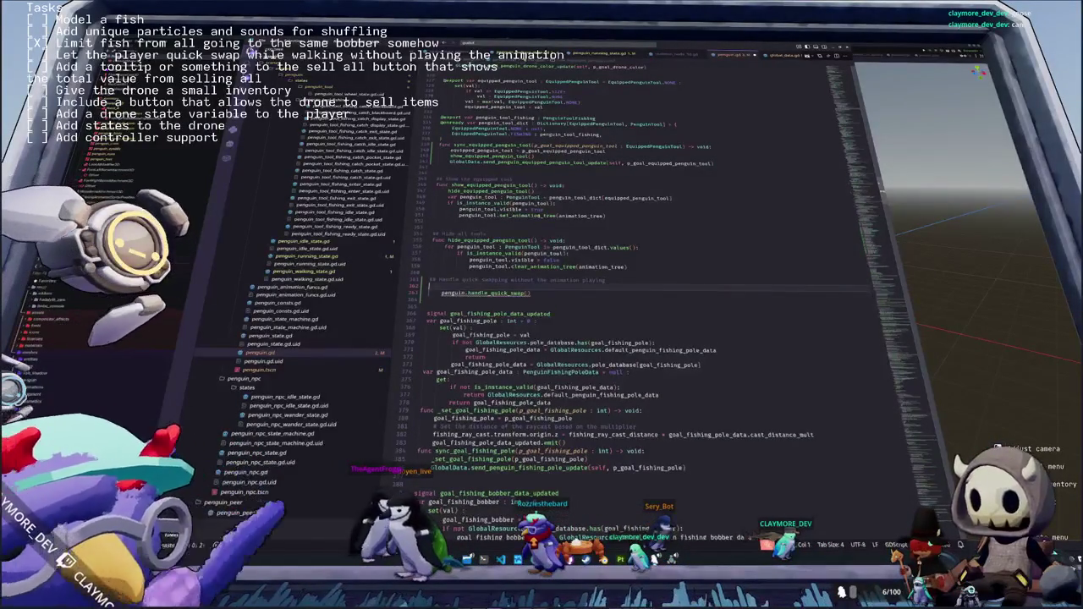
key("Delete")
key("Delete")
key("Delete")
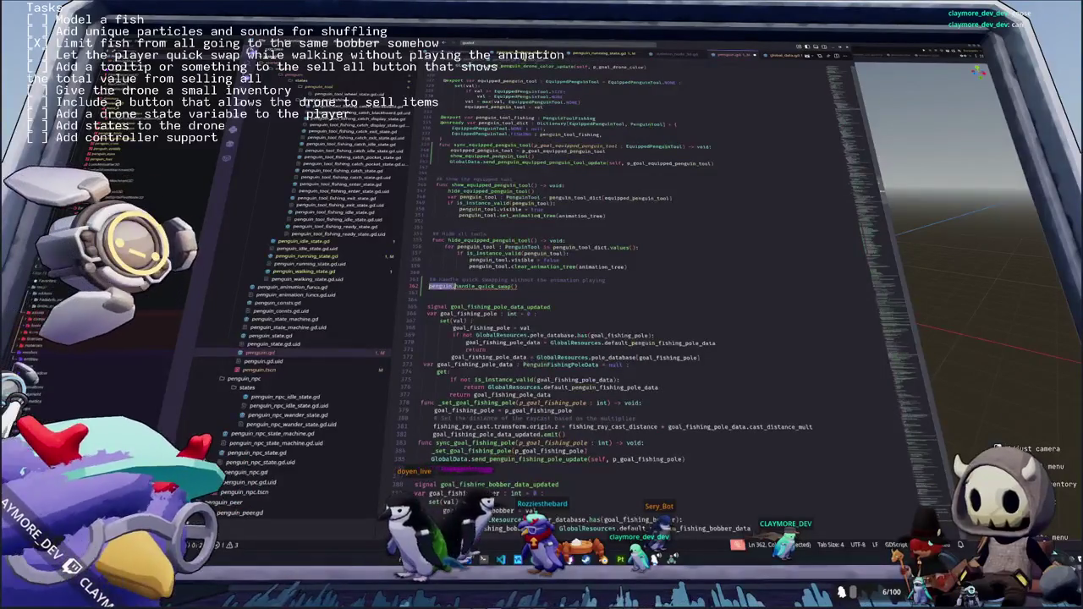
type("func")
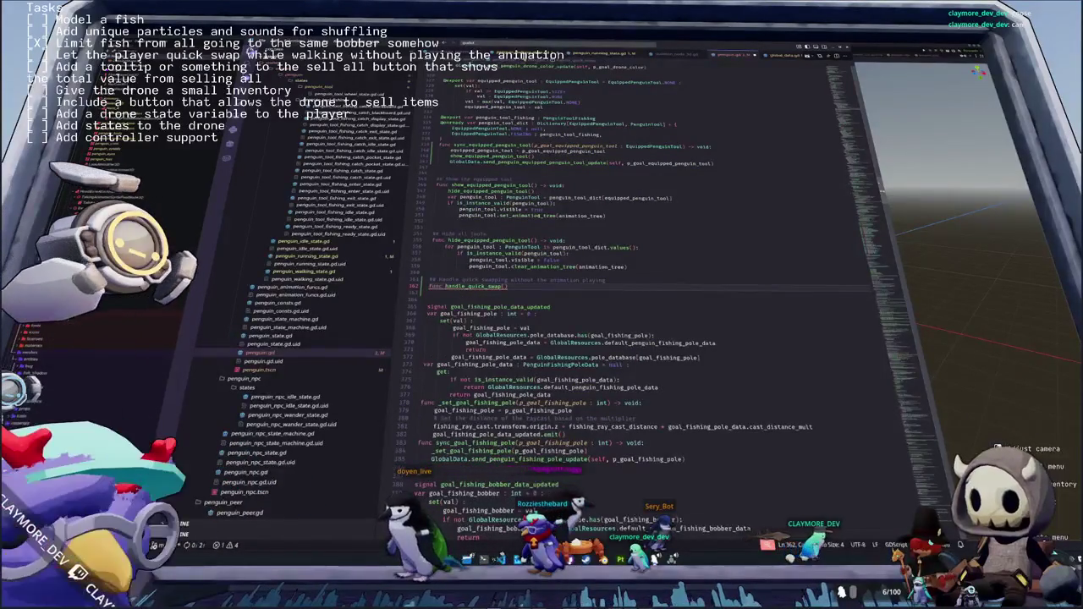
left_click(476, 286)
type("equipped_penguin_tool")
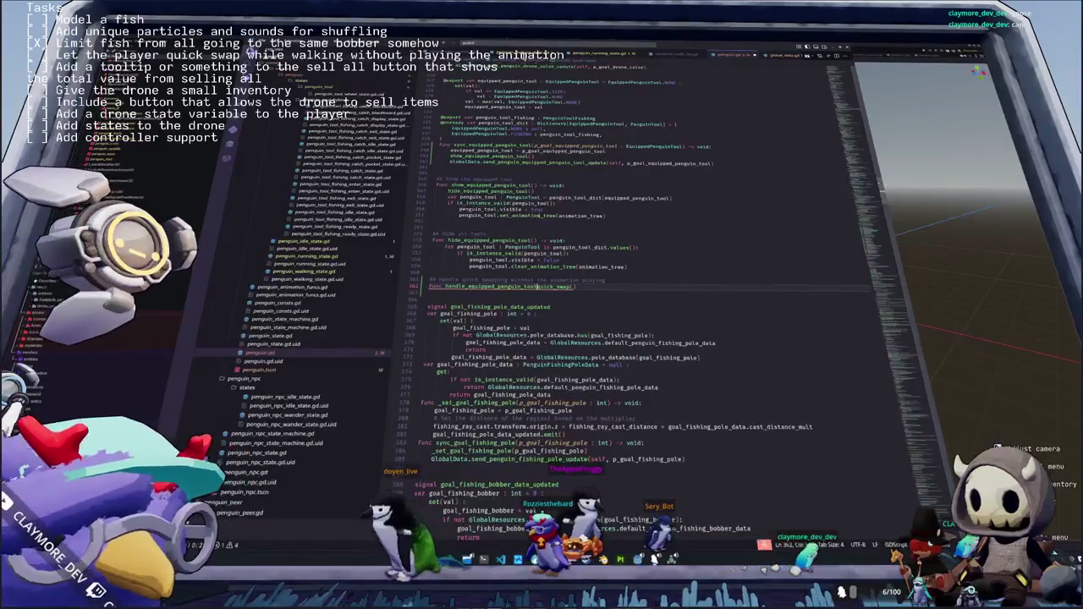
type("_")
key("End")
type("-> vo")
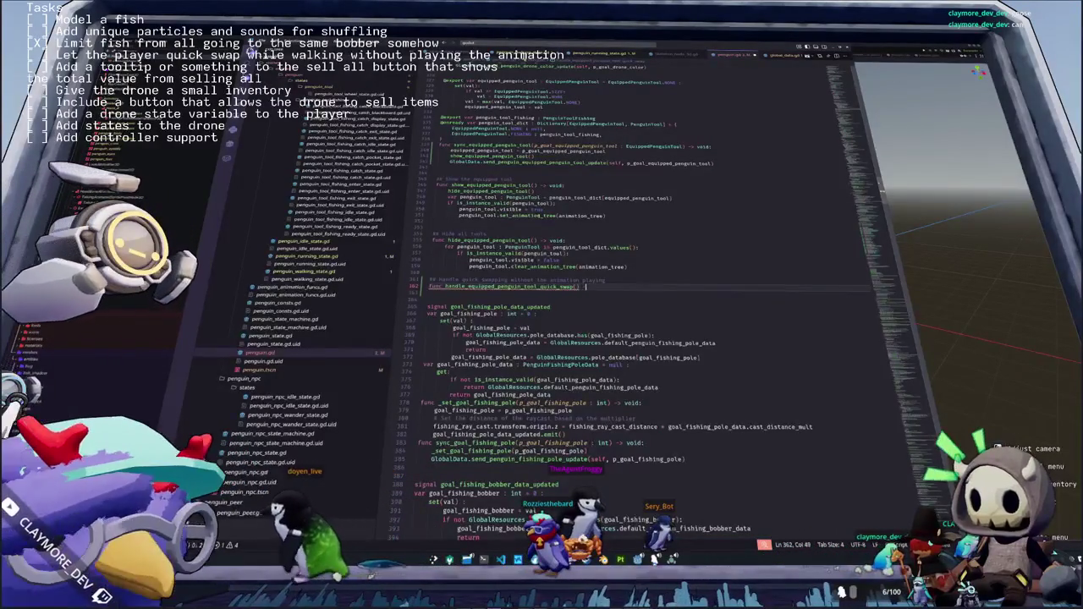
type("id:")
key("Return")
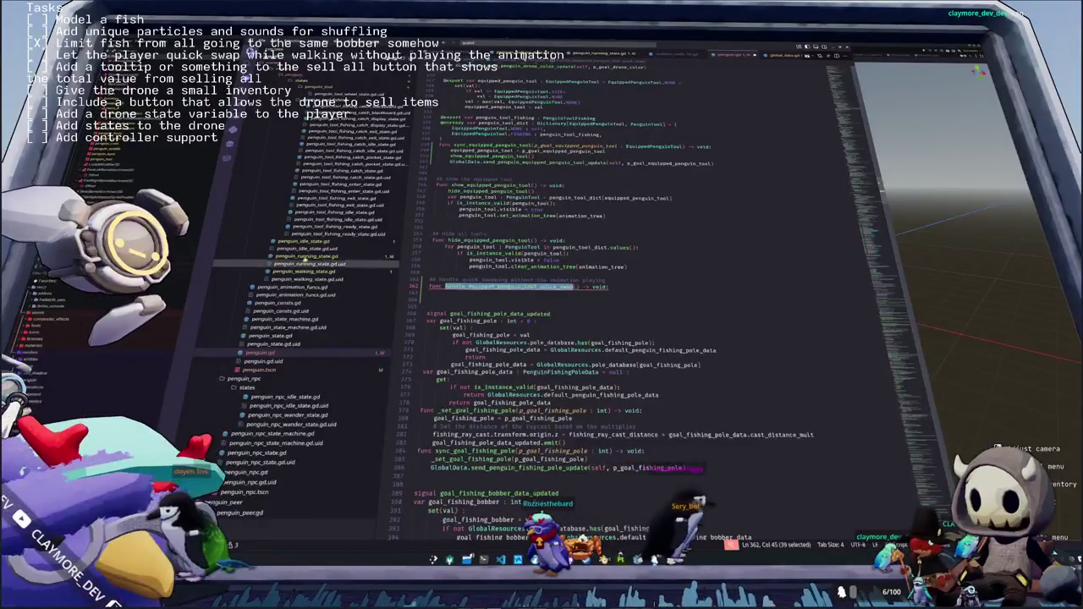
Rename the running state's line-74 call to handle_equipped_penguin_tool_quick_swap()
left_click(305, 256)
double_click(483, 348)
type("handle_equipped_penguin_tool_quick_swap")
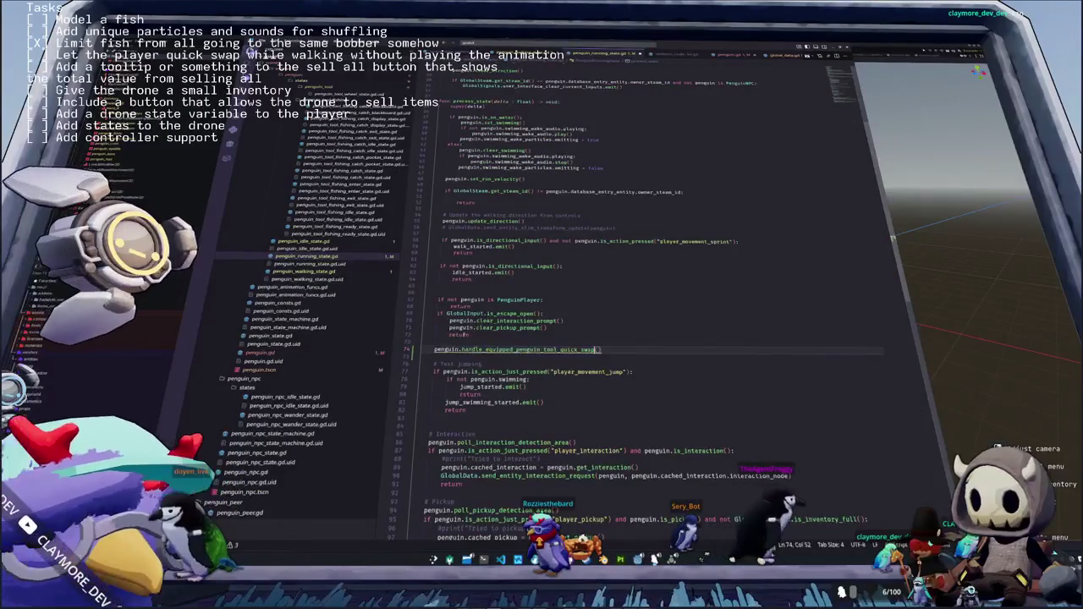
Rename the walking state's handle_quick_swap call to handle_equipped_penguin_tool_quick_swap
left_click(305, 271)
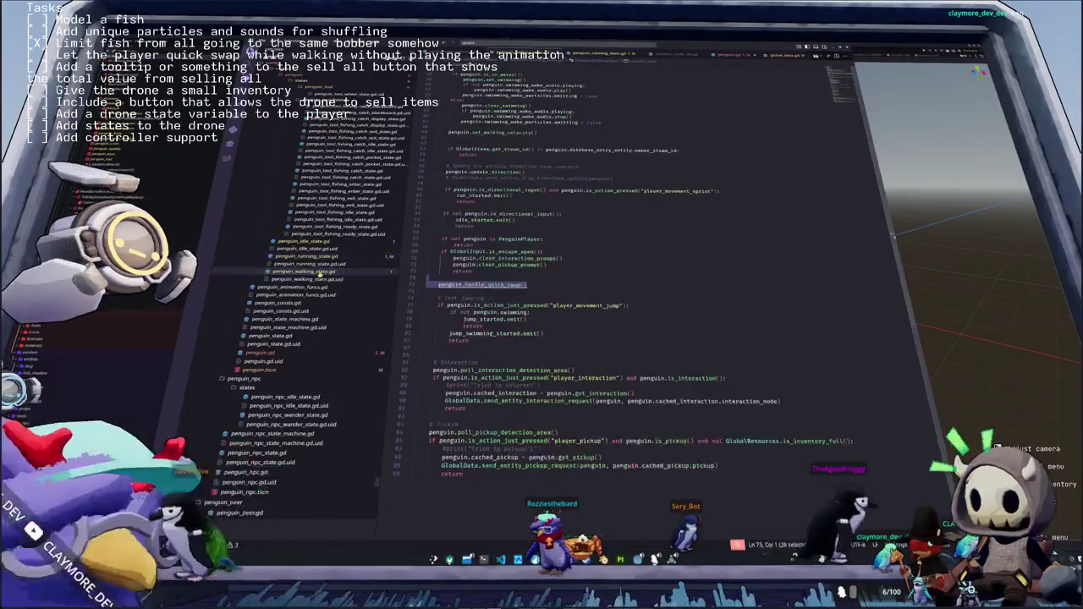
double_click(495, 284)
type("handle_equipped_penguin_tool_quick_swap")
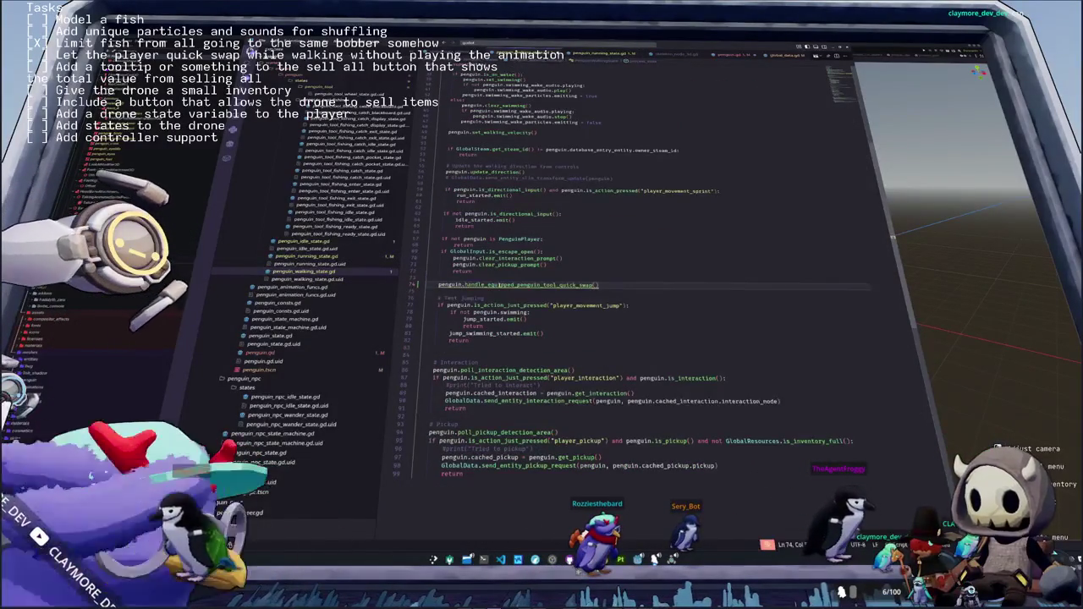
Start the quick-swap function body in penguin.gd with 'if self.is_action_just_pressed('
key("ctrl+Tab")
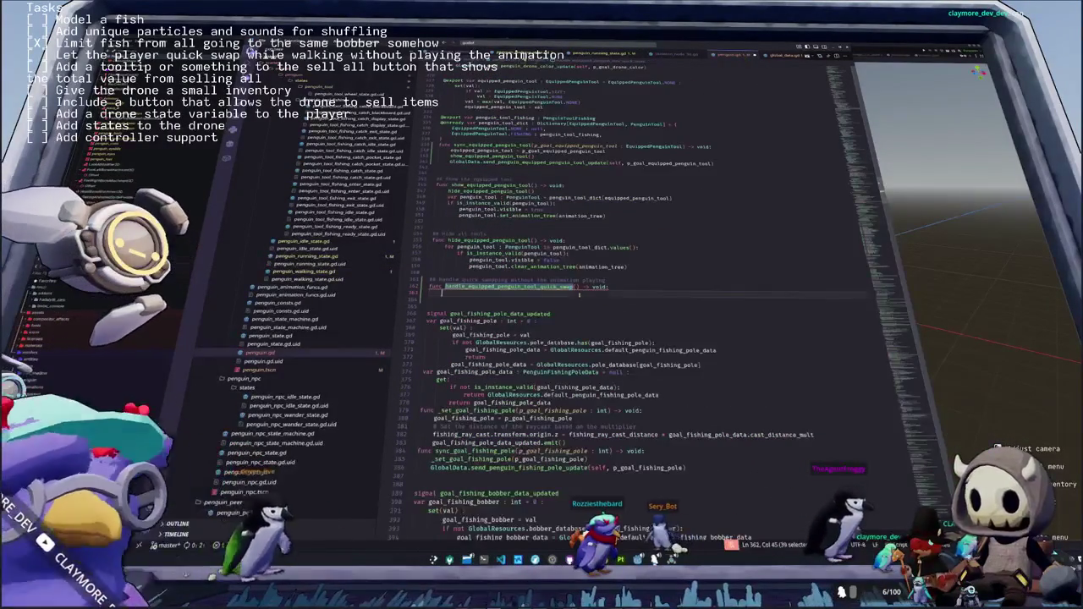
key("ctrl+BackSpace")
type("if")
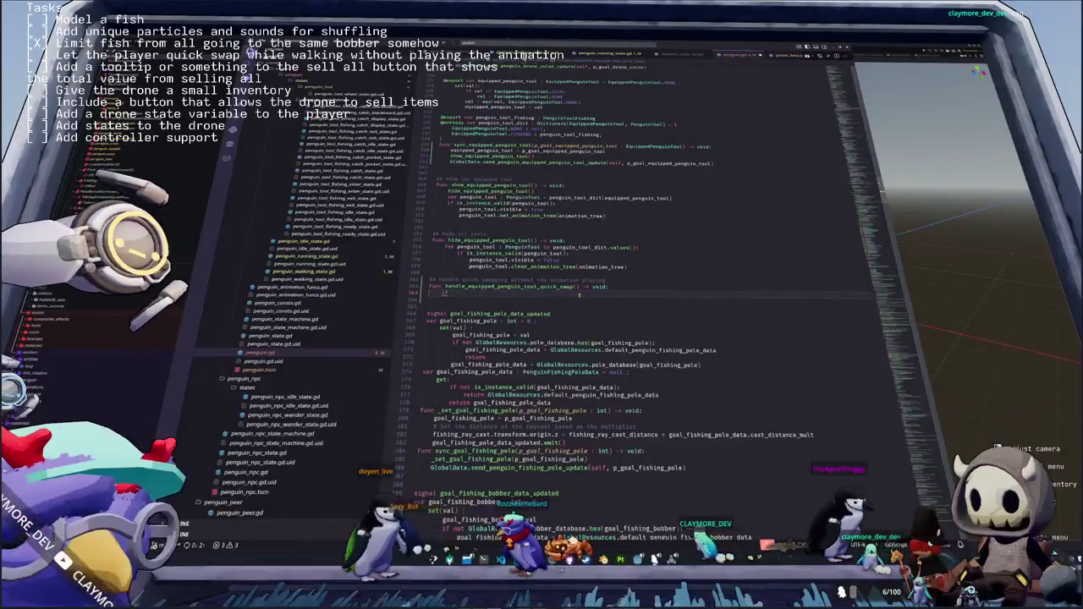
type(" inpu")
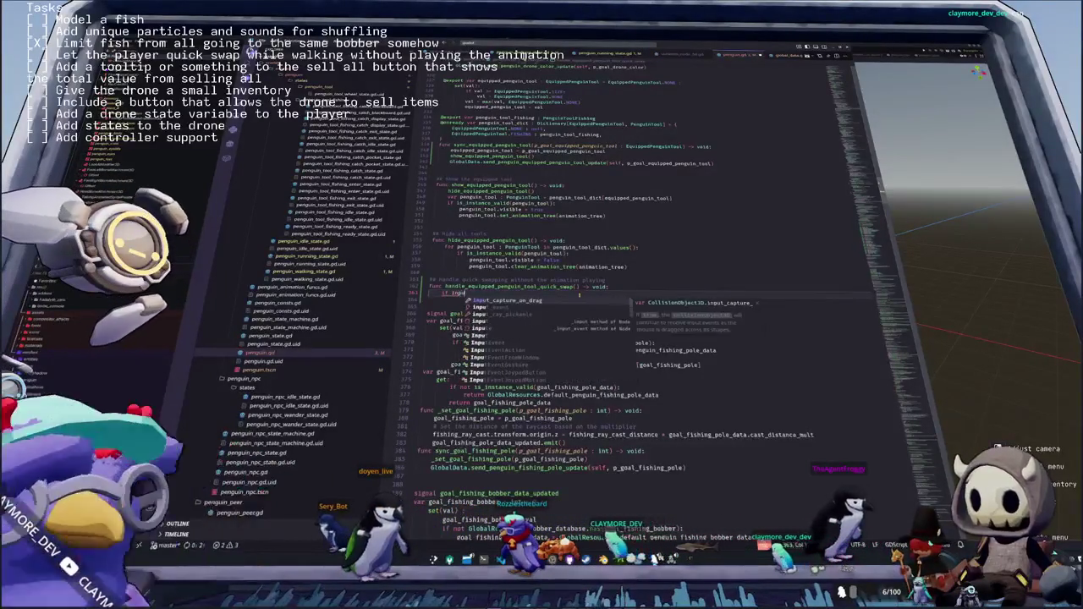
key("BackSpace")
key("BackSpace")
key("BackSpace")
type("s_action")
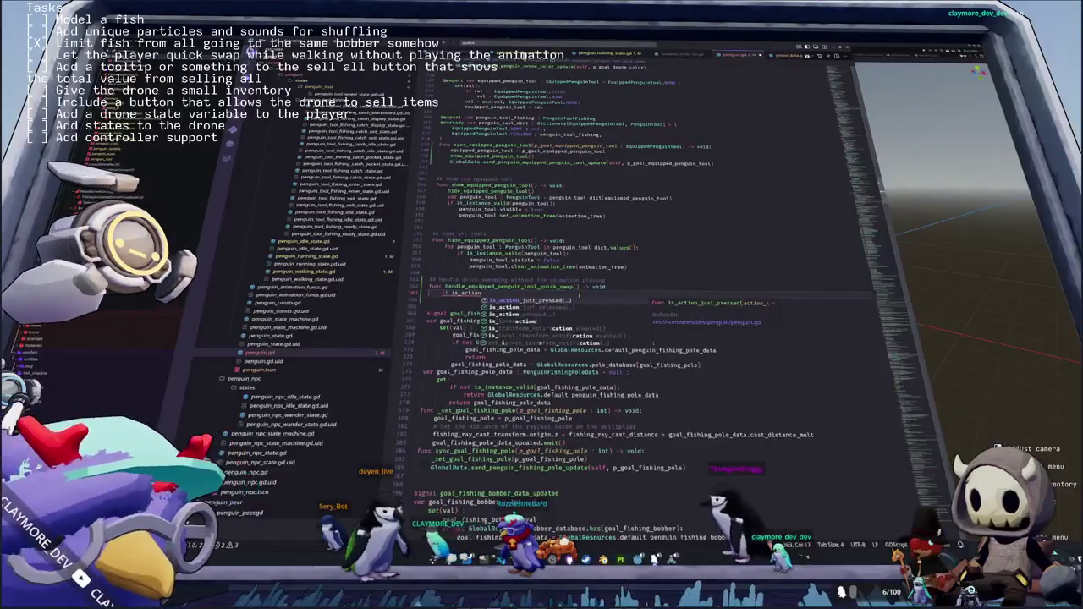
key("Return")
type("self.")
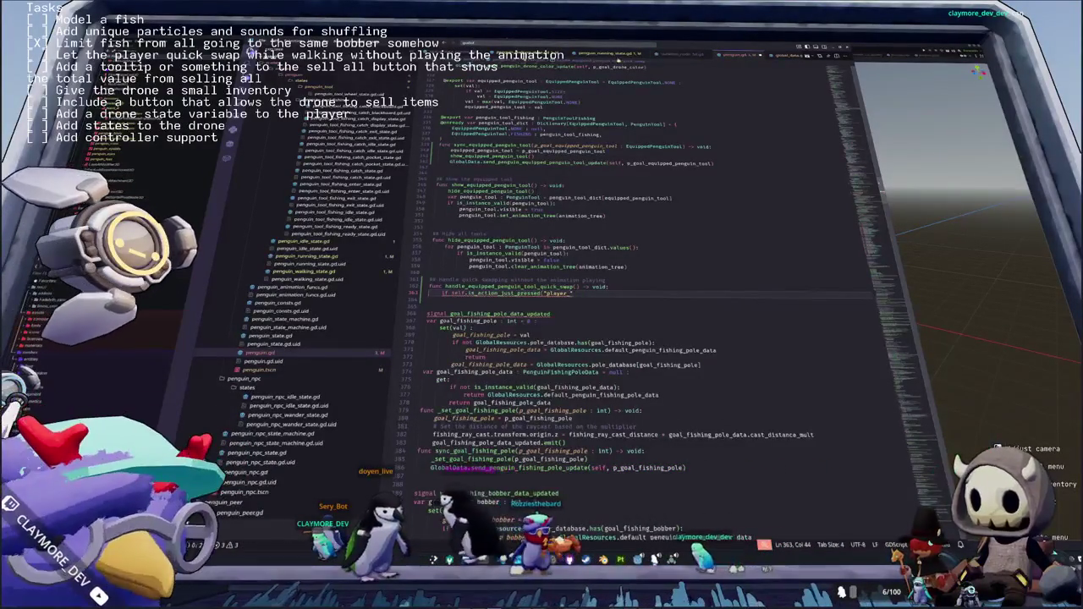
Copy the fishing-tool input lines 142–148 from penguin_idle_state.gd
left_click(304, 241)
left_click_drag(474, 307, 425, 258)
key("ctrl+c")
key("ctrl+Tab")
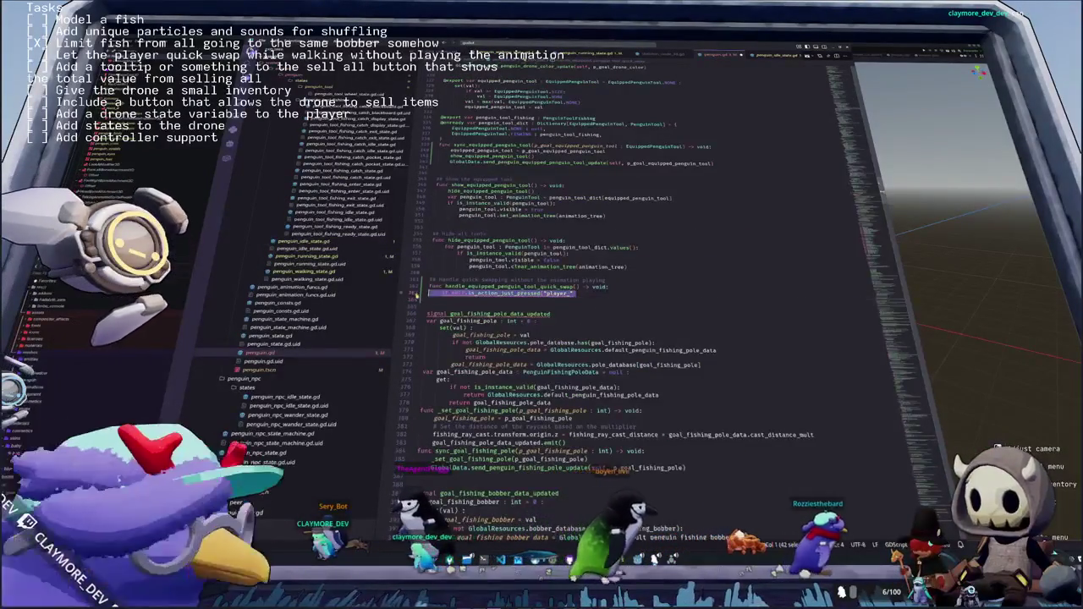
Paste the fishing-tool checks into the function, swap penguin for self, and delete both emit() lines
key("ctrl+v")
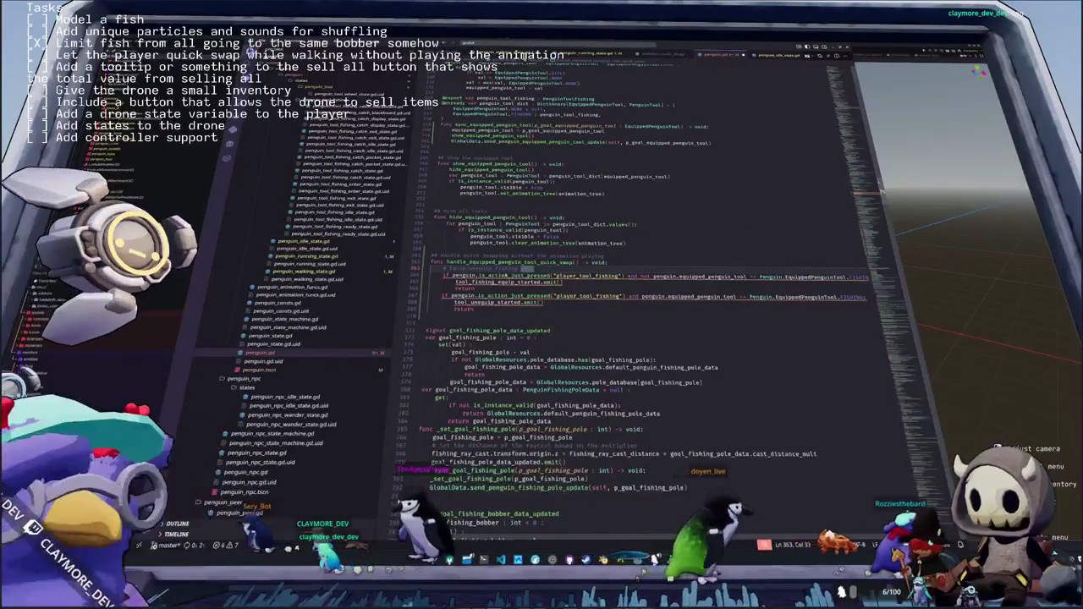
key("ctrl+d")
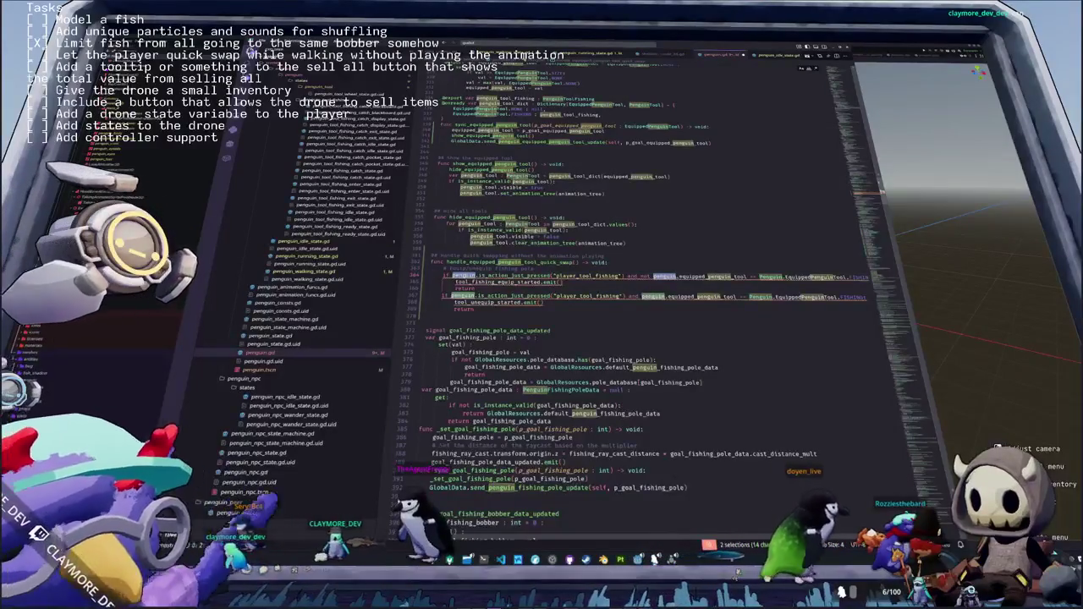
key("Escape")
type("self")
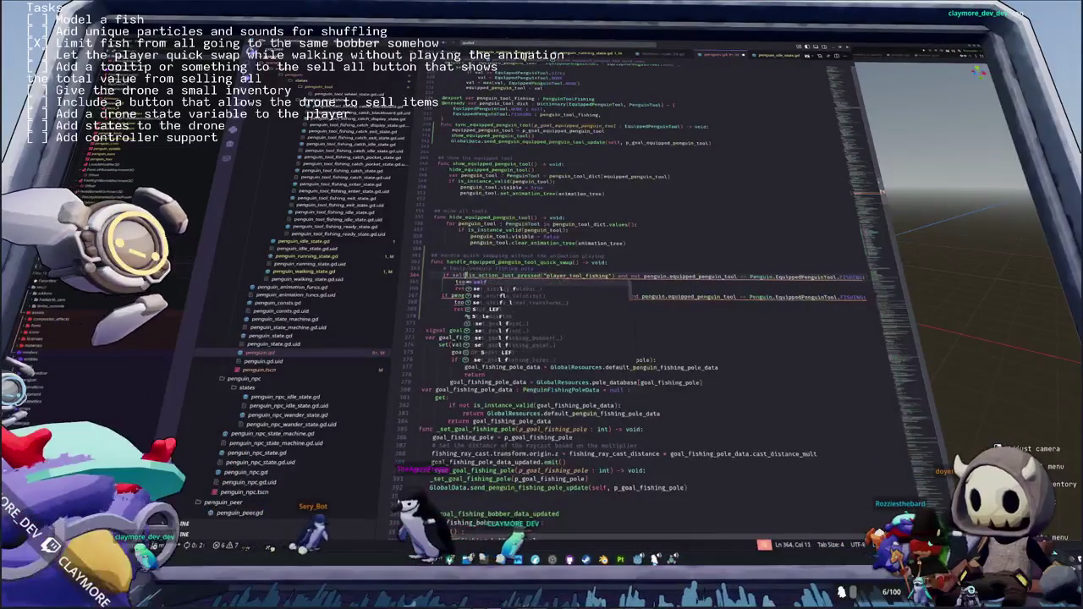
key("Down")
key("Down")
key("ctrl+d")
type("self.is_action_just_pressed(\"player_tool_fishing\") and")
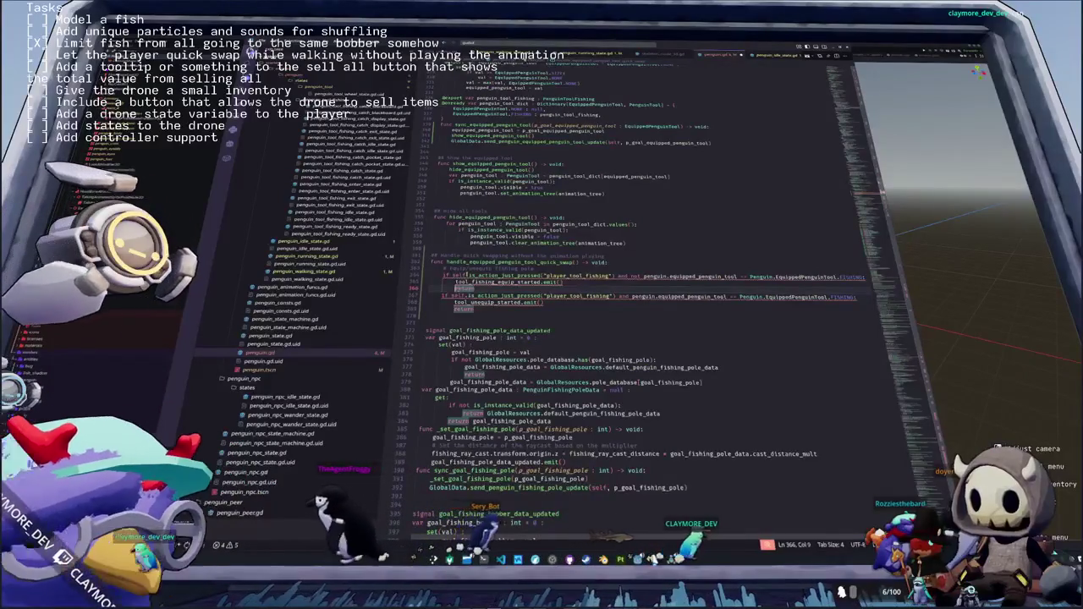
key("Up")
key("ctrl+shift+k")
key("Down")
key("Down")
key("ctrl+shift+k")
Change the penguin references on lines 364 and 366 to self and add a line inside the first check
key("Up")
key("Up")
key("Up")
key("ctrl+Right")
key("ctrl+Right")
key("ctrl+Right")
key("ctrl+Right")
key("ctrl+Right")
key("ctrl+Right")
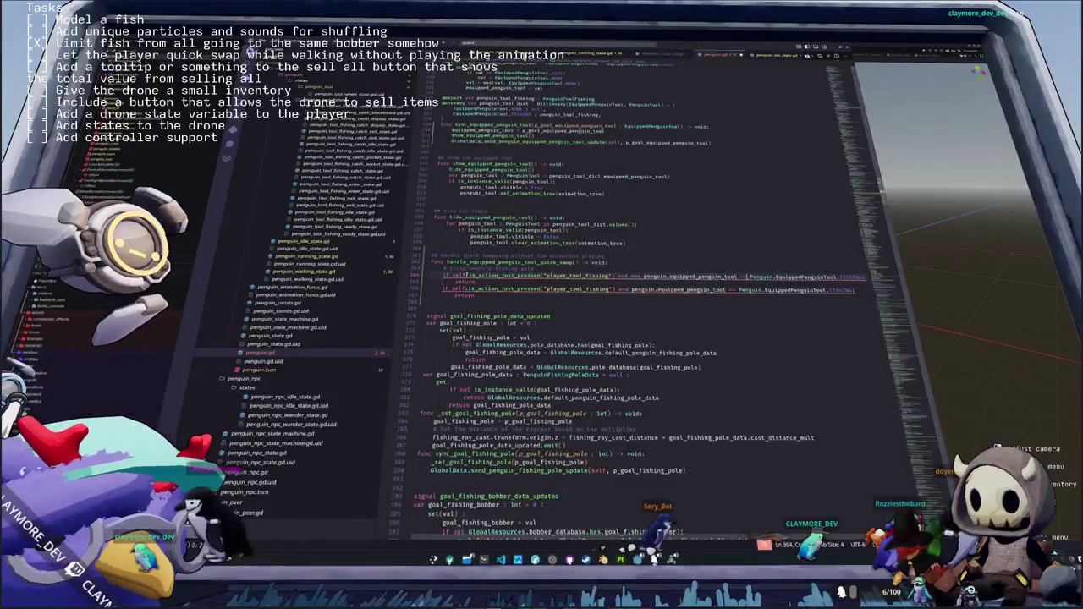
key("ctrl+d")
type("self")
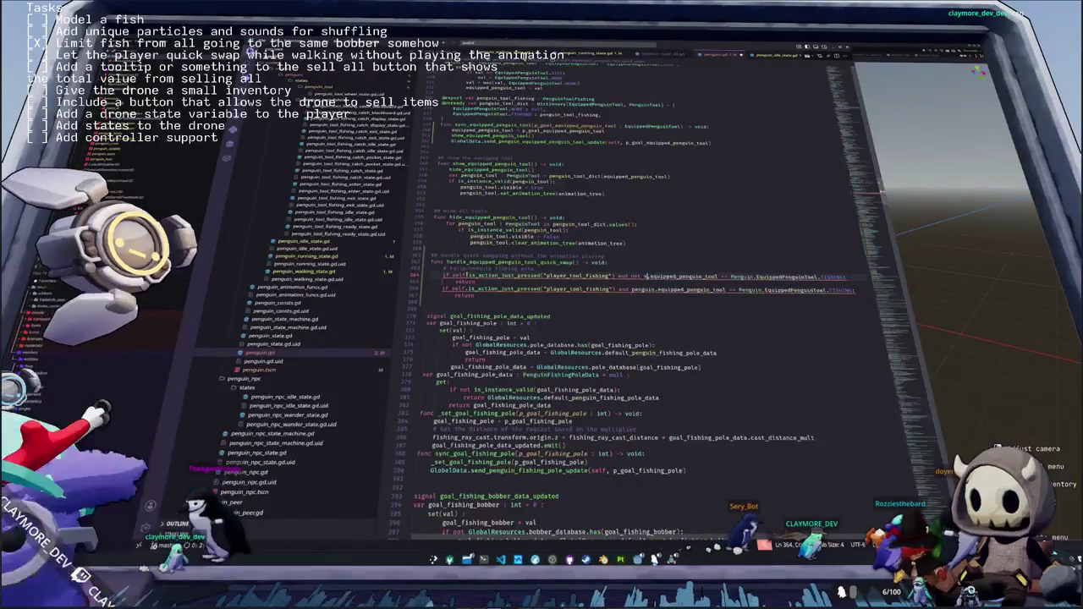
key("Down")
key("Down")
key("ctrl+d")
type("self.")
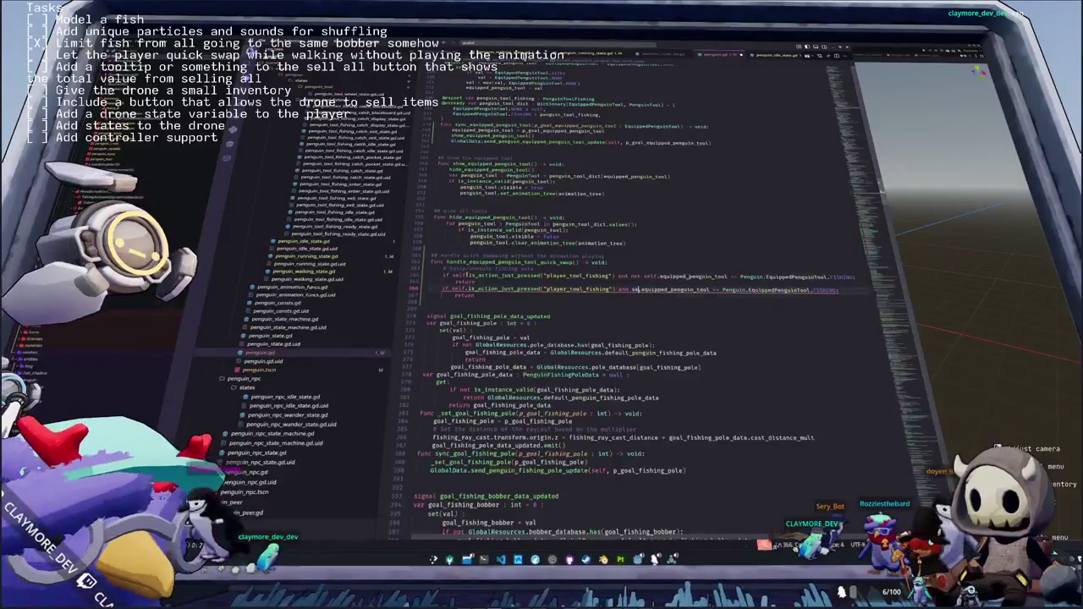
key("ctrl+Right")
key("ctrl+Right")
key("ctrl+Right")
key("ctrl+d")
key("ctrl+Left")
key("ctrl+Left")
key("ctrl+Left")
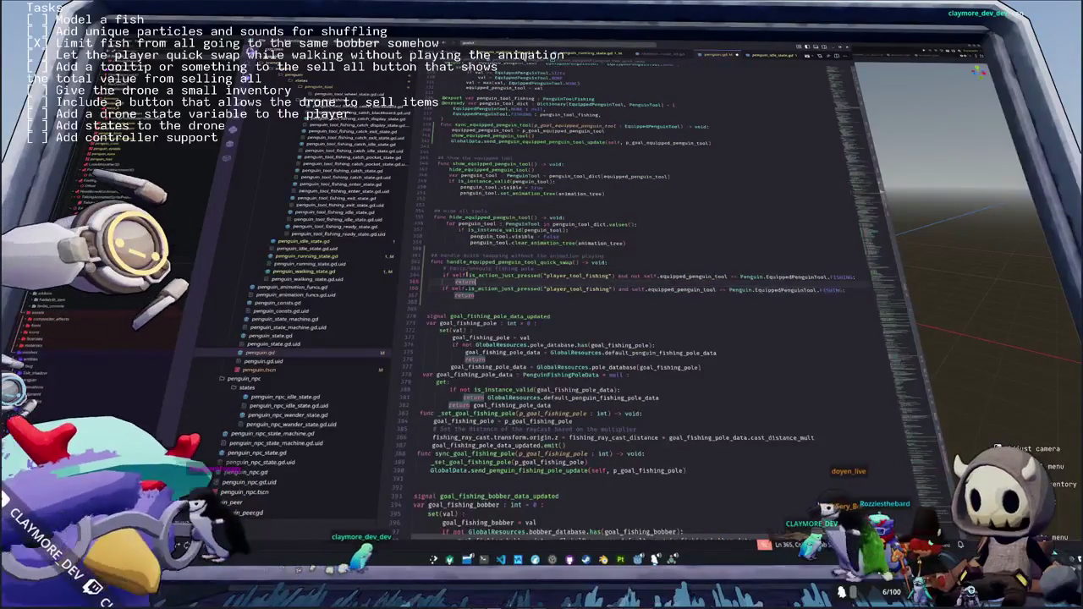
key("ctrl+shift+Right")
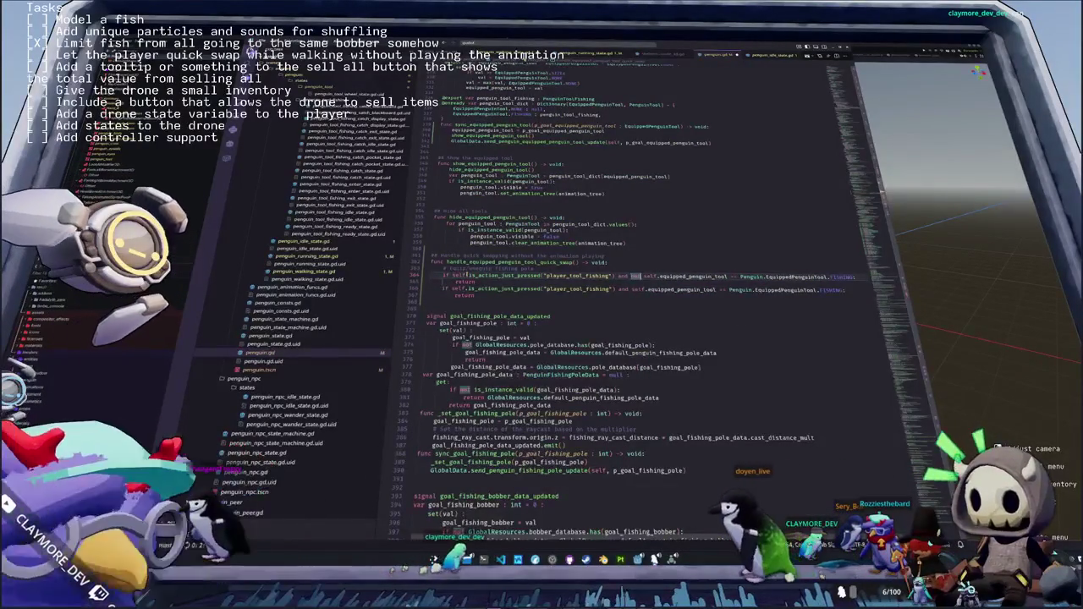
key("End")
key("Return")
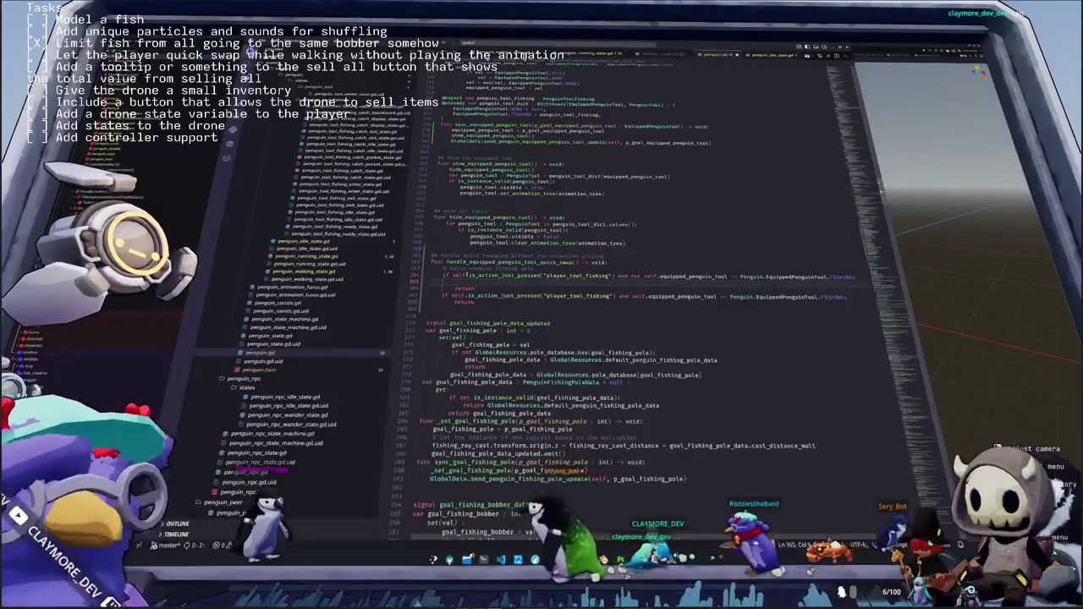
Sync the equipped tool to Penguin.EquippedPenguinTool.FISHING in the first branch and NONE in the second
type("self.sync")
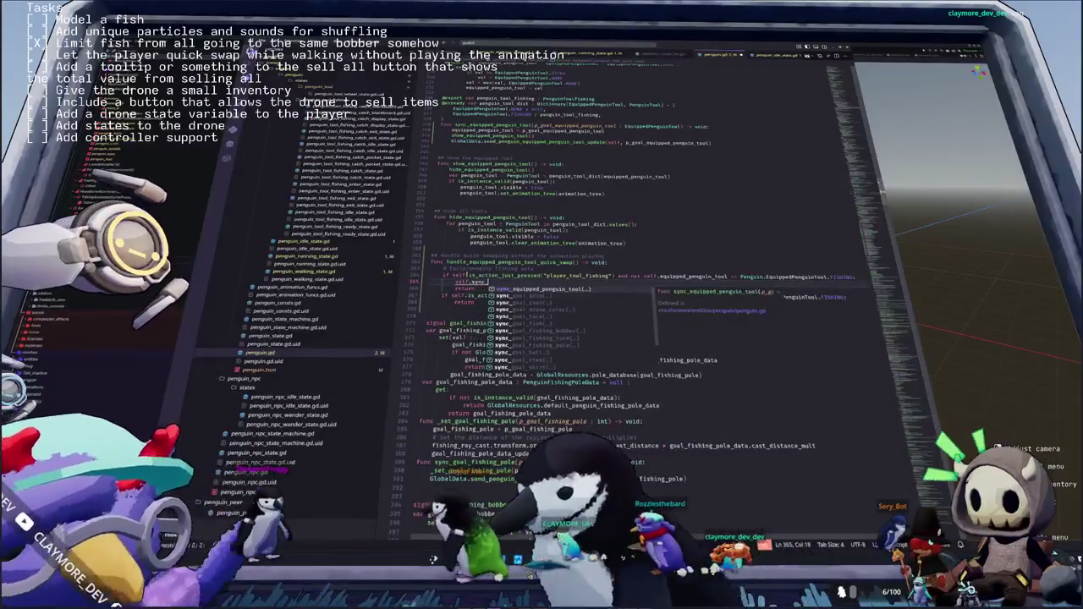
key("Return")
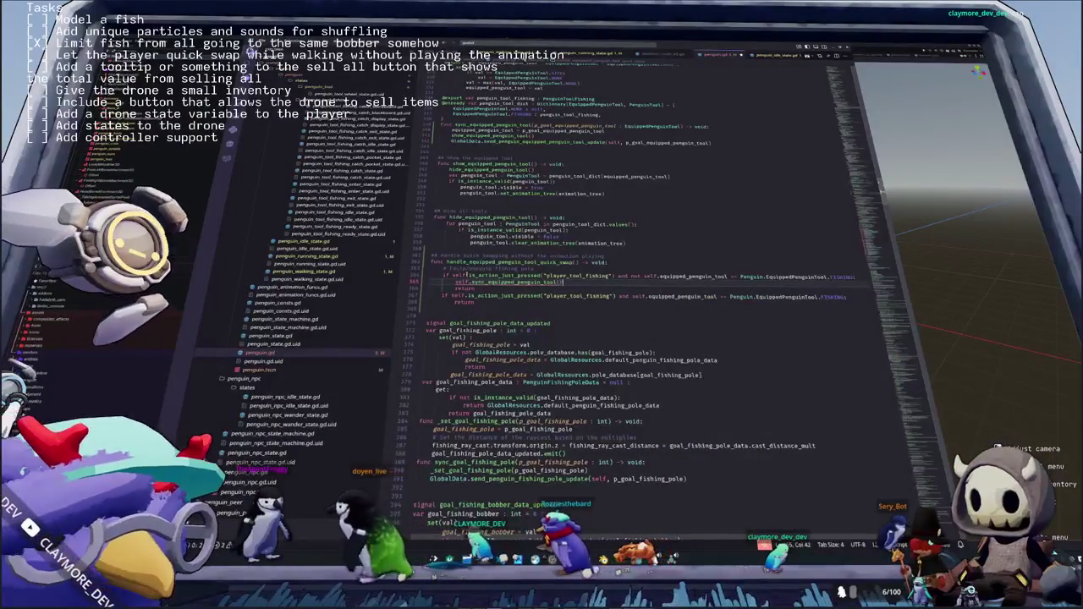
type("Penguin.")
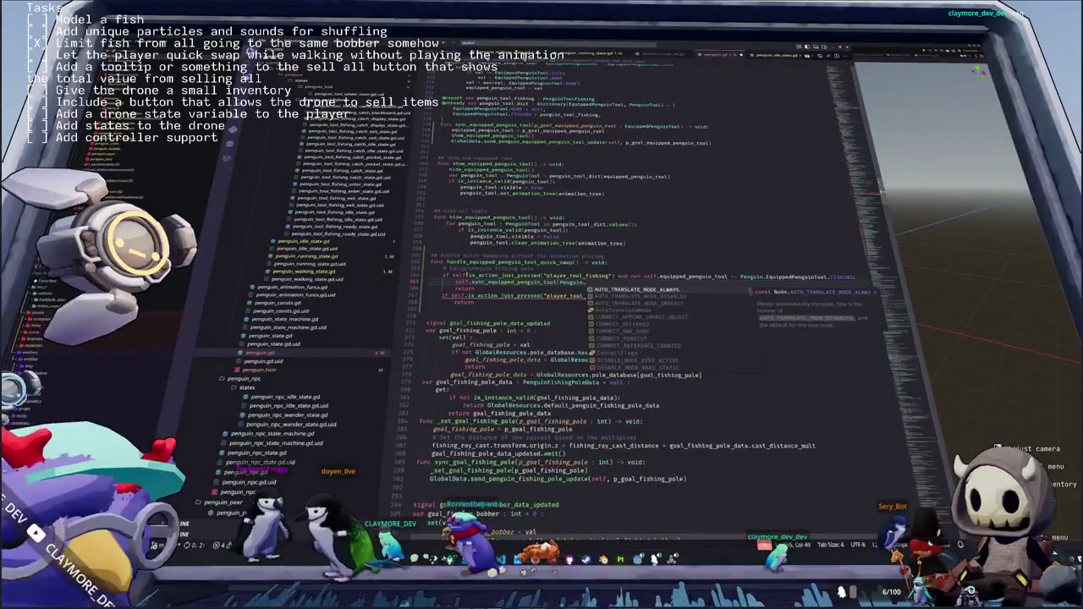
type("Equip")
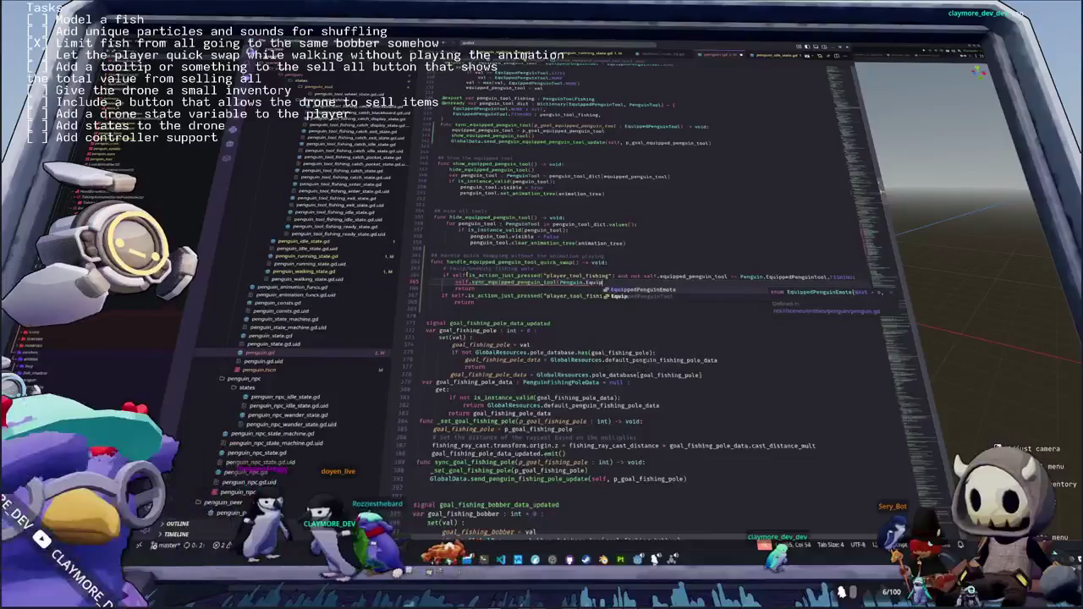
type("pedPenguinTool.FISHING")
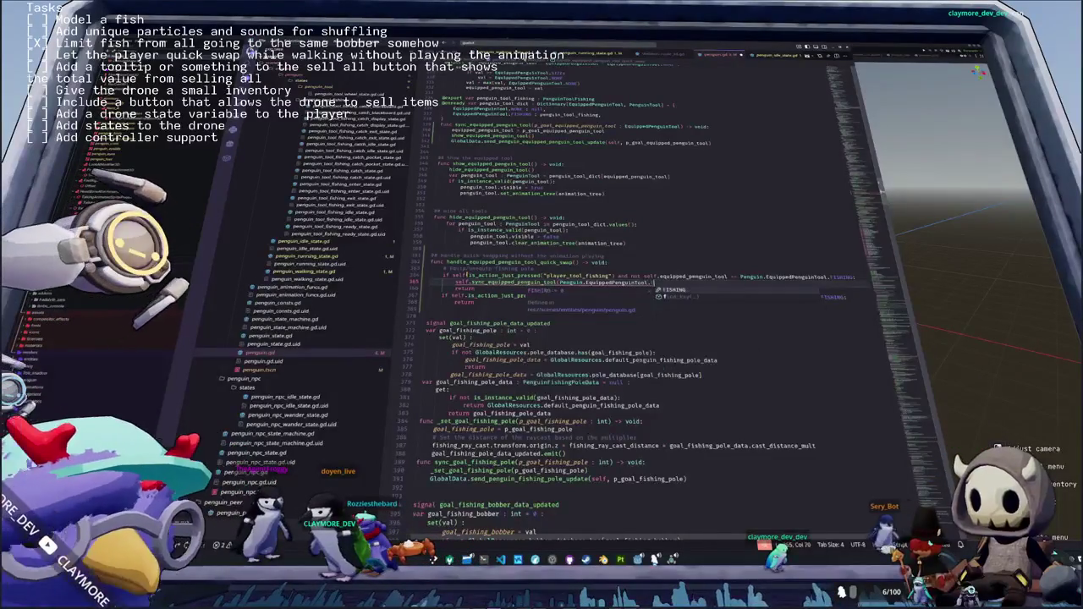
key("Down")
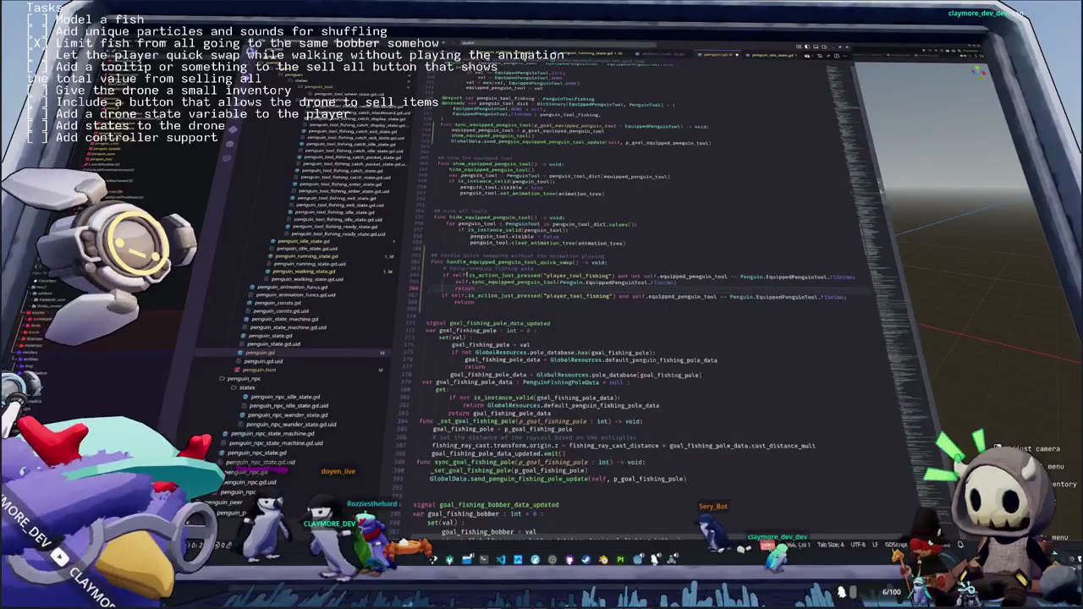
key("ctrl+v")
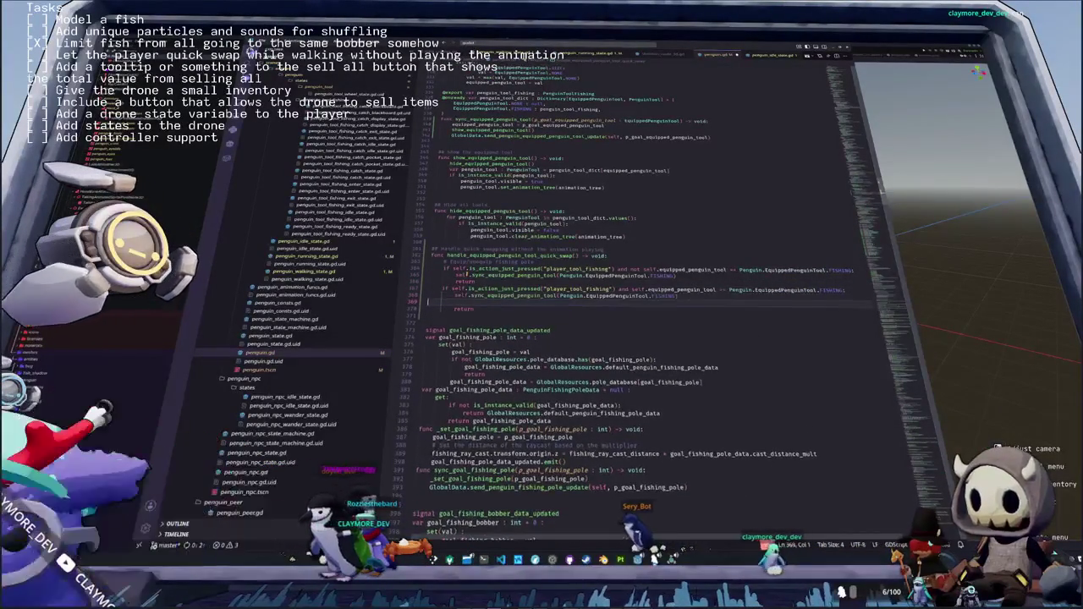
key("BackSpace")
key("ctrl+BackSpace")
type("NONE")
key("Return")
Change the first condition's is_action_just_pressed call to use Input
double_click(664, 276)
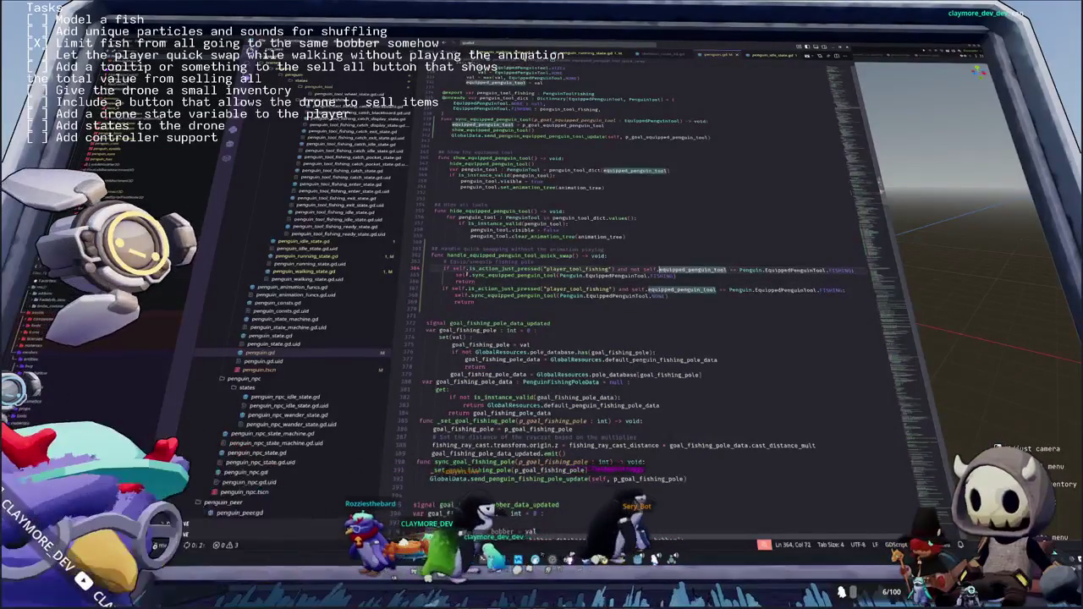
left_click(478, 269)
double_click(457, 269)
type("Input")
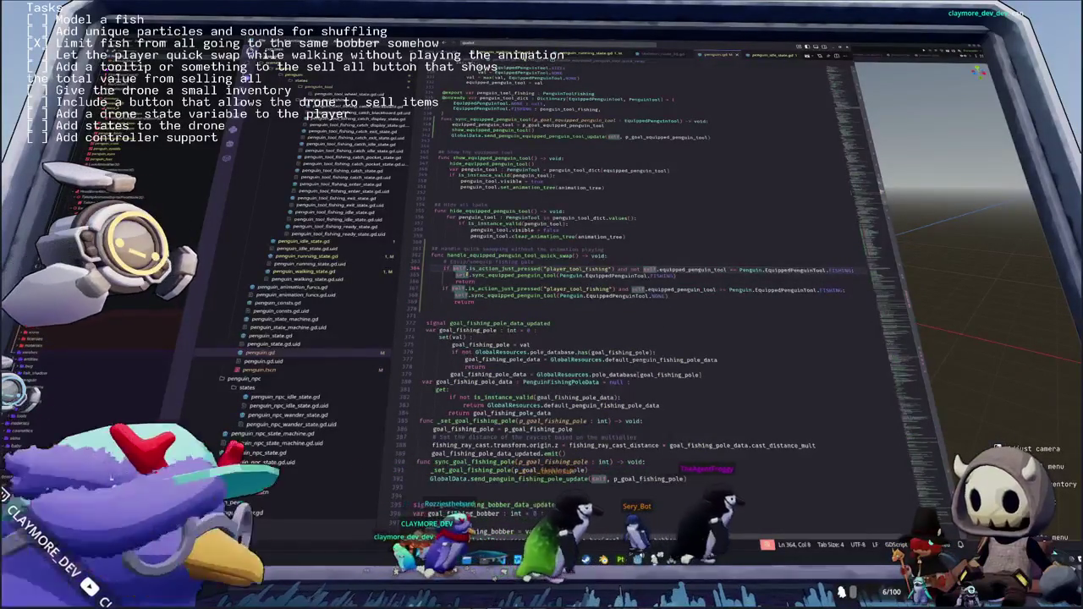
Remove the Penguin. prefix from the EquippedPenguinTool references on lines 384, 385, 387 and 388
key("ctrl+Right")
key("ctrl+Right")
key("ctrl+Right")
key("ctrl+Right")
key("ctrl+Right")
key("ctrl+Right")
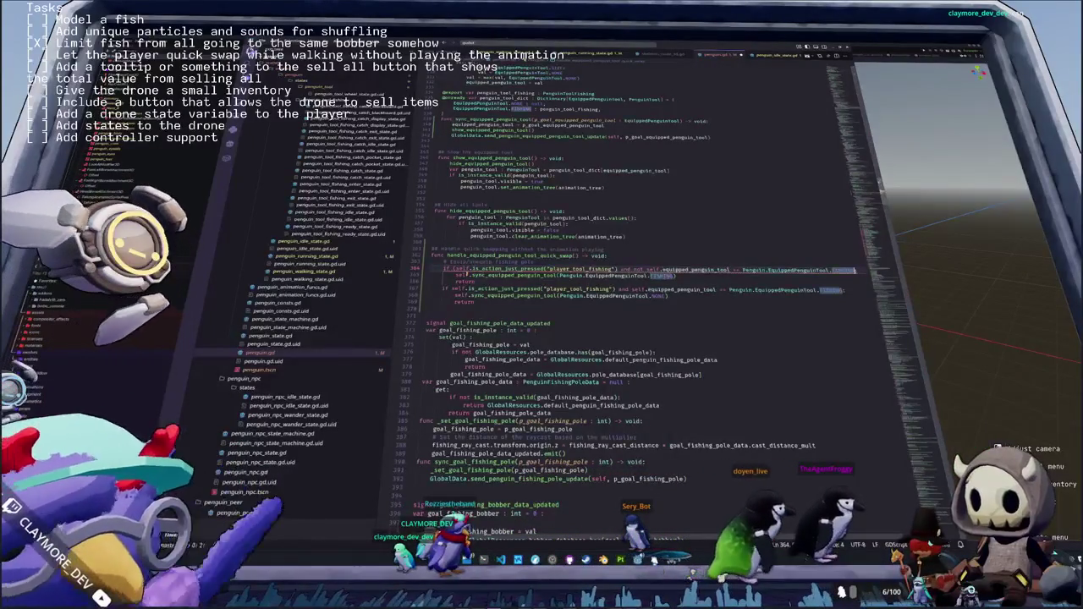
key("ctrl+Left")
key("ctrl+Left")
key("ctrl+Left")
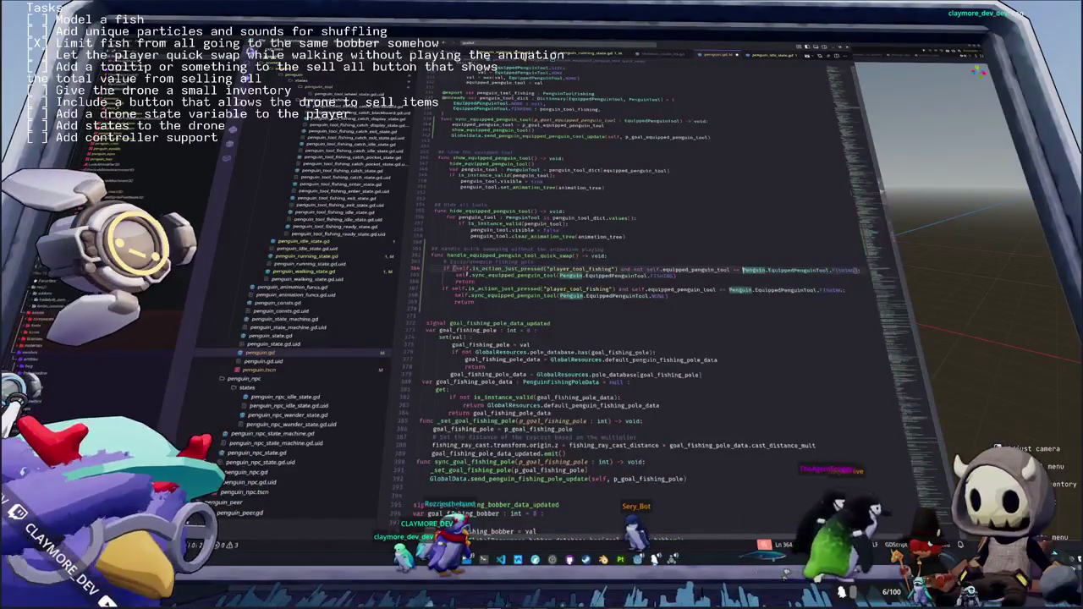
key("ctrl+Delete")
key("Delete")
key("Down")
key("Down")
key("Down")
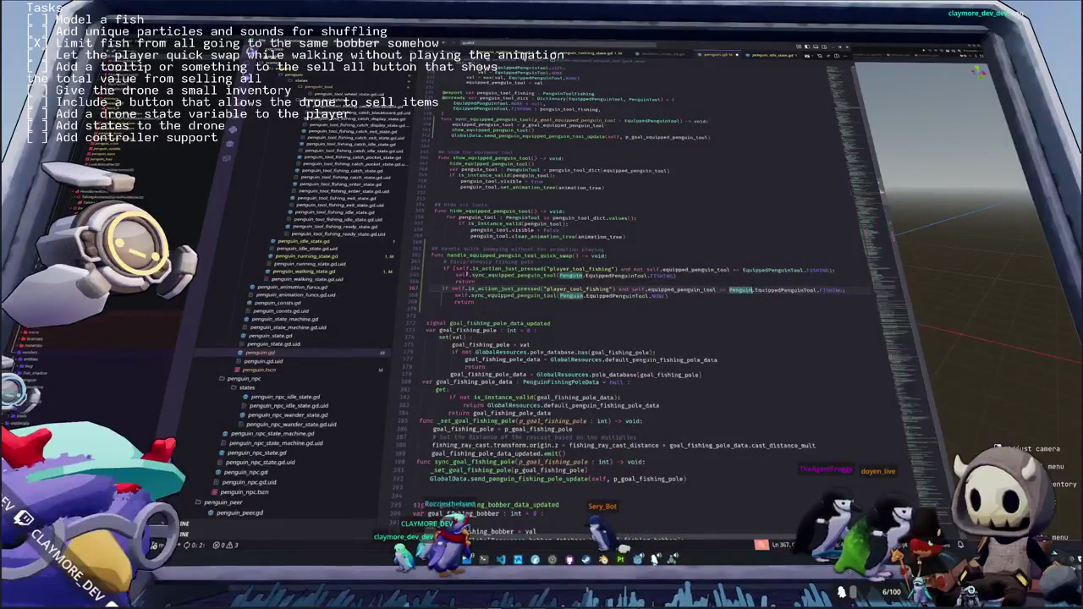
key("ctrl+Delete")
key("Delete")
key("Down")
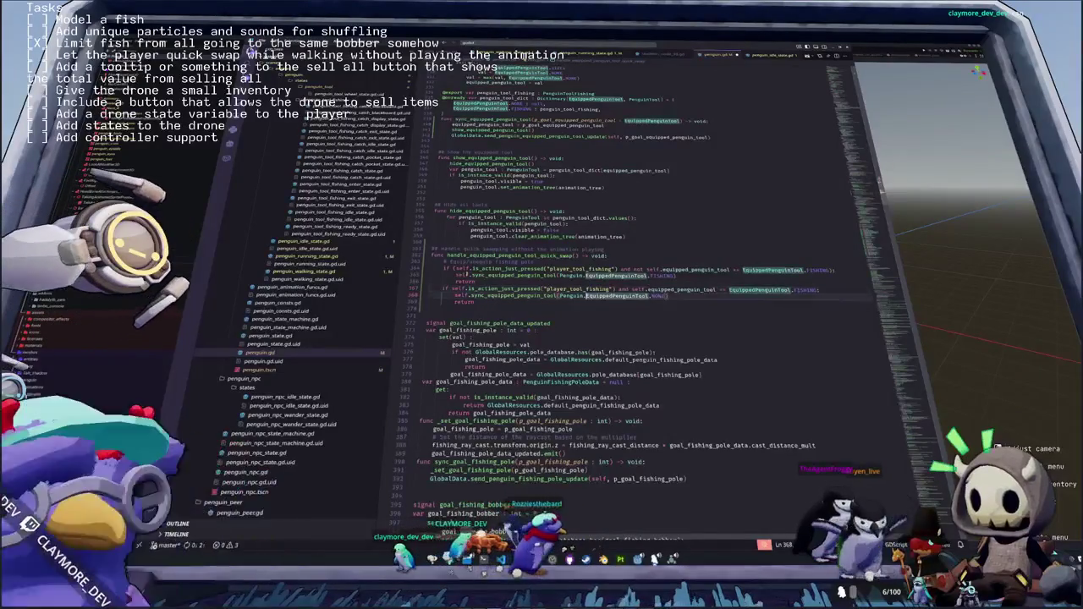
key("ctrl+Delete")
key("Delete")
key("Up")
key("Up")
key("Up")
key("ctrl+Delete")
key("Delete")
key("Up")
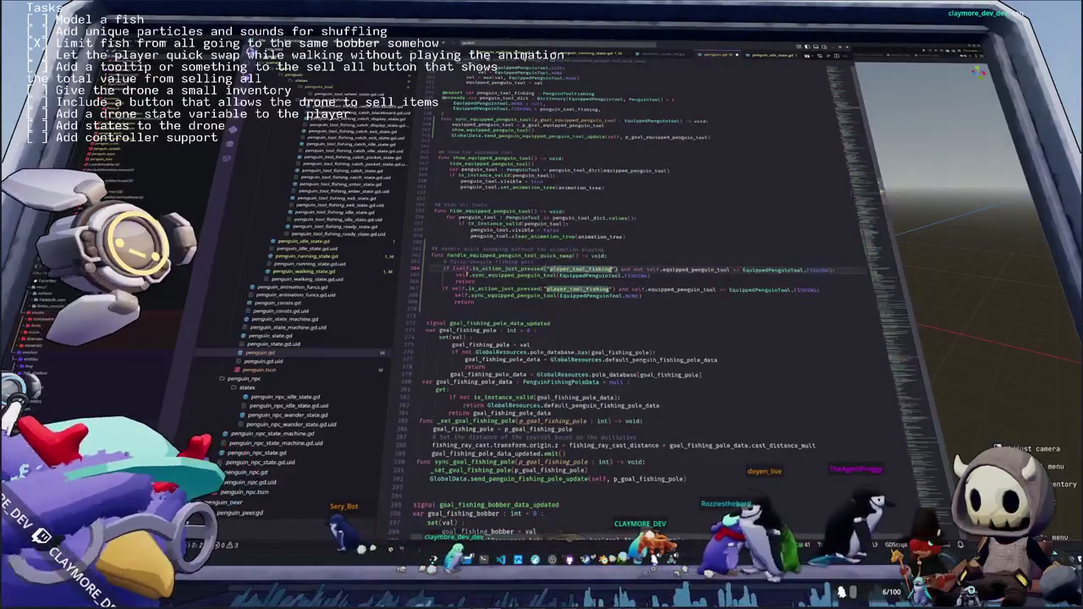
left_click(631, 270)
Wrap the first if condition in parentheses, split over lines with '):' on its own line
key("Return")
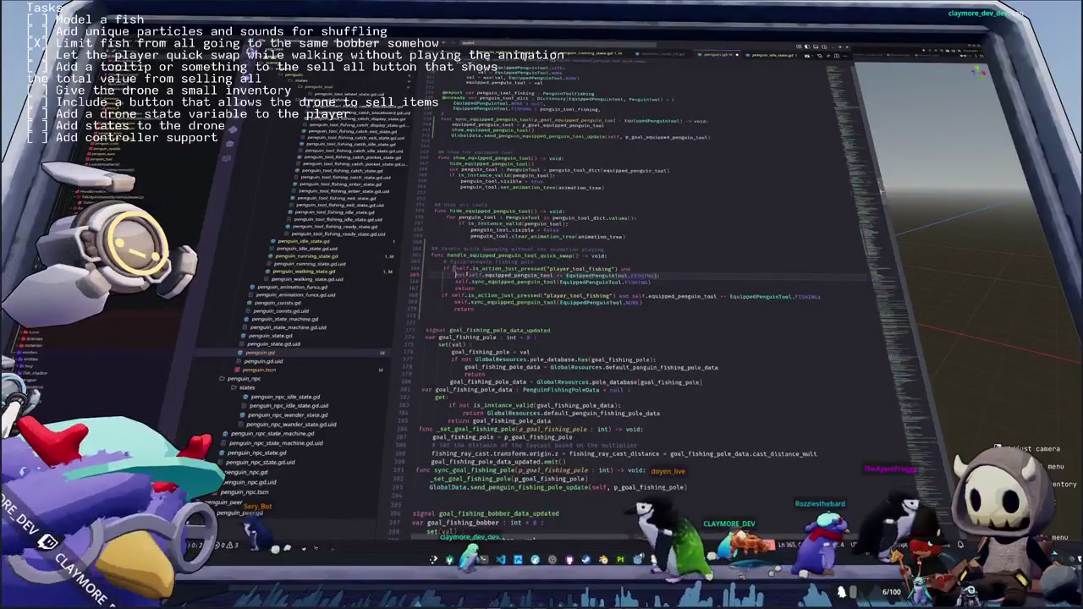
type("(")
key("Return")
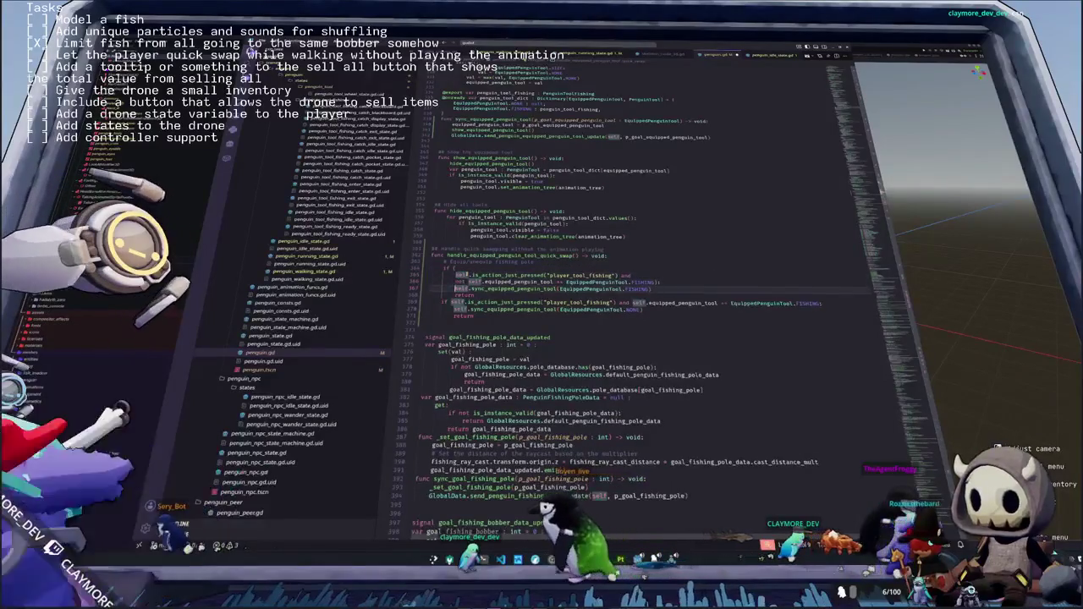
type("):")
key("Return")
key("Return")
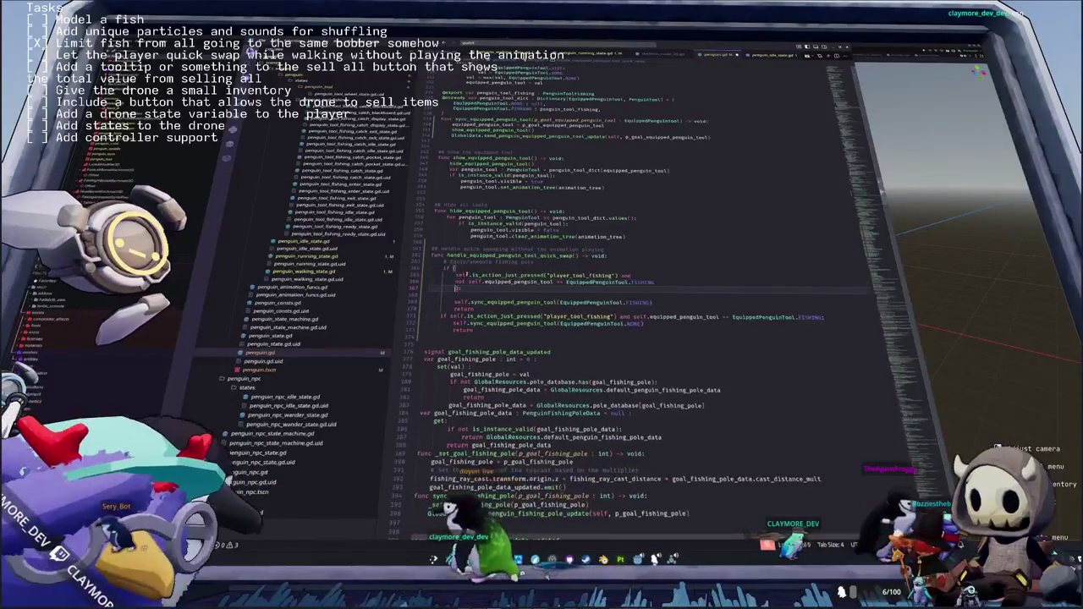
key("Delete")
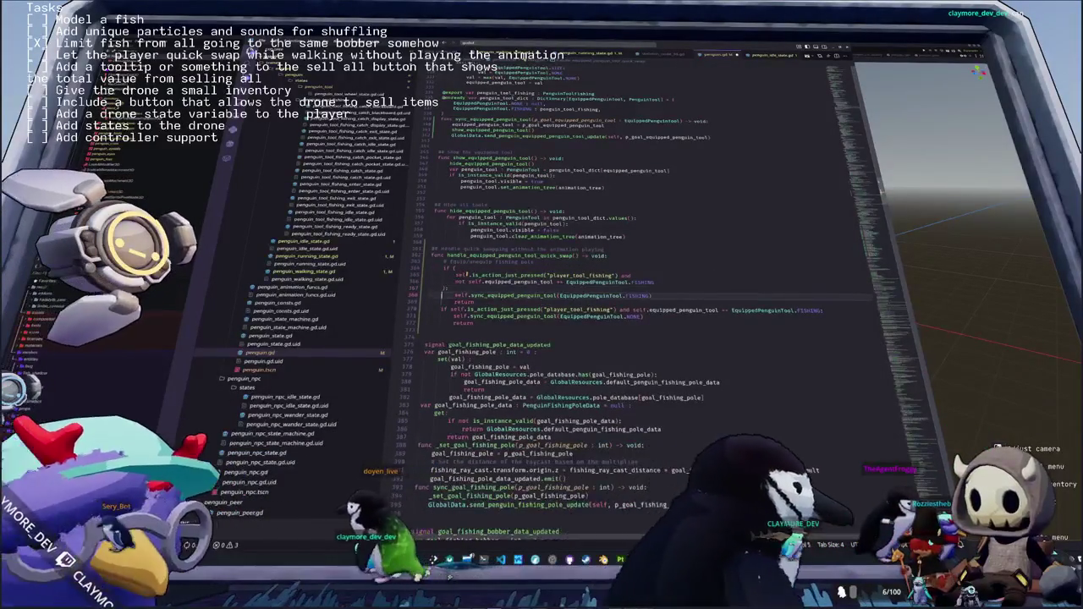
Wrap the second if condition in parentheses, breaking after 'if (' and 'and'
double_click(503, 310)
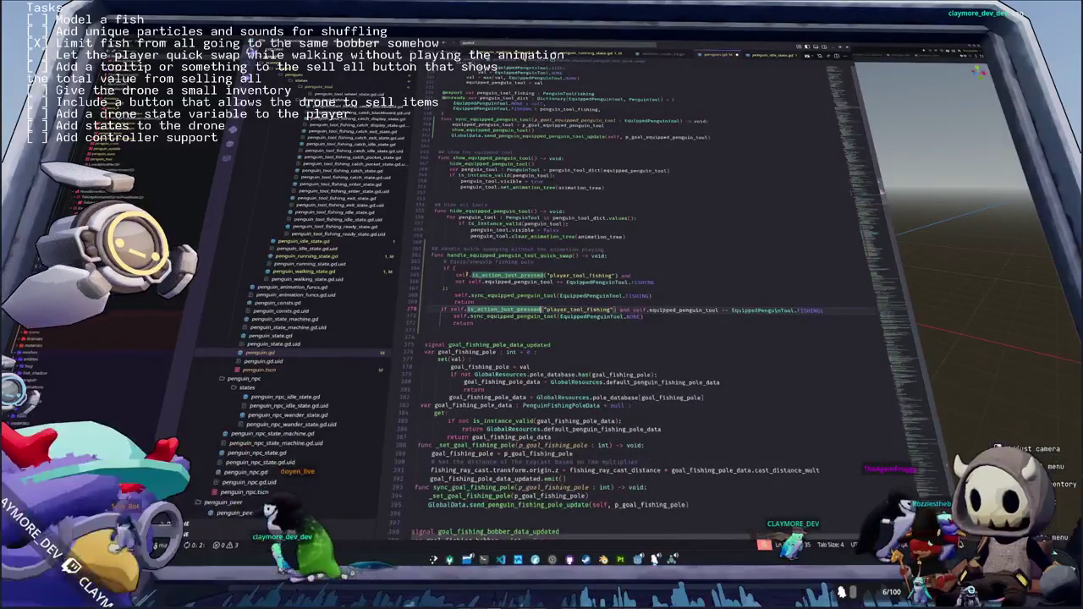
double_click(457, 310)
left_click(455, 310)
type("(")
key("Return")
double_click(503, 316)
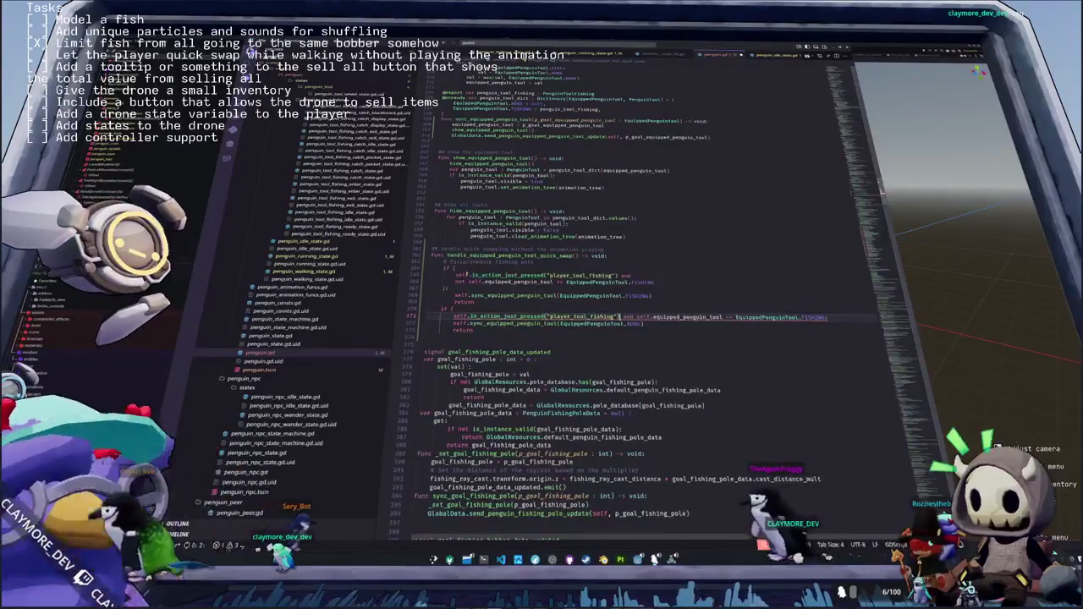
double_click(458, 317)
left_click(637, 316)
key("Return")
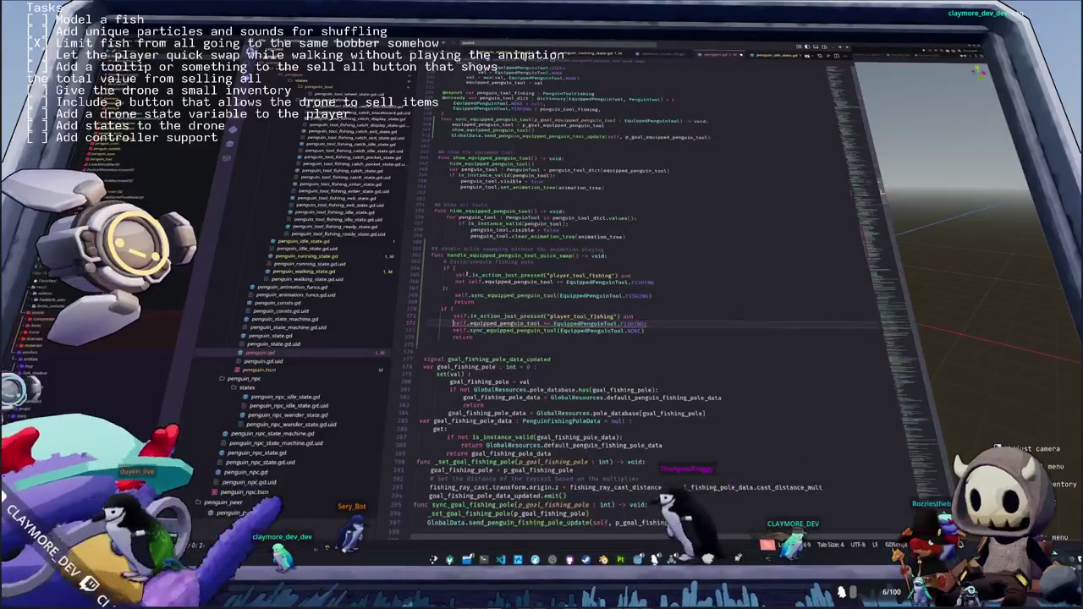
double_click(504, 324)
double_click(631, 323)
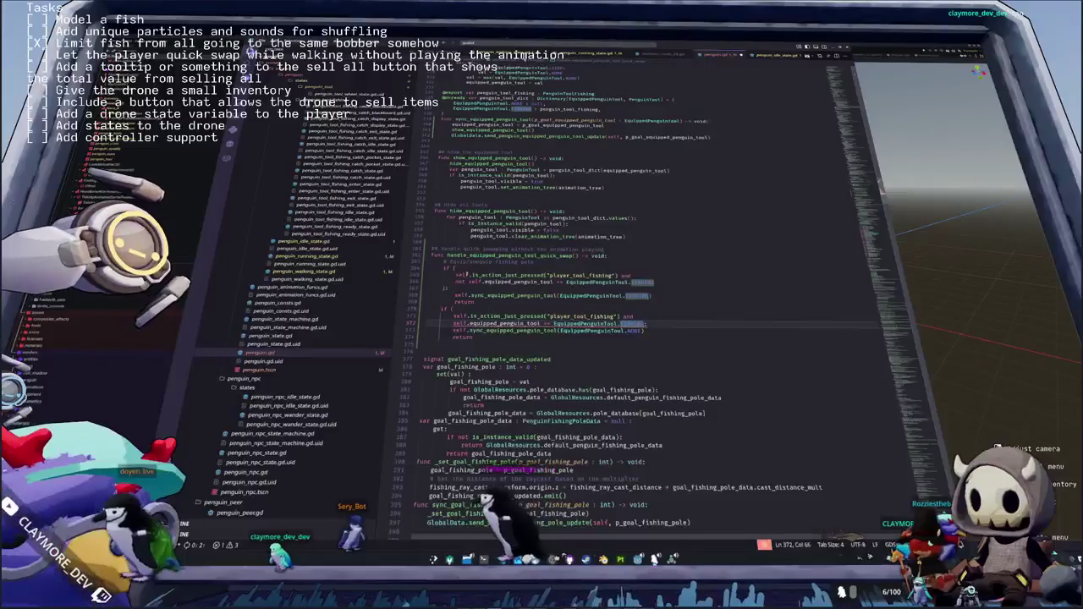
key("End")
key("Return")
Delete the equip/unequip fishing pole comment line from the handler
key("Down")
key("Down")
key("Down")
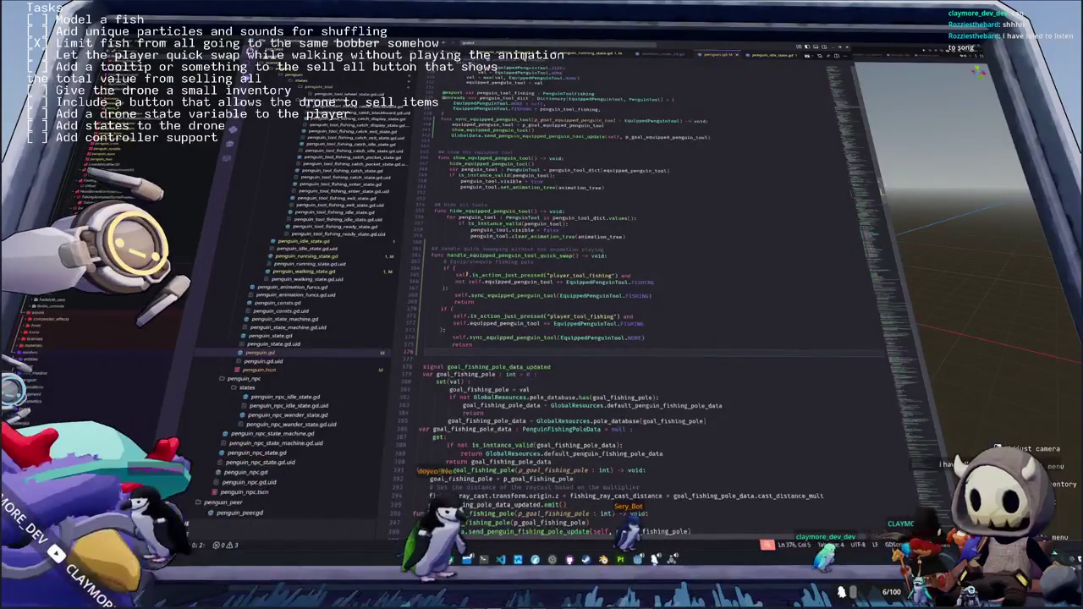
key("Up")
key("Up")
key("Up")
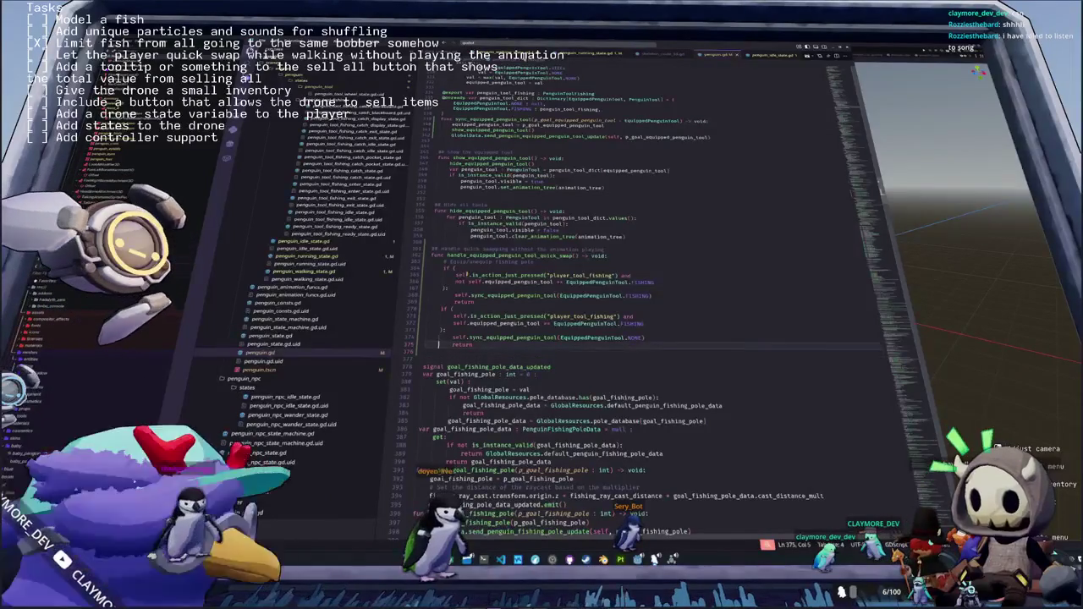
key("Up")
key("Up")
key("Up")
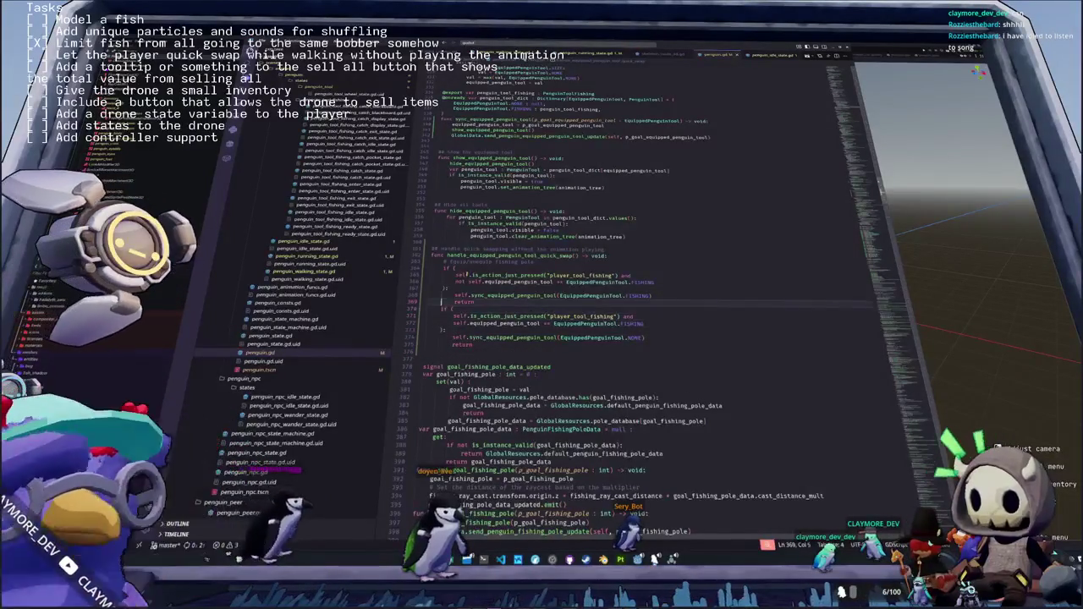
key("Up")
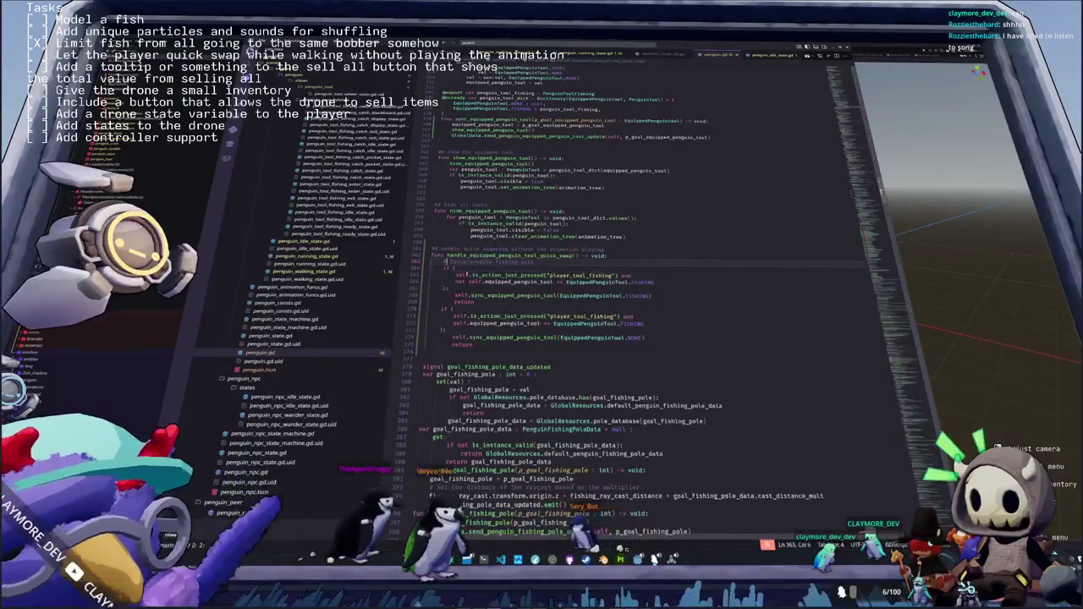
key("ctrl+shift+k")
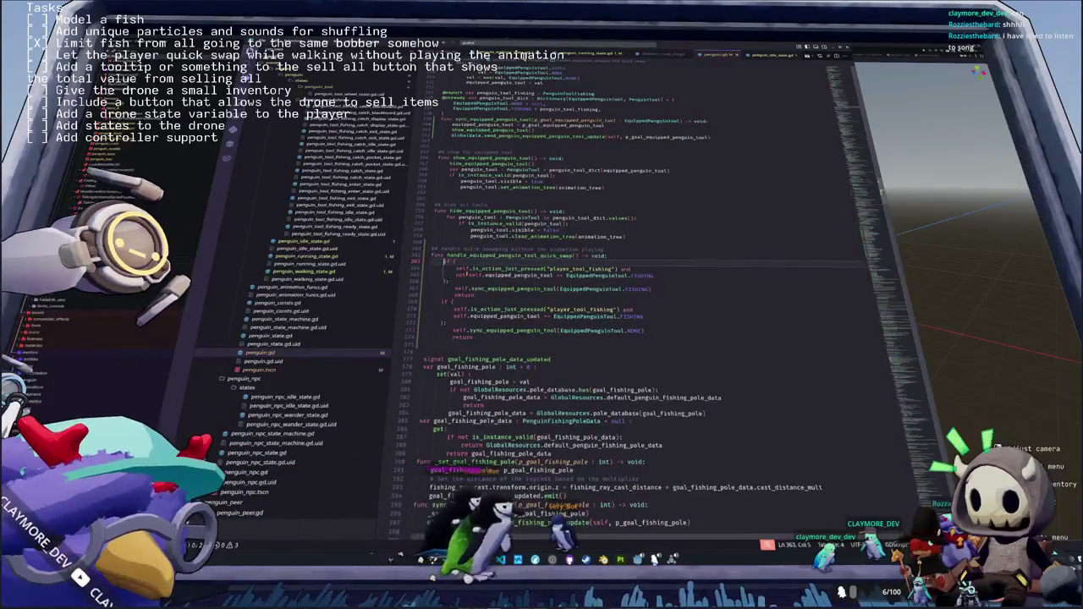
key("Down")
key("Down")
key("Down")
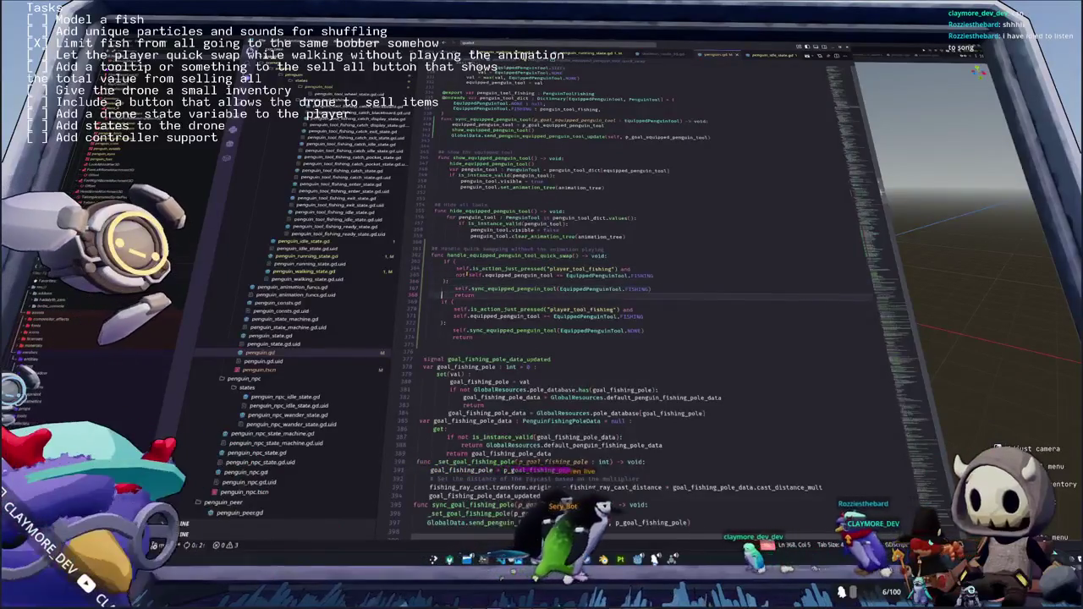
key("Down")
key("Down")
key("Down")
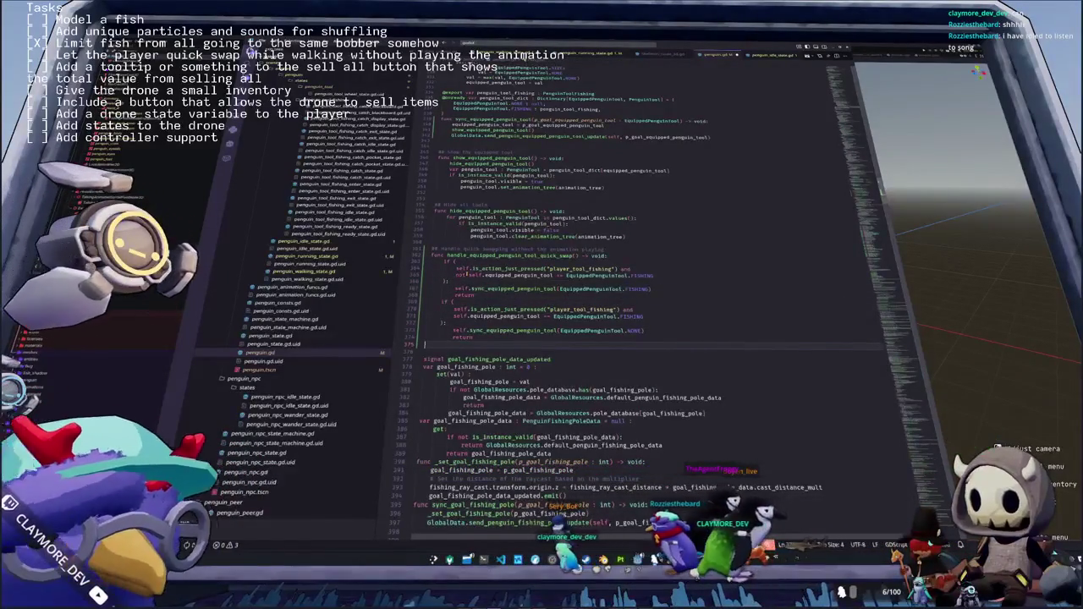
key("Up")
key("Up")
key("Up")
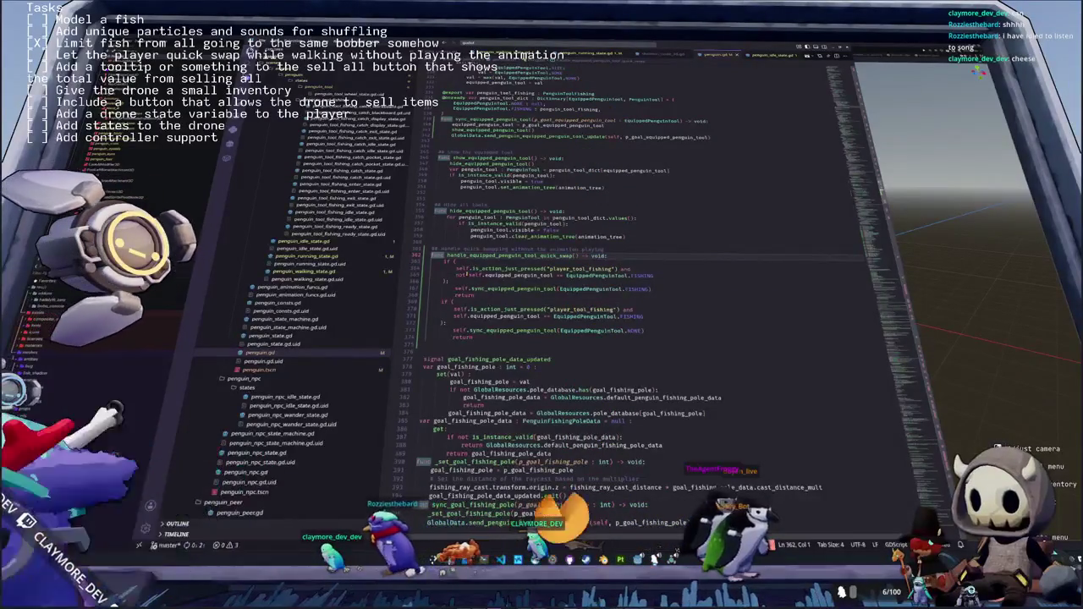
key("Down")
key("Down")
key("Down")
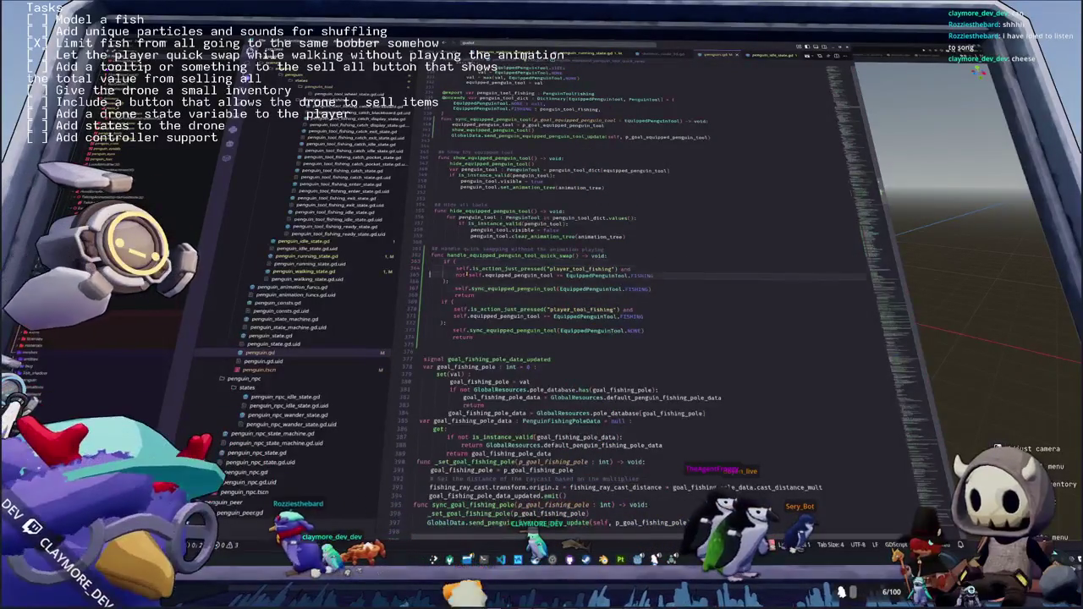
key("Down")
key("Down")
key("Down")
key("Up")
key("Up")
key("Up")
key("Up")
key("Up")
key("Down")
key("Down")
key("Down")
key("Down")
key("Down")
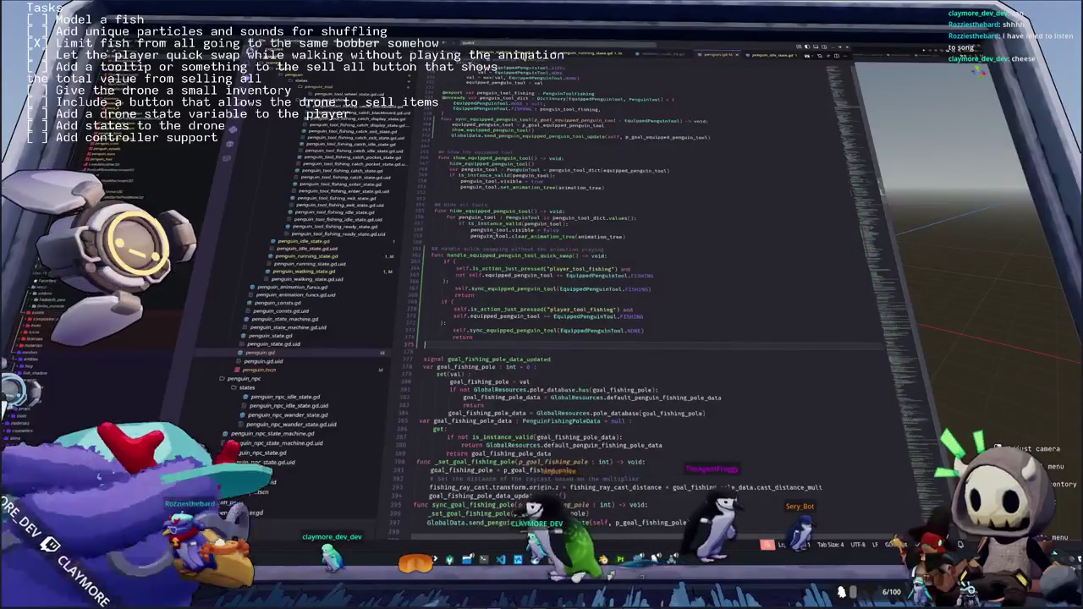
left_click(471, 242)
Add a blank line in the handler and switch to Godot to rescan the scripts
key("Return")
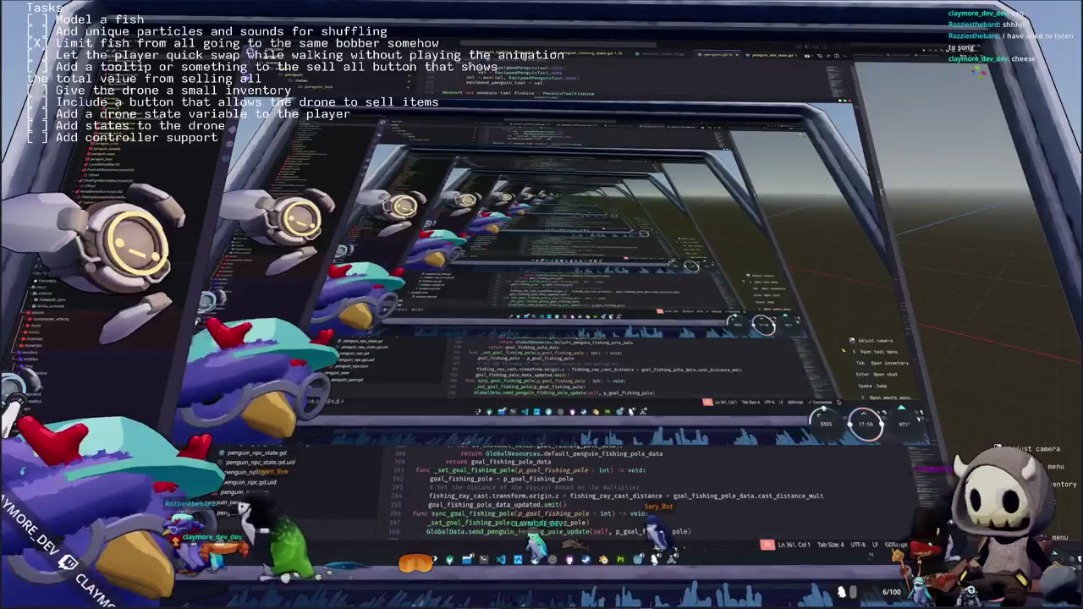
key("alt+Tab")
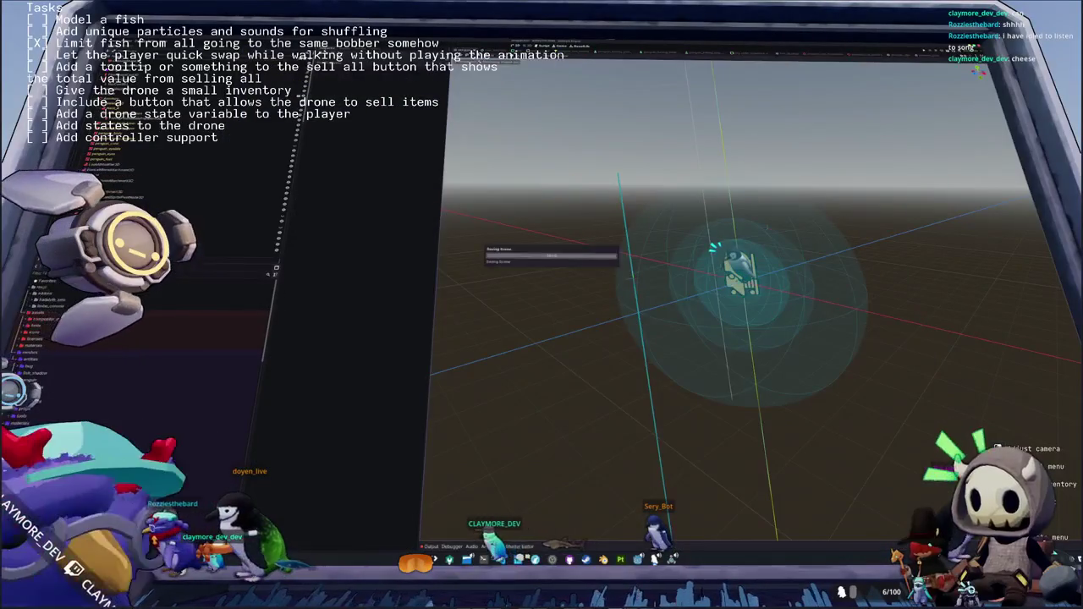
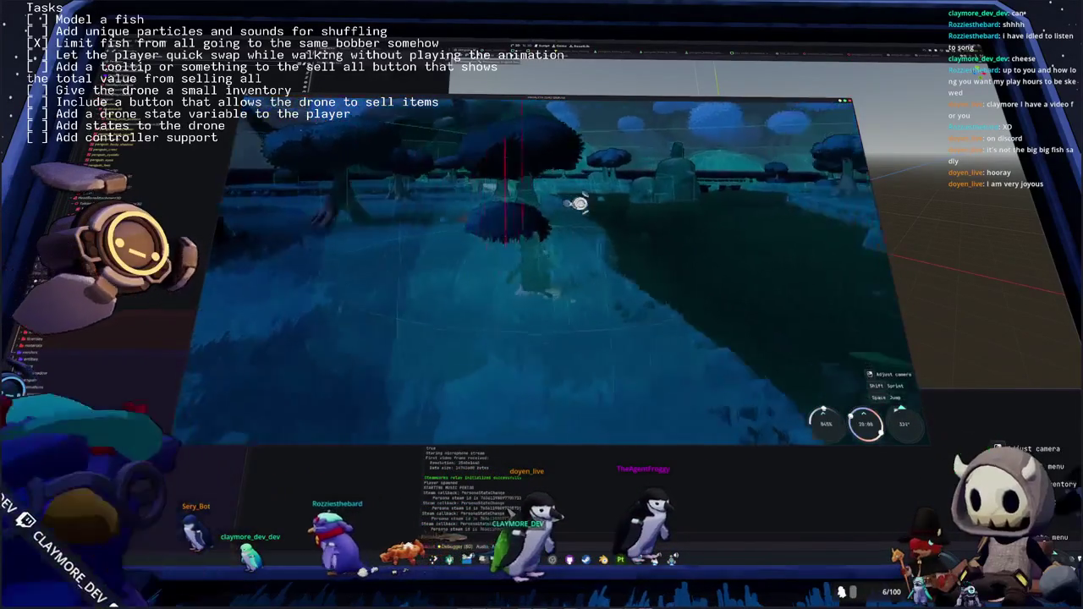
Walk the player along the path, past the mushroom trees and toward the grass field
key("w")
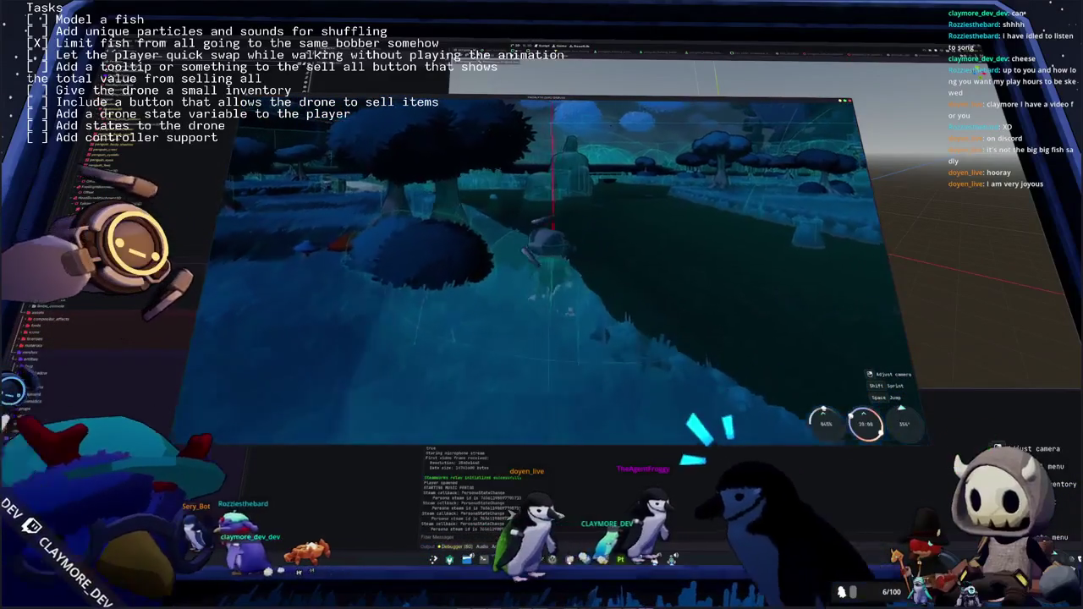
key("w")
key("w")
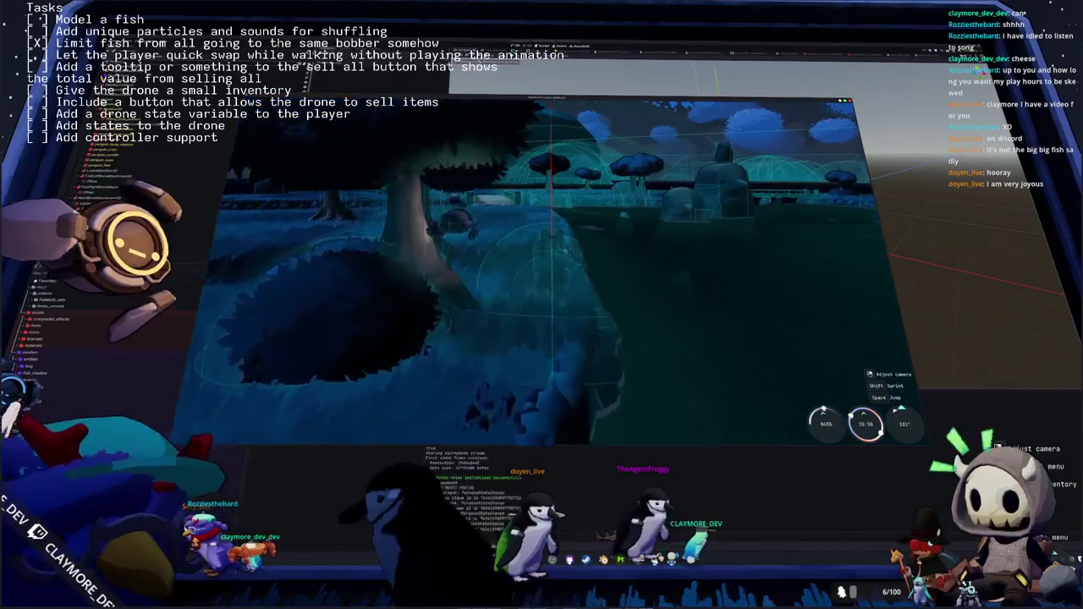
key("w")
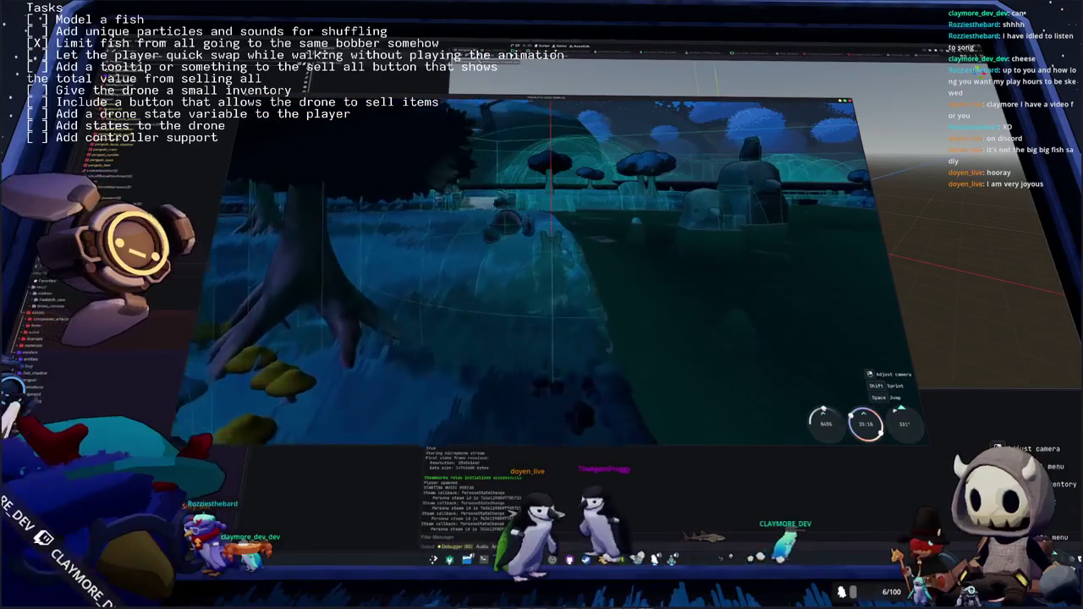
key("w")
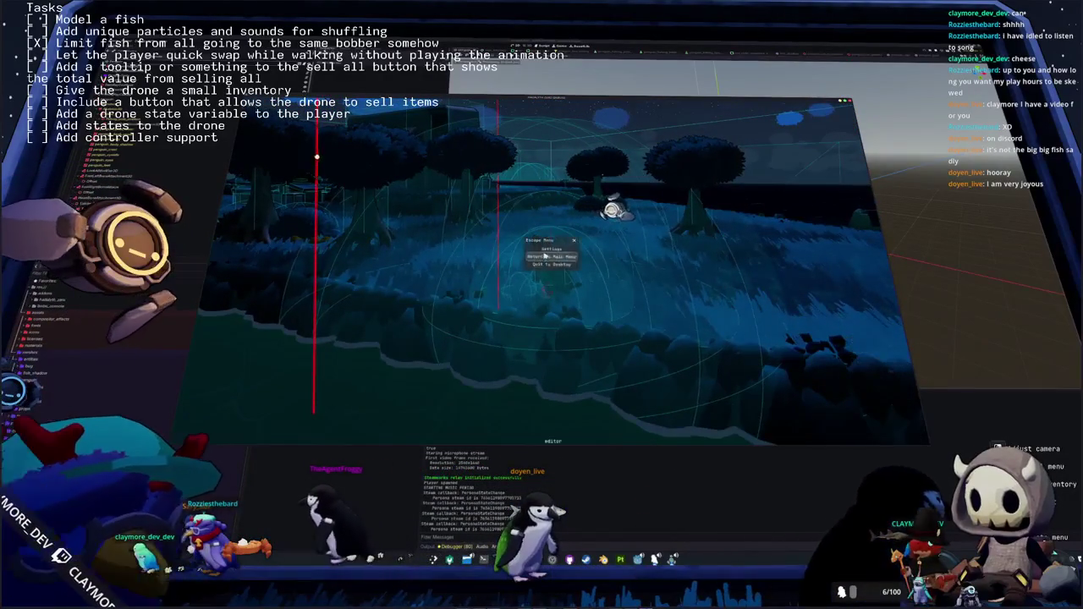
Bring up the in-game settings, then enlarge the shared treadmill video in Discord
key("Escape")
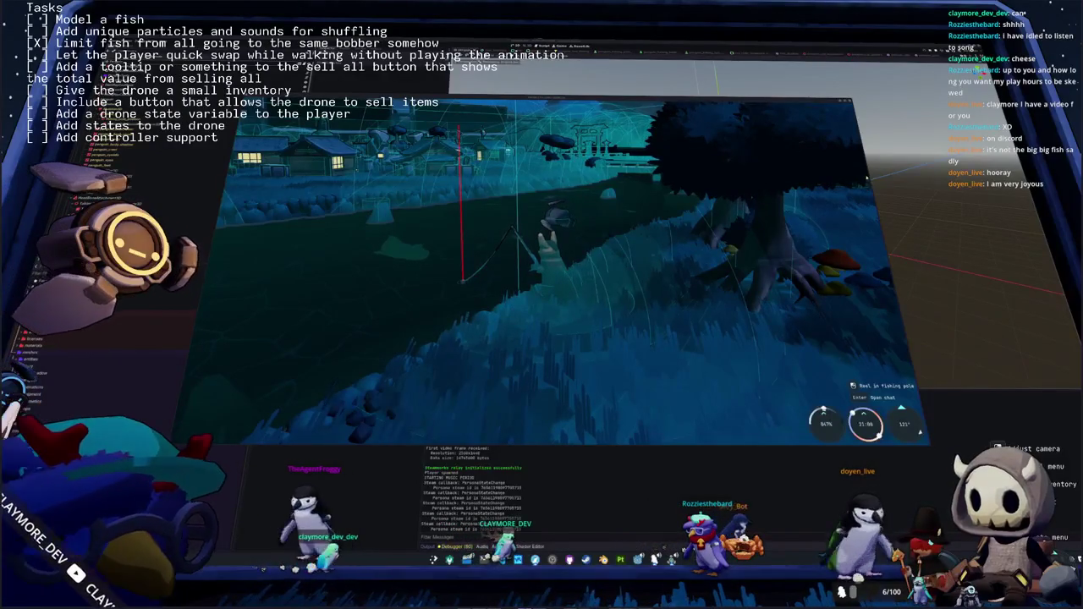
key("alt+Tab")
left_click(526, 394)
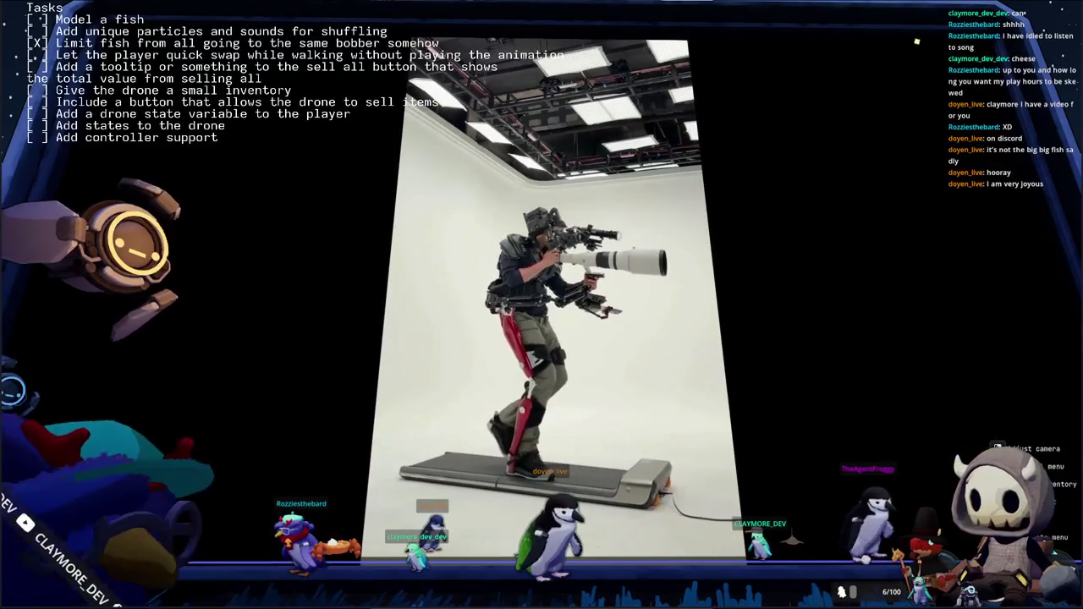
Close the enlarged treadmill video and go back to the running game
key("Escape")
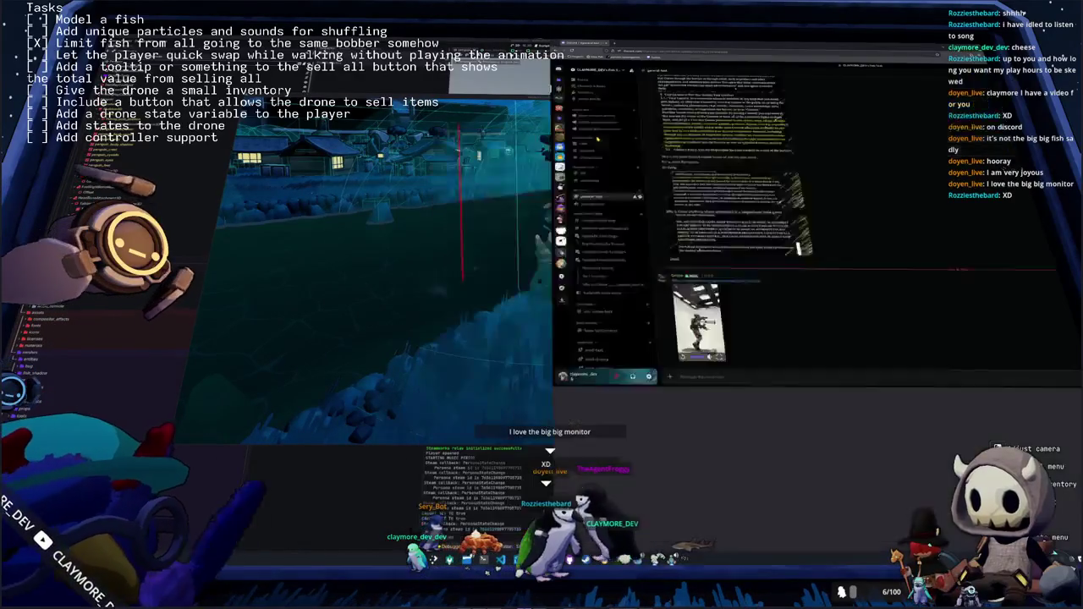
key("alt+Tab")
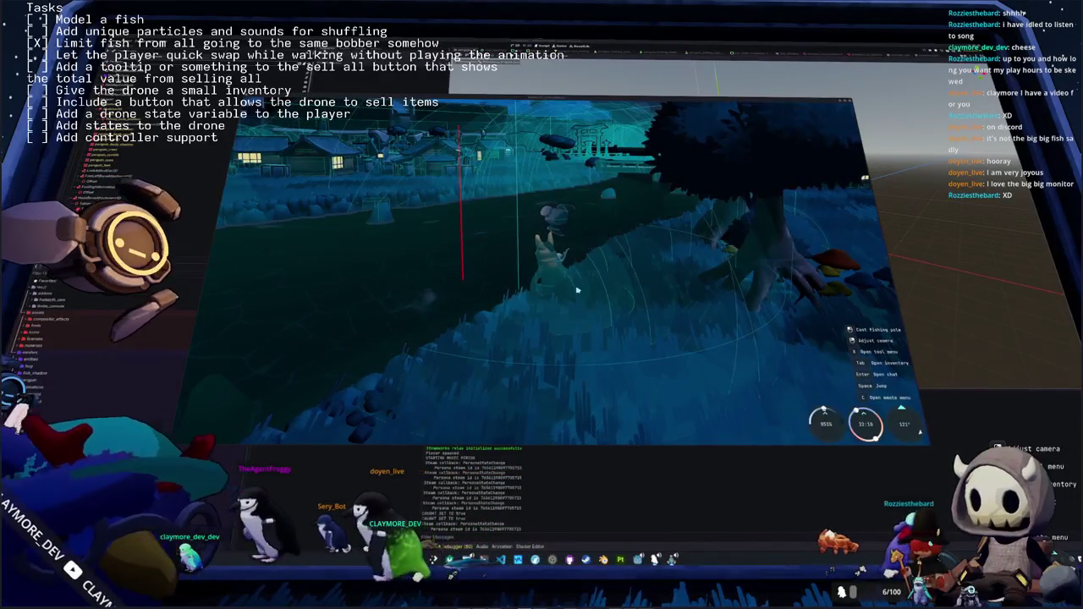
Walk the penguin to the shore, cast the fishing line into the water, then stop the game
key("w")
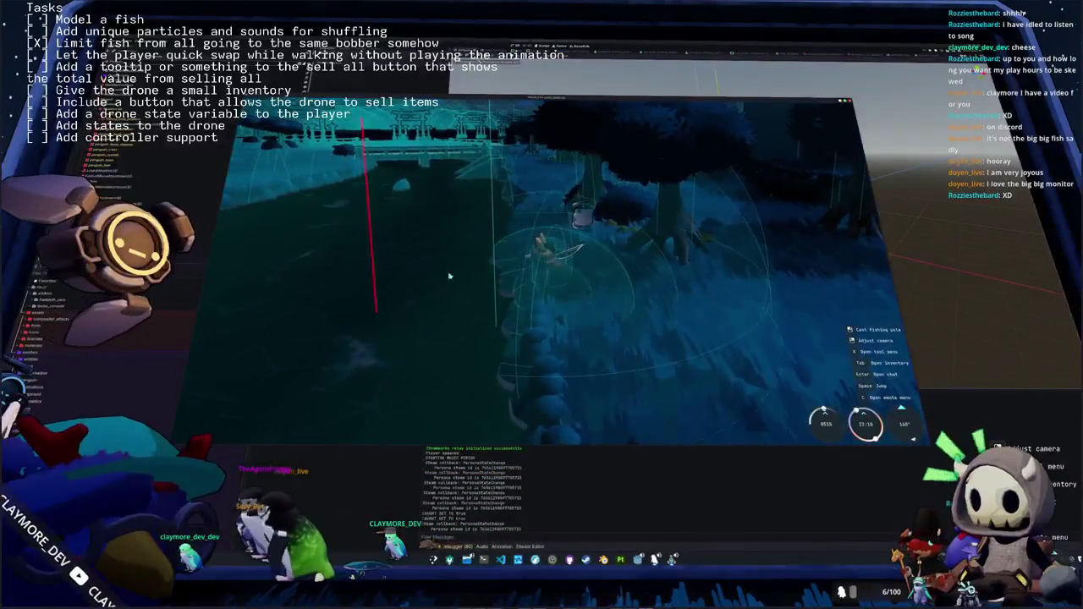
key("w")
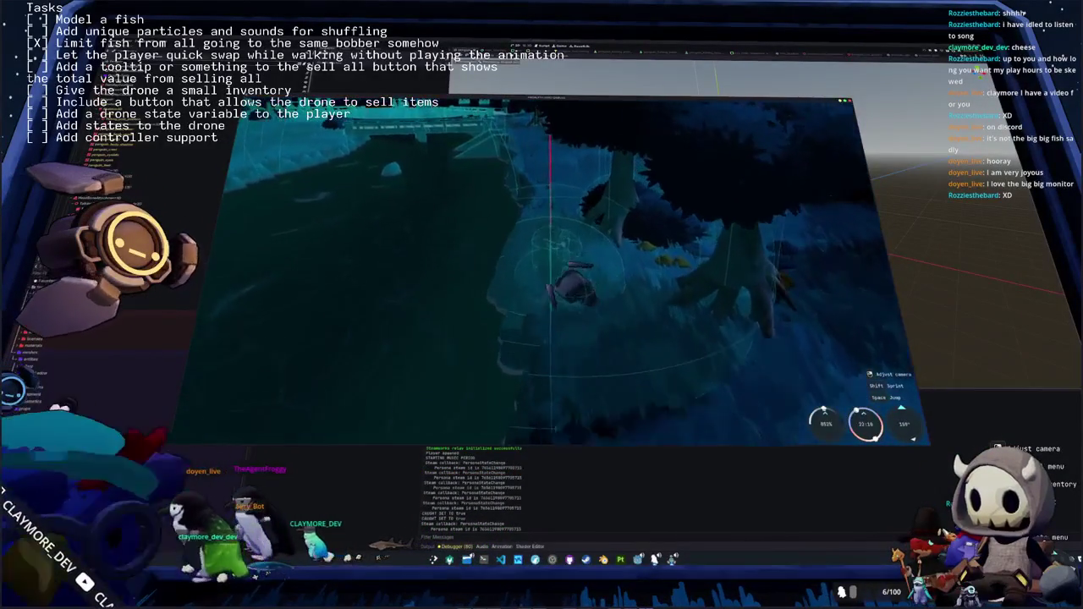
key("w")
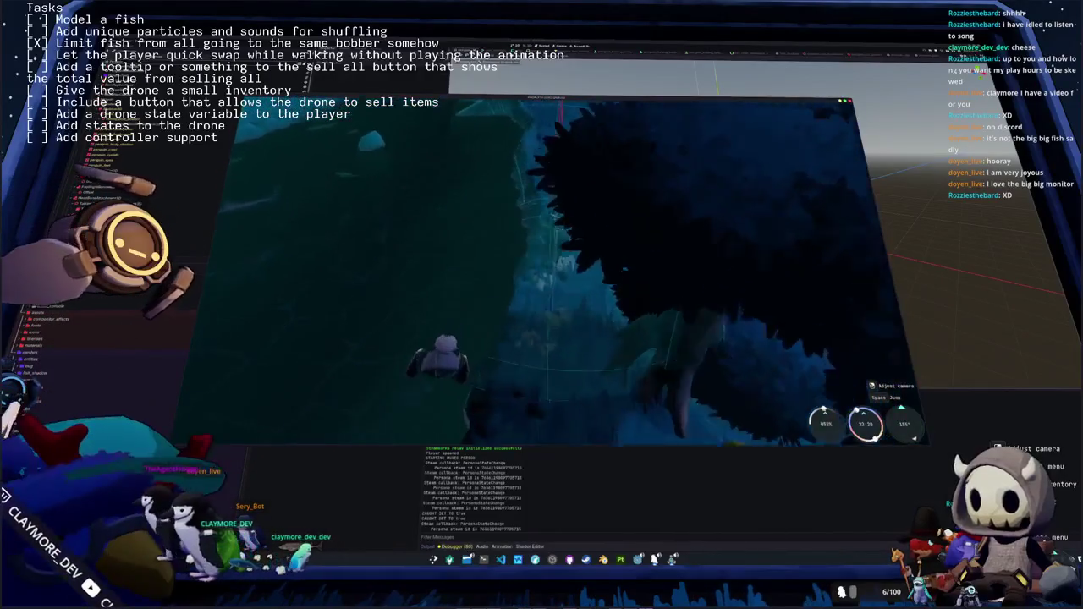
key("w")
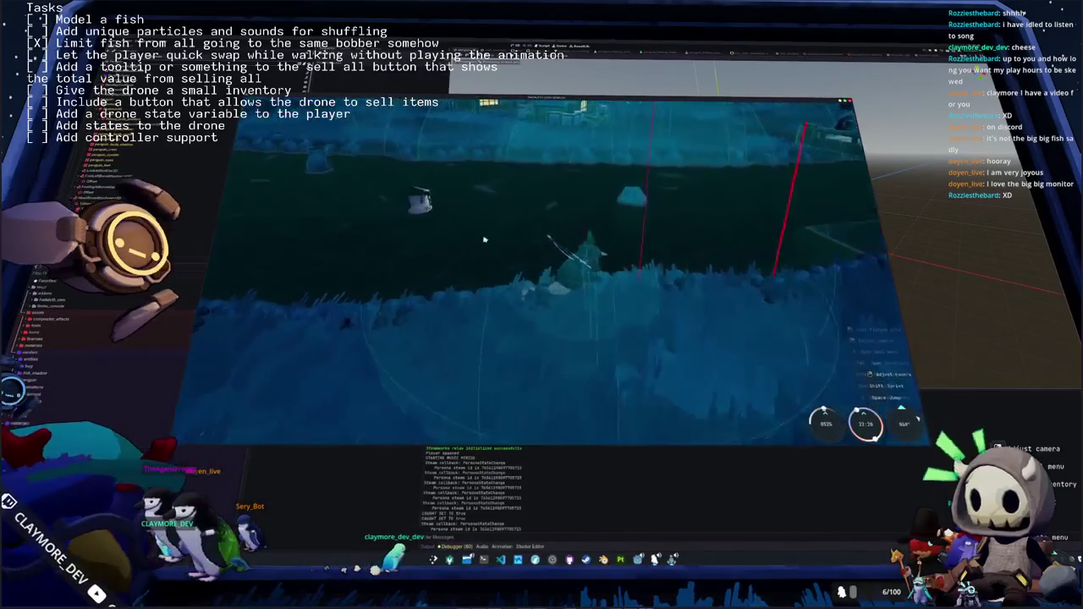
left_click(539, 201)
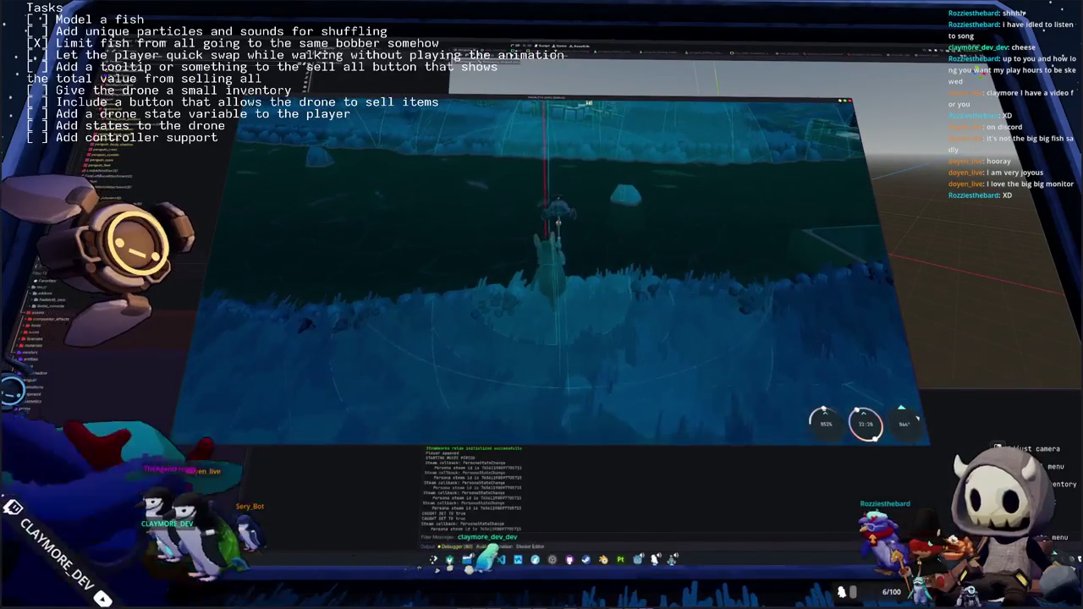
left_click(534, 231)
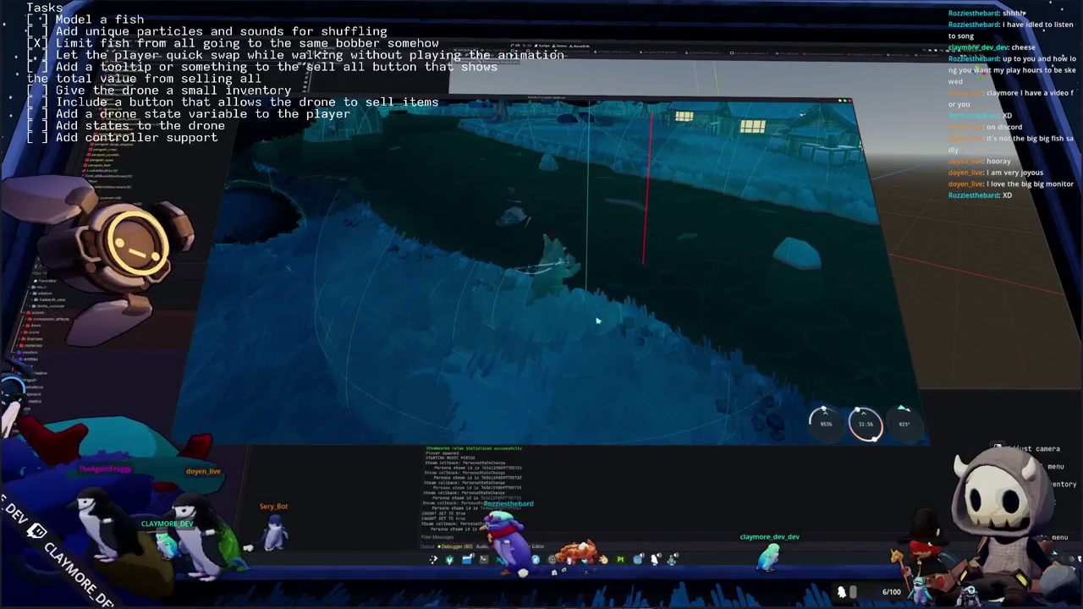
key("F8")
Enlarge the AnimationTree panel and browse into MovementStateMachine and the idle state's blend tree
left_click(502, 546)
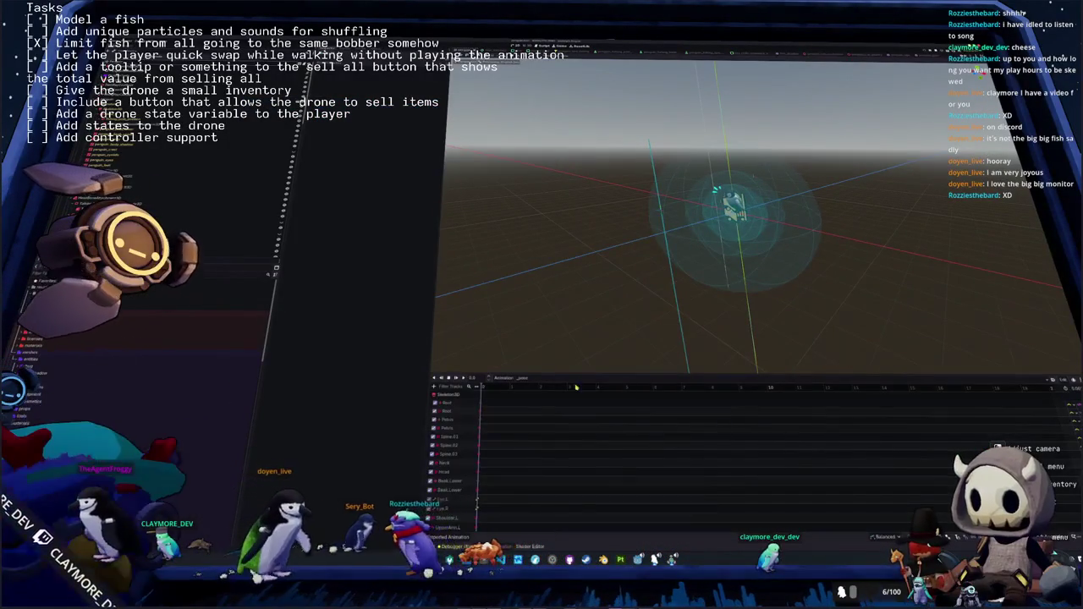
left_click_drag(582, 376, 490, 268)
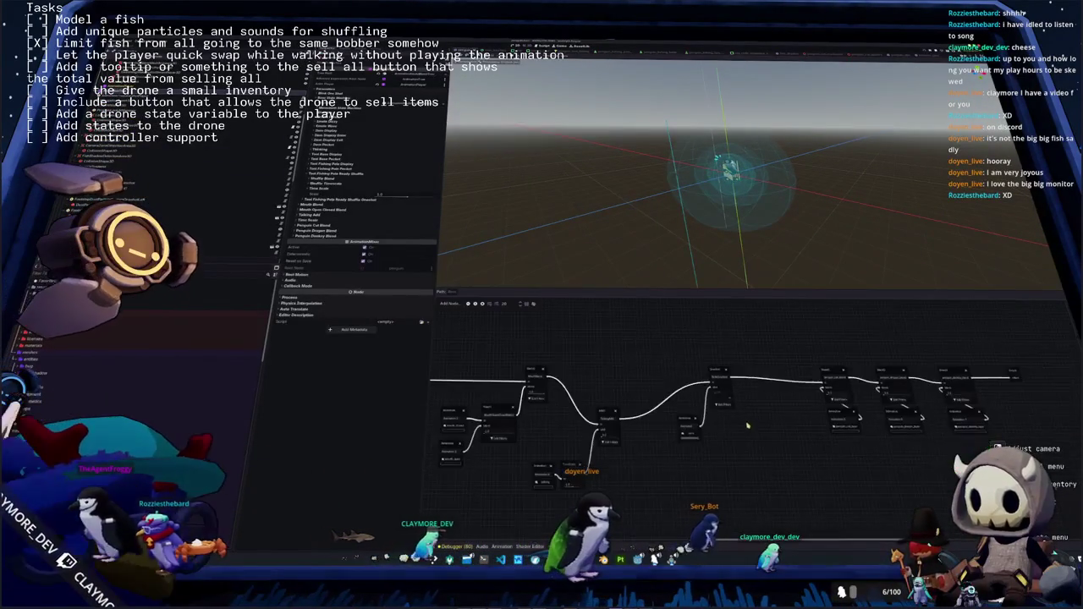
scroll(617, 454, "up", 3)
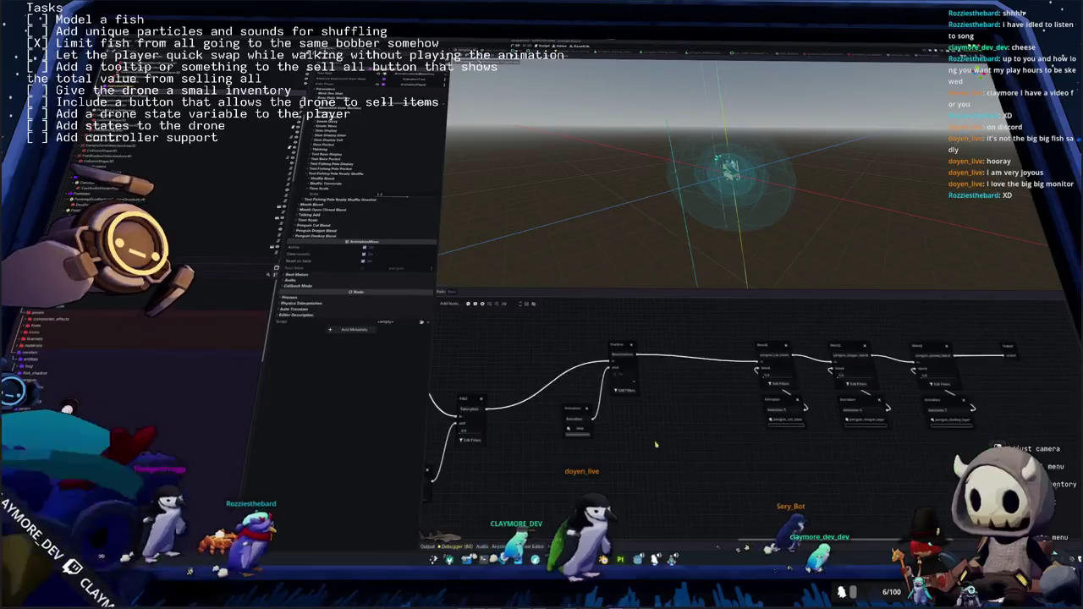
left_click_drag(616, 433, 828, 441)
left_click_drag(648, 427, 450, 411)
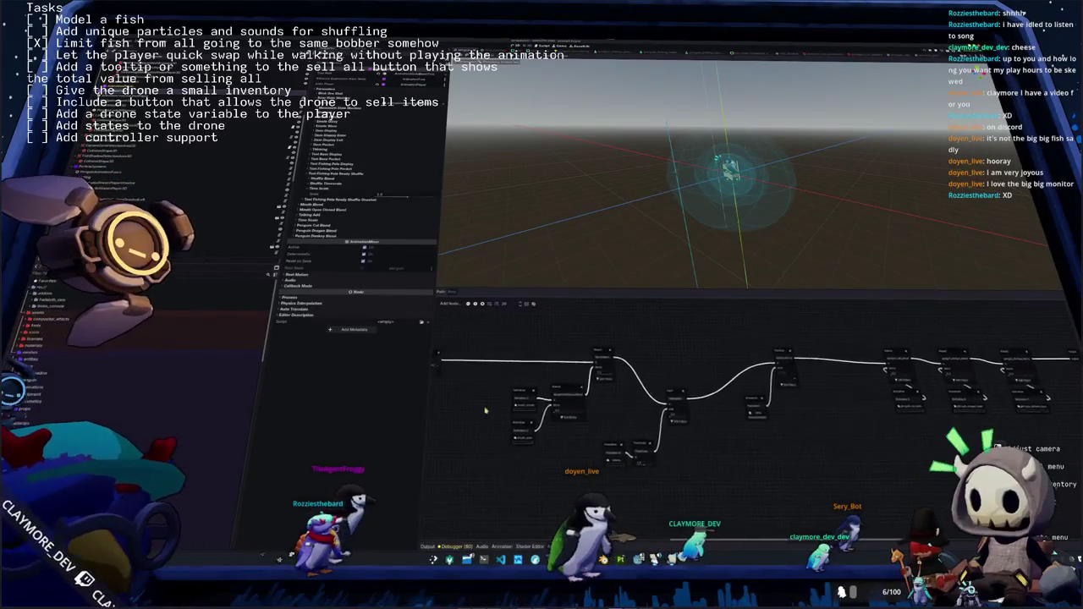
left_click(751, 381)
mouse_move(751, 380)
left_mouse_down()
mouse_move(541, 398)
mouse_move(871, 385)
mouse_move(913, 337)
left_mouse_up()
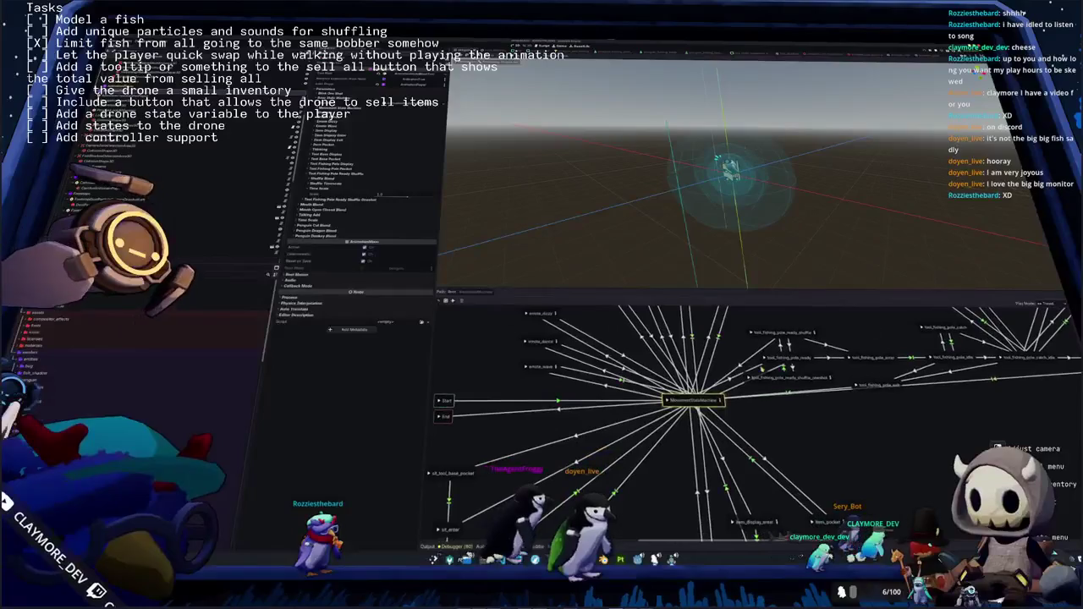
left_click(721, 403)
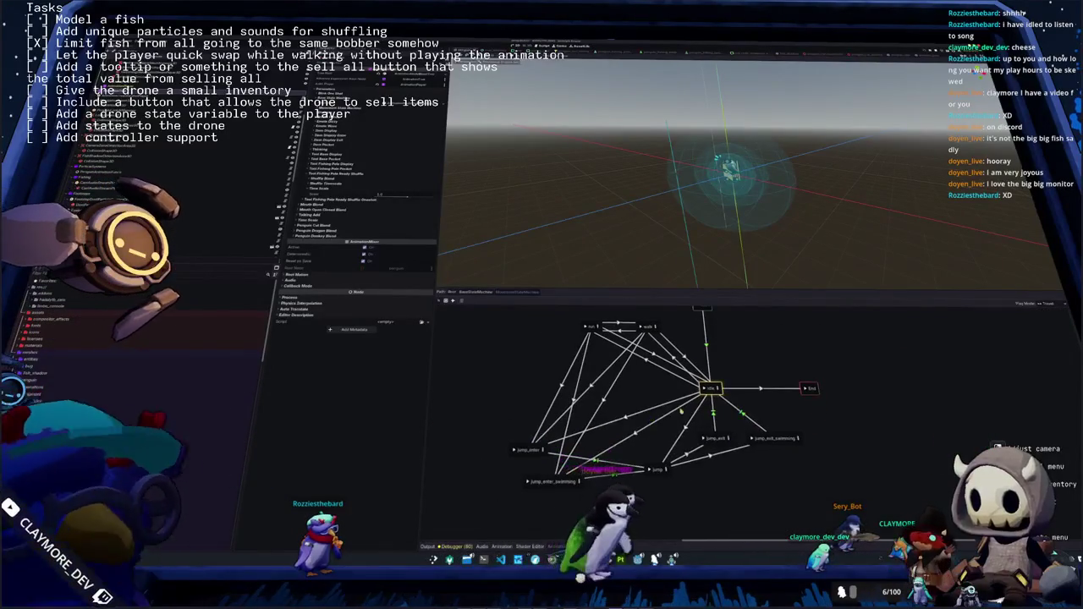
left_click(720, 390)
left_click_drag(721, 413, 627, 432)
Back in the Root graph, move the StateMachine node further left and save the scene
left_click(480, 293)
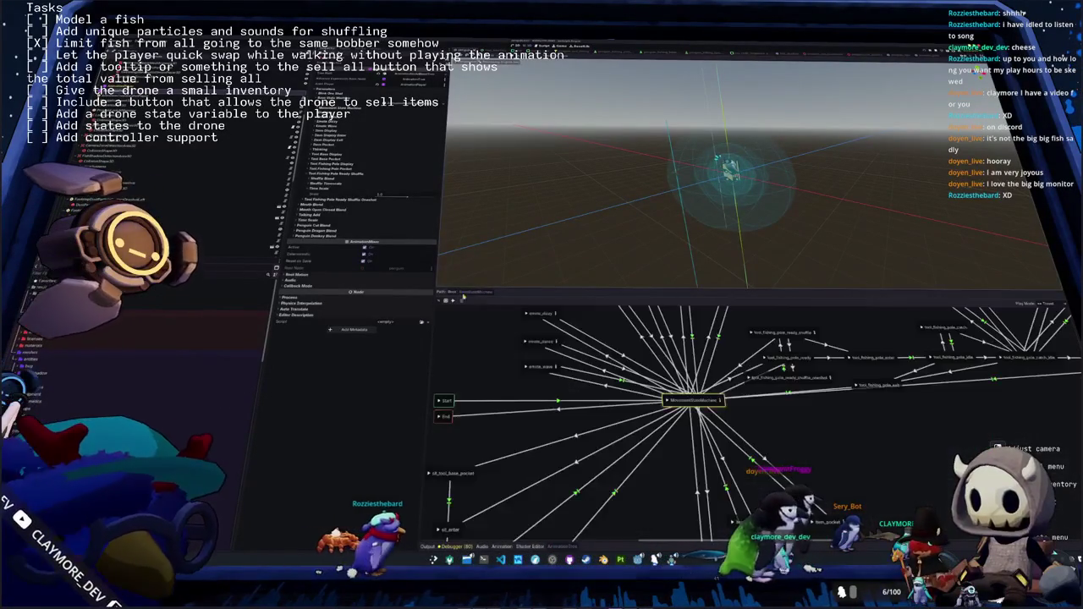
scroll(592, 439, "up", 2)
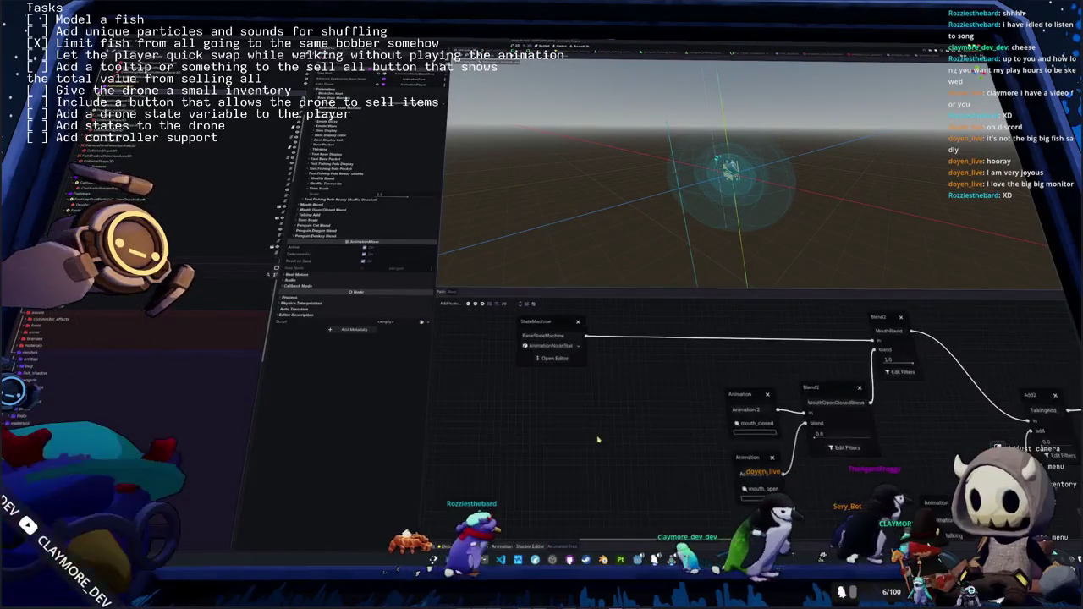
scroll(584, 398, "up", 1)
left_click(576, 370)
left_click_drag(577, 371, 475, 369)
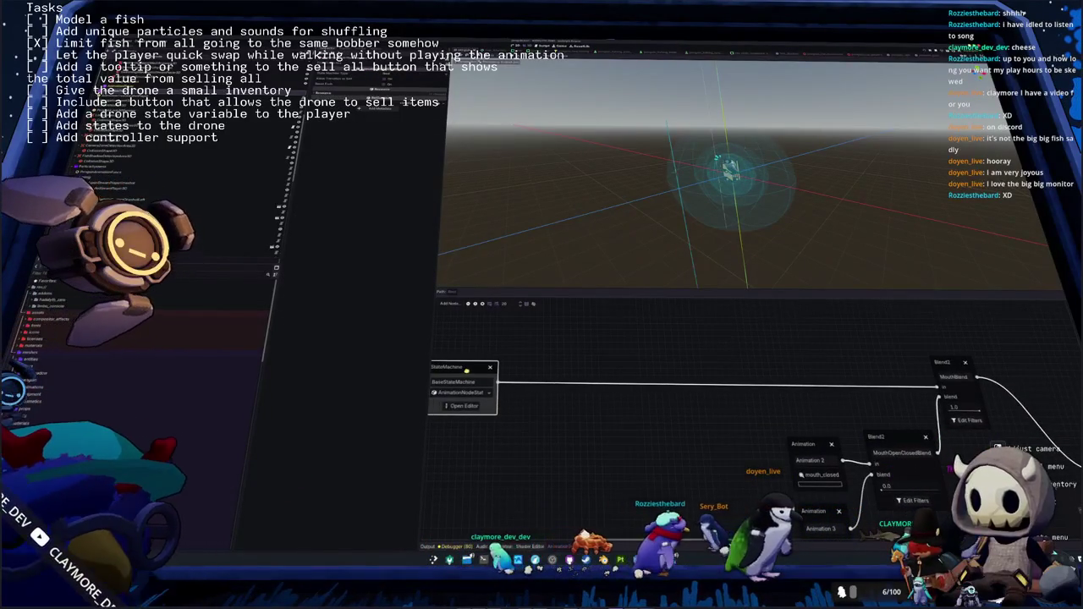
scroll(620, 375, "down", 1)
key("ctrl+s")
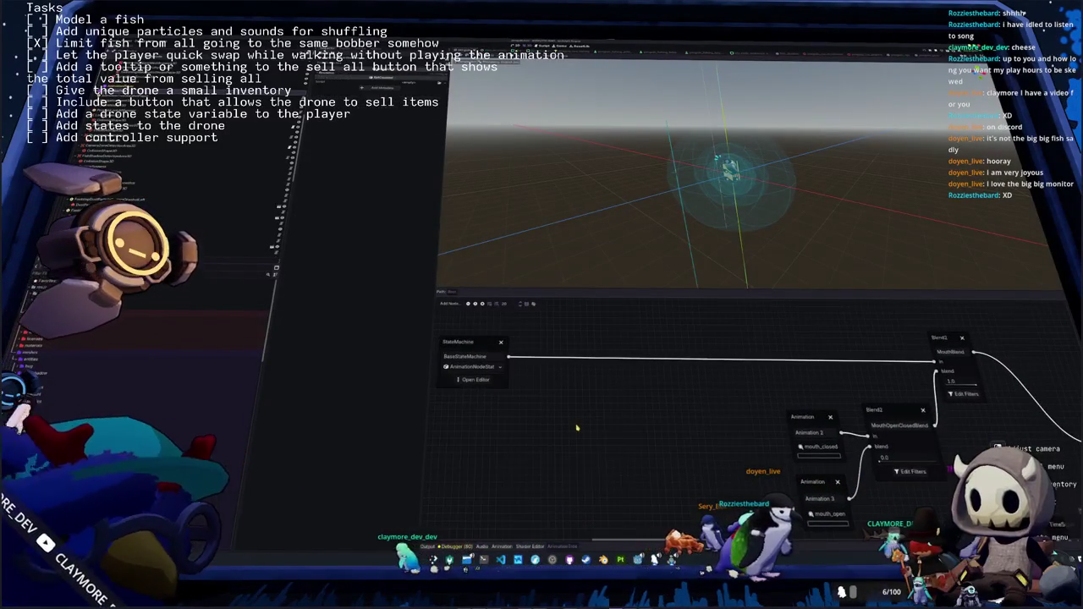
Insert a OneShot node into the StateMachine connection and name it quick_swap_tool_display
right_click(579, 427)
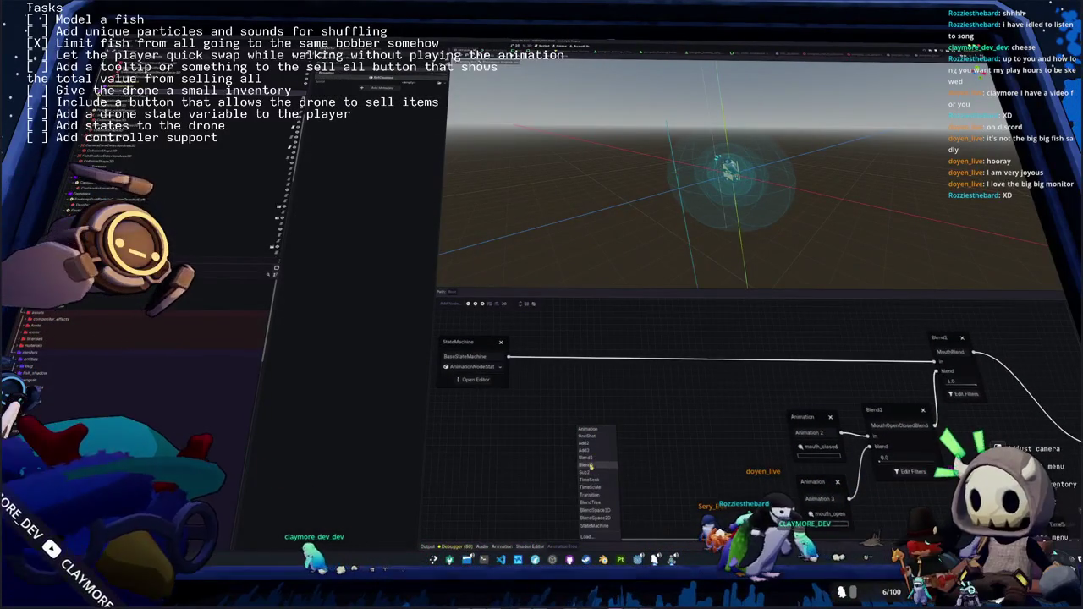
left_click(596, 436)
left_click_drag(592, 436, 590, 343)
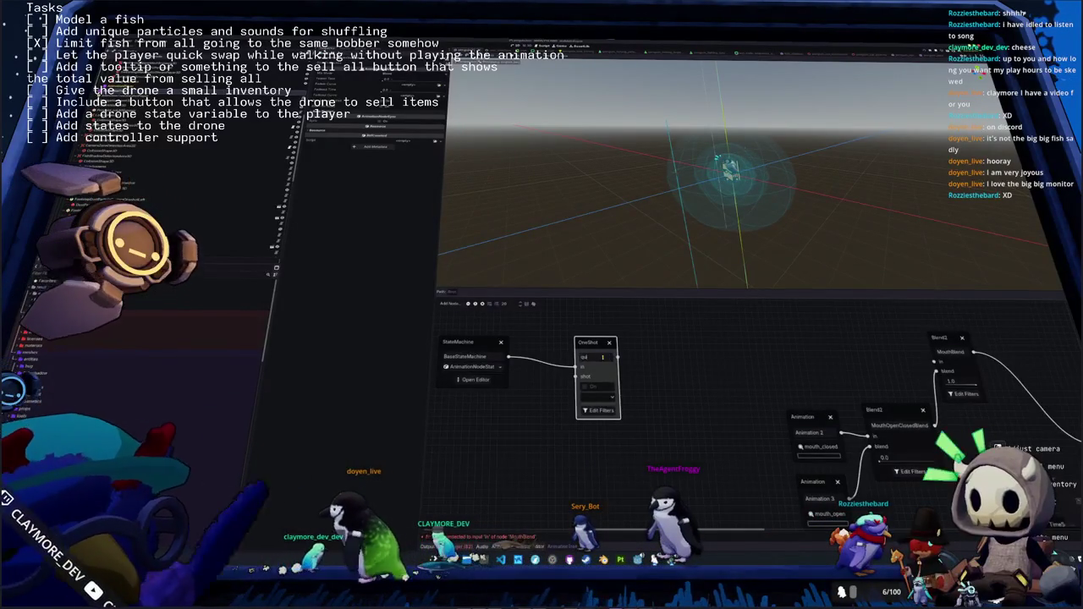
type("quick_swap")
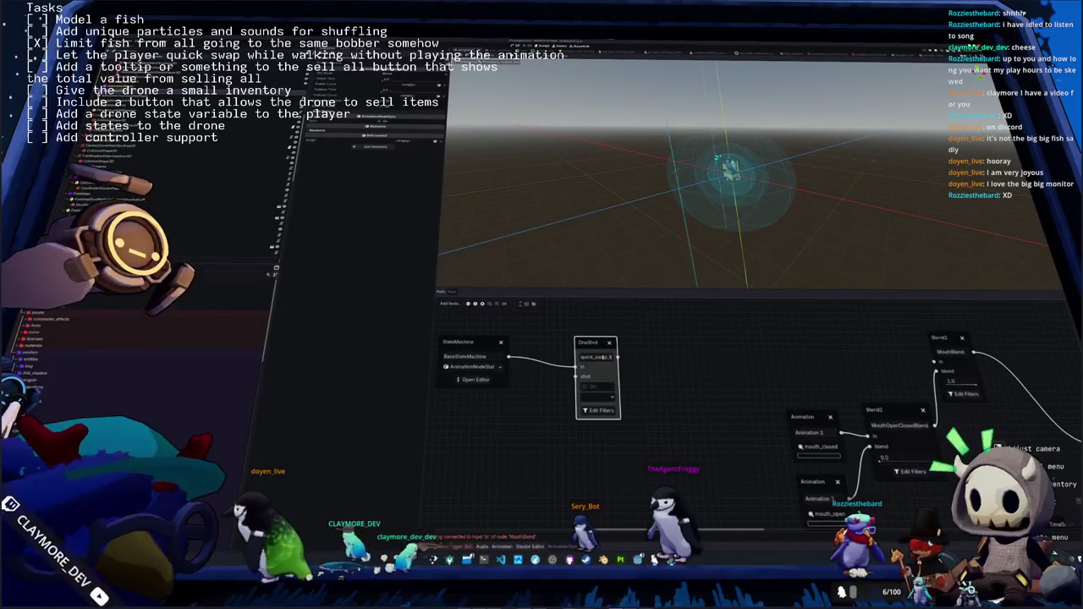
type("_tool_display")
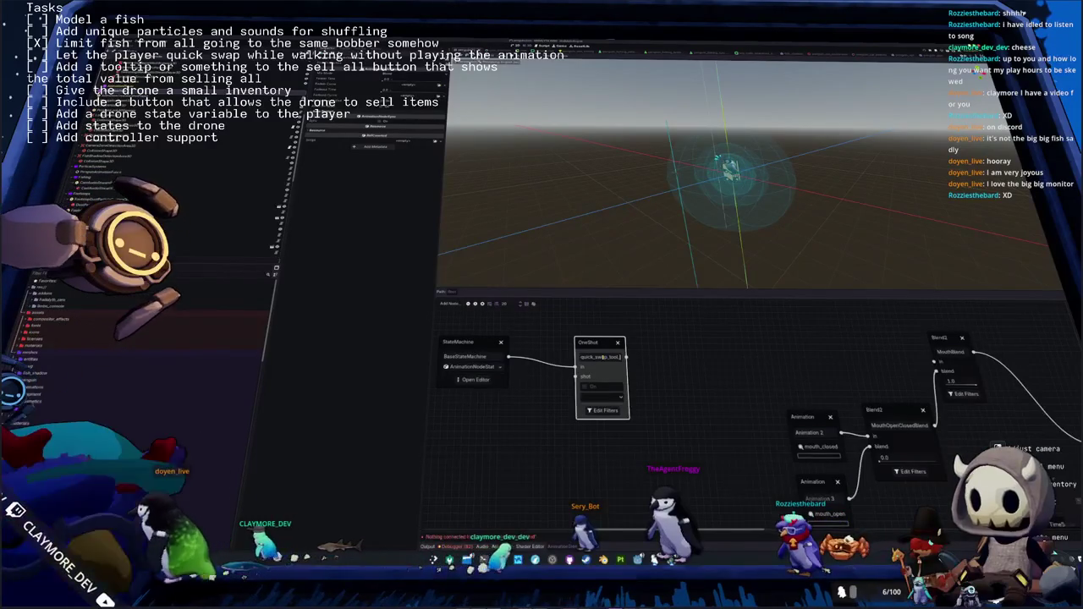
left_click(670, 385)
Add an Animation node feeding the OneShot's shot input
scroll(667, 379, "left", 3)
mouse_move(644, 365)
left_mouse_down()
mouse_move(570, 438)
mouse_move(535, 444)
left_mouse_up()
left_click(580, 438)
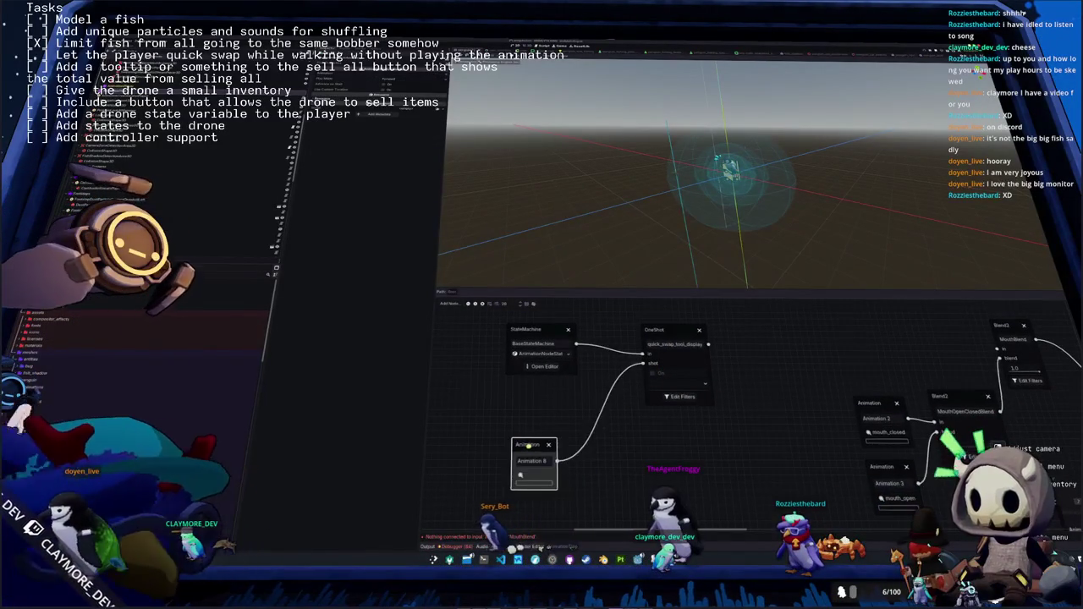
Set the shot-input Animation node to play tool_base_display
left_click(542, 460)
scroll(547, 491, "down", 5)
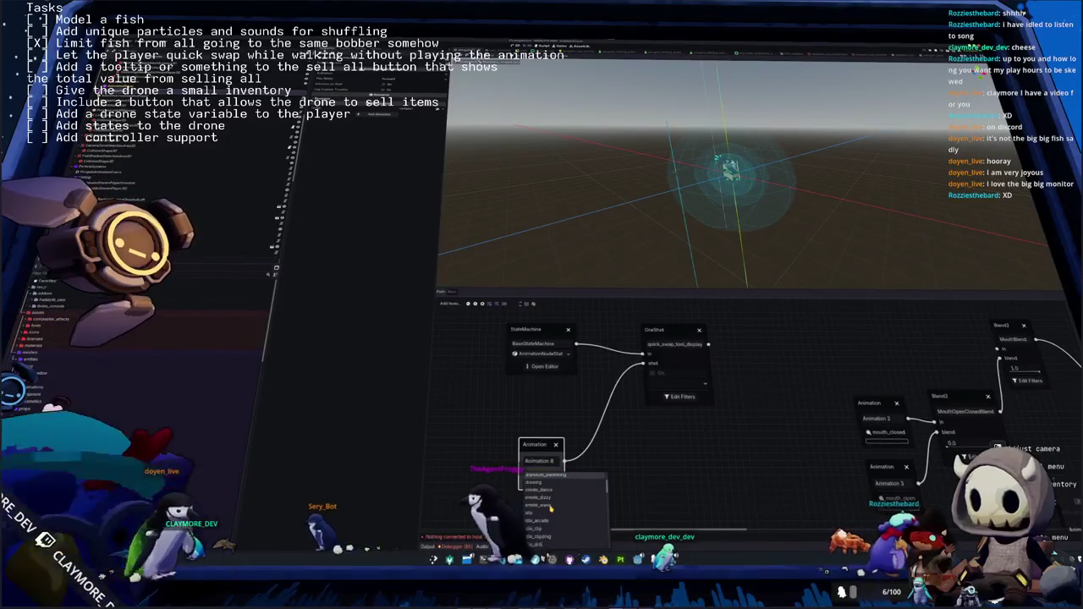
scroll(550, 507, "up", 3)
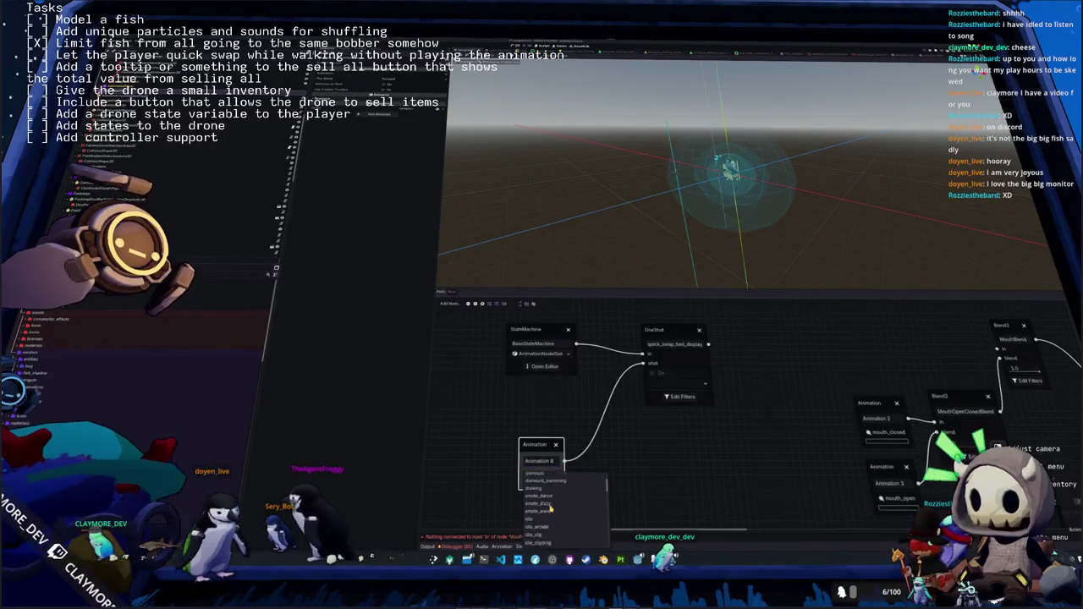
scroll(550, 508, "down", 2)
scroll(550, 509, "down", 1)
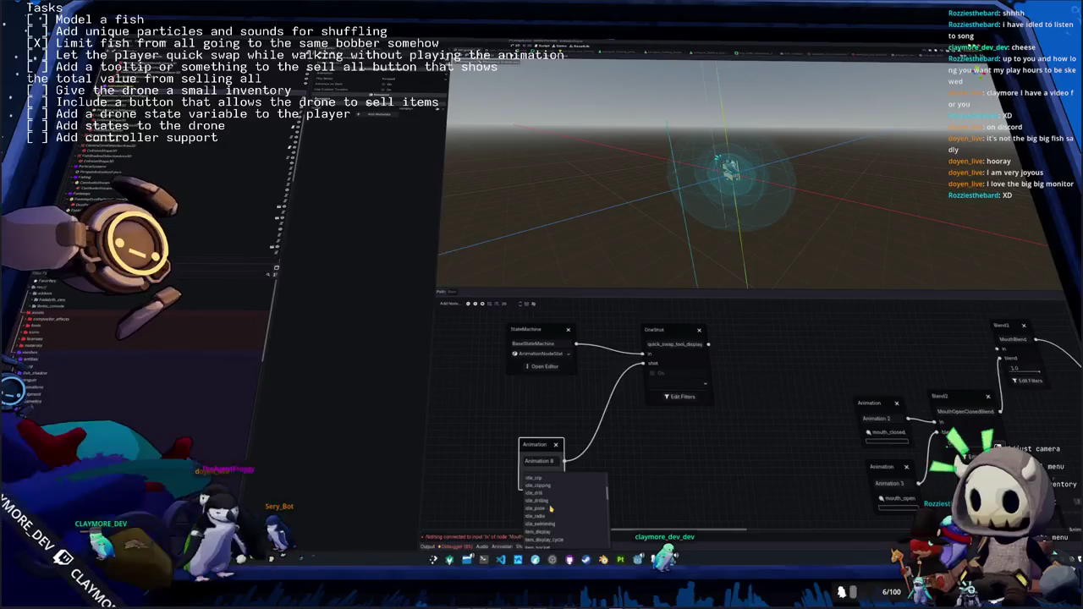
scroll(550, 521, "down", 3)
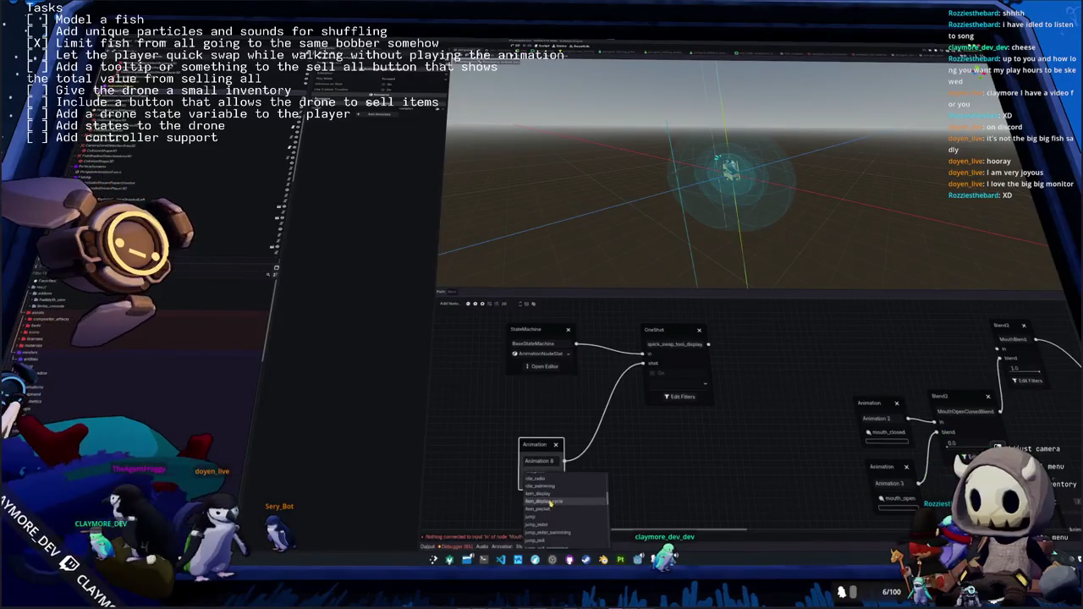
scroll(556, 505, "down", 5)
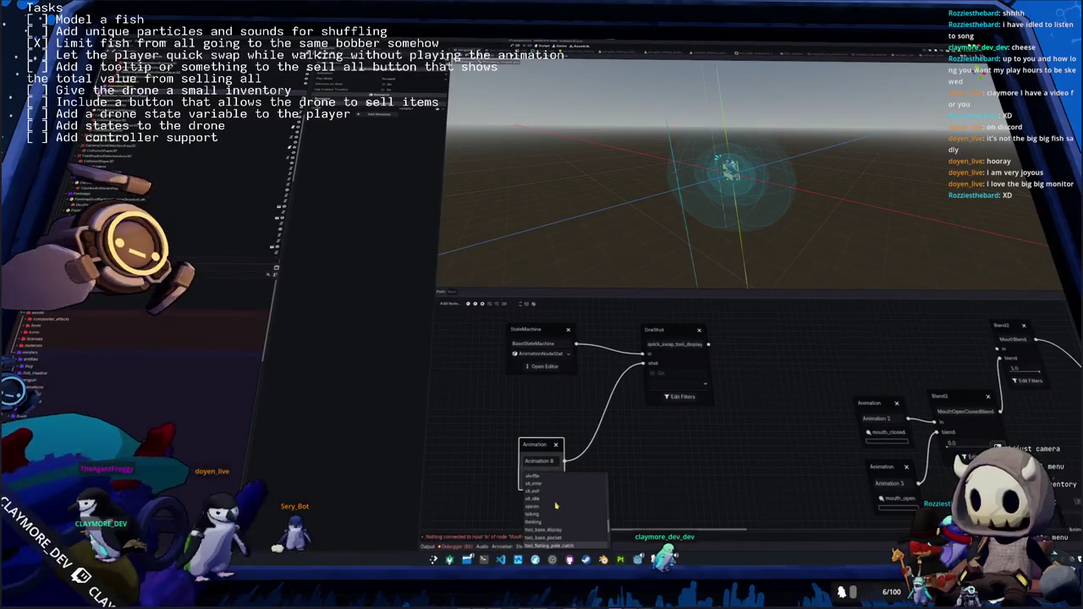
scroll(556, 508, "down", 2)
left_click(546, 510)
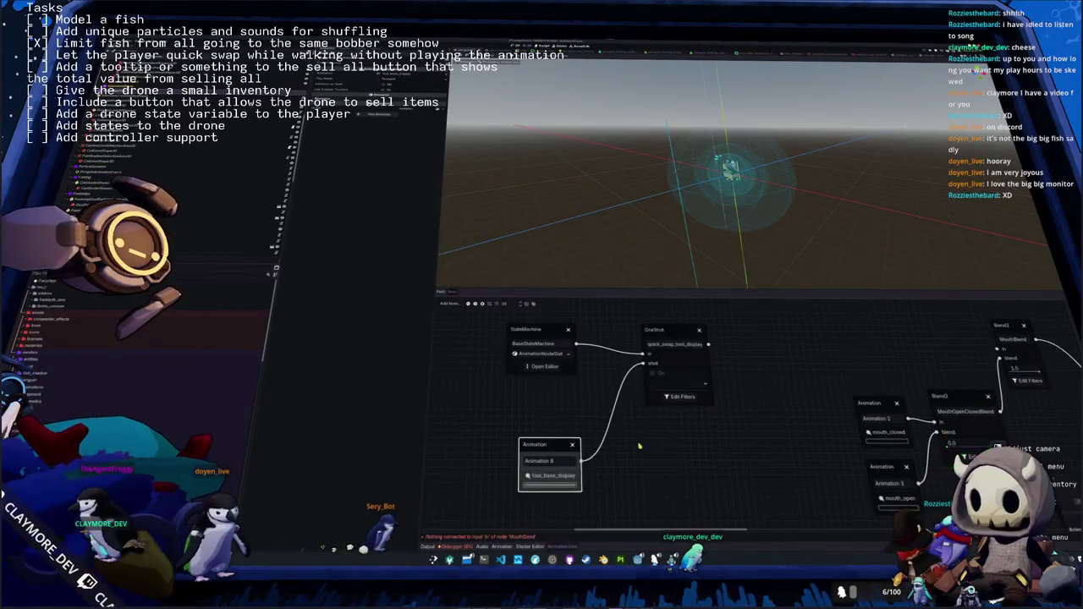
left_click_drag(666, 413, 608, 450)
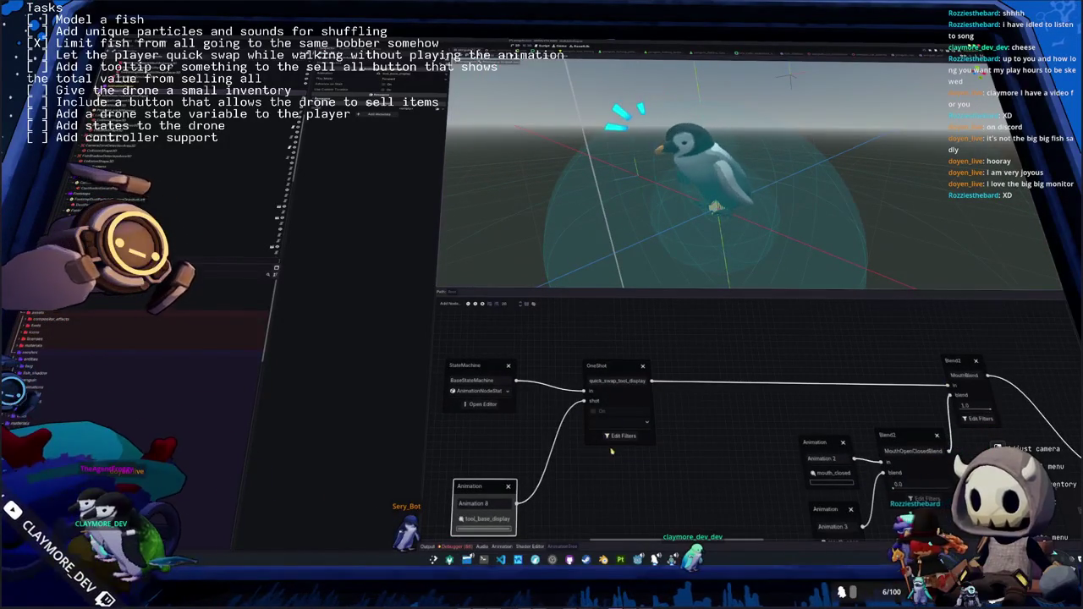
left_click(619, 436)
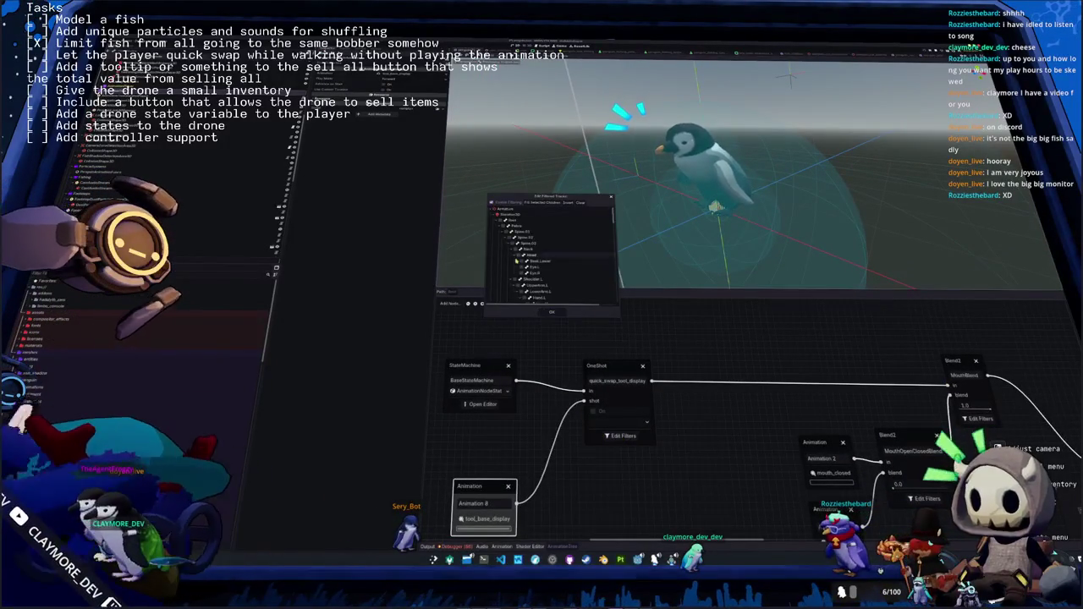
scroll(550, 254, "down", 2)
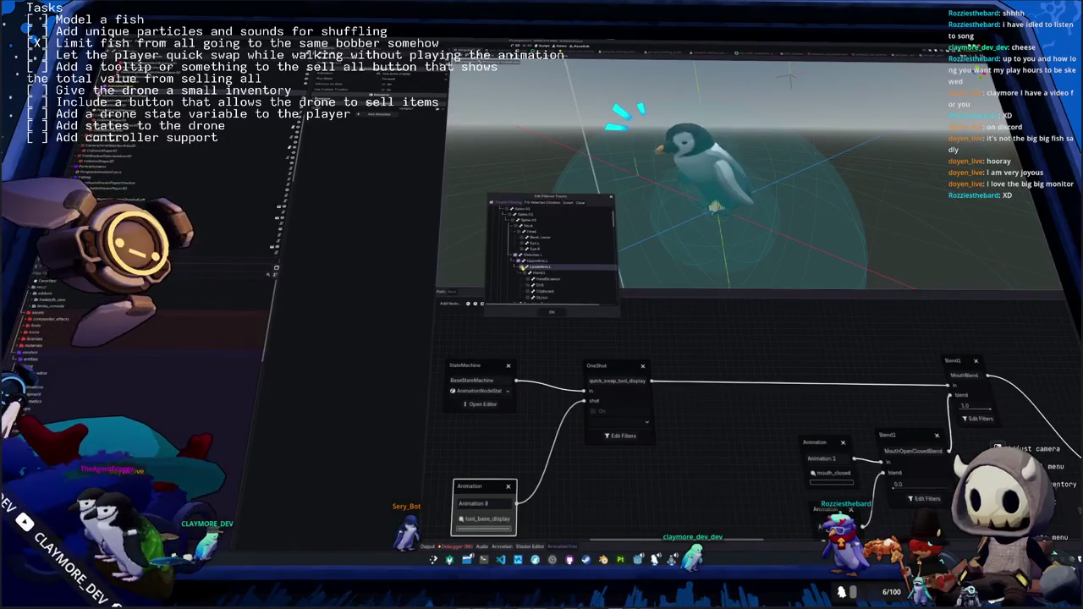
left_click(518, 253)
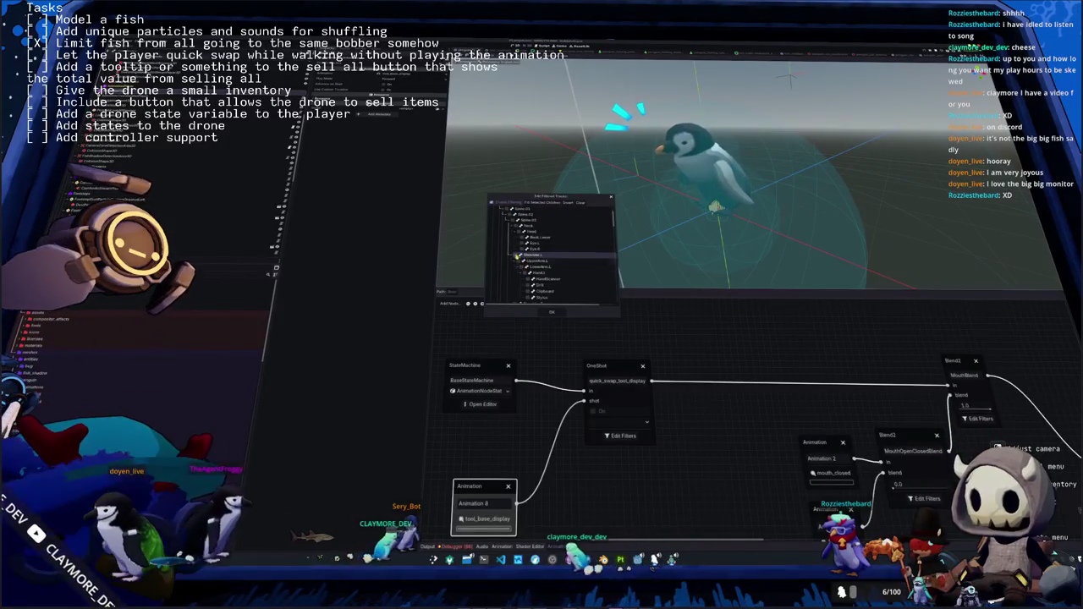
left_click(552, 313)
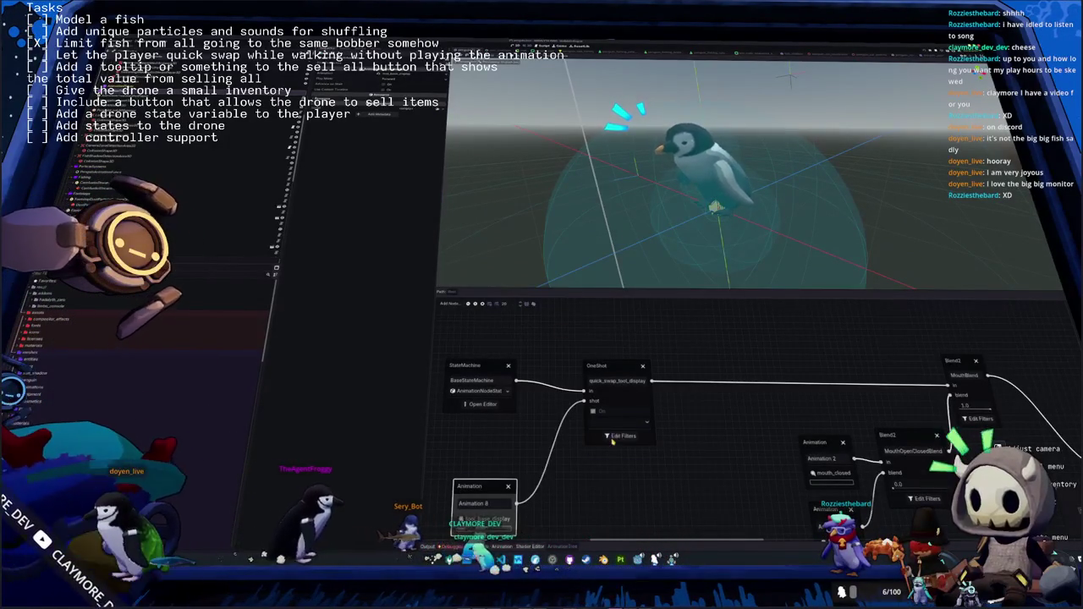
left_click_drag(555, 407, 614, 383)
left_click(681, 410)
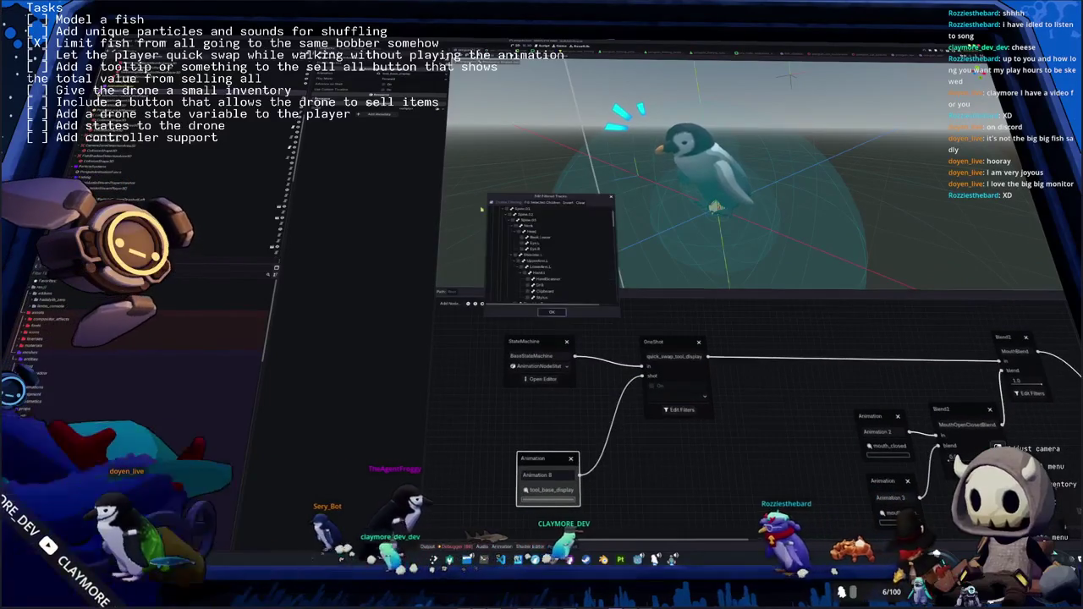
left_click(555, 313)
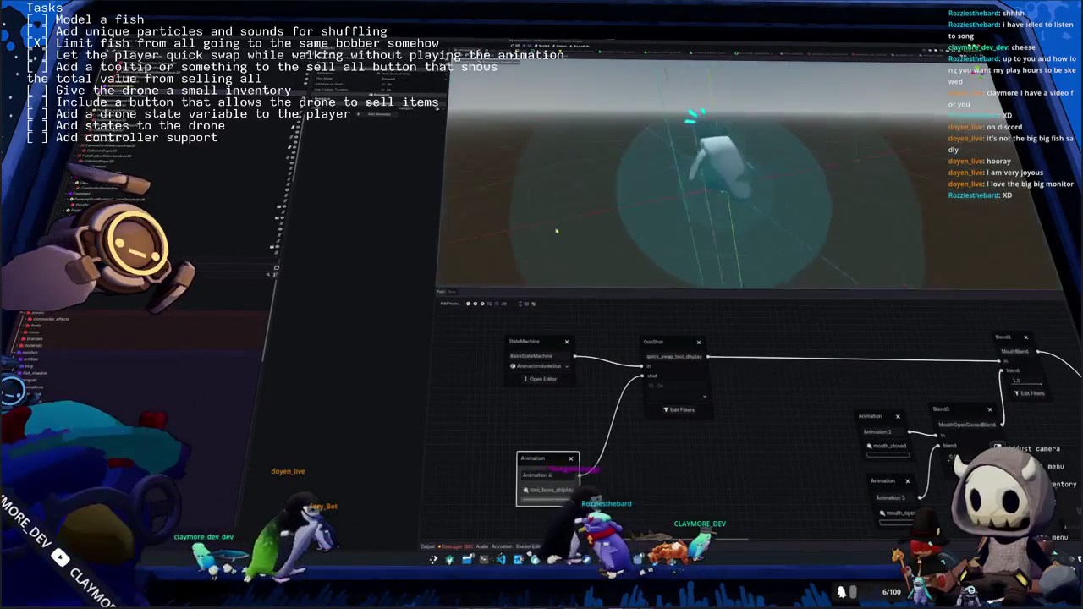
left_click(673, 410)
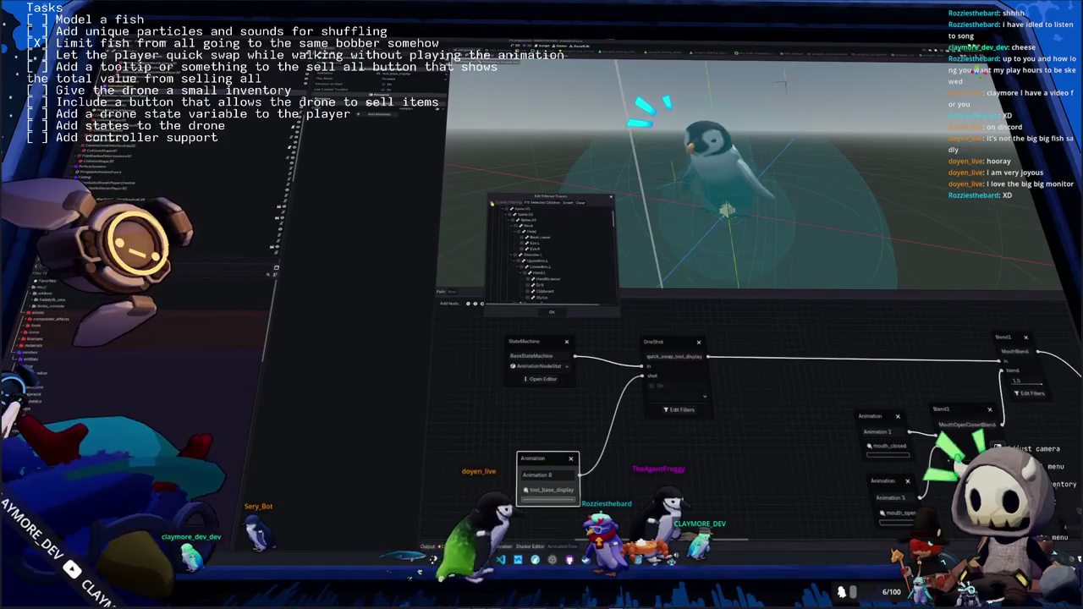
scroll(519, 256, "down", 4)
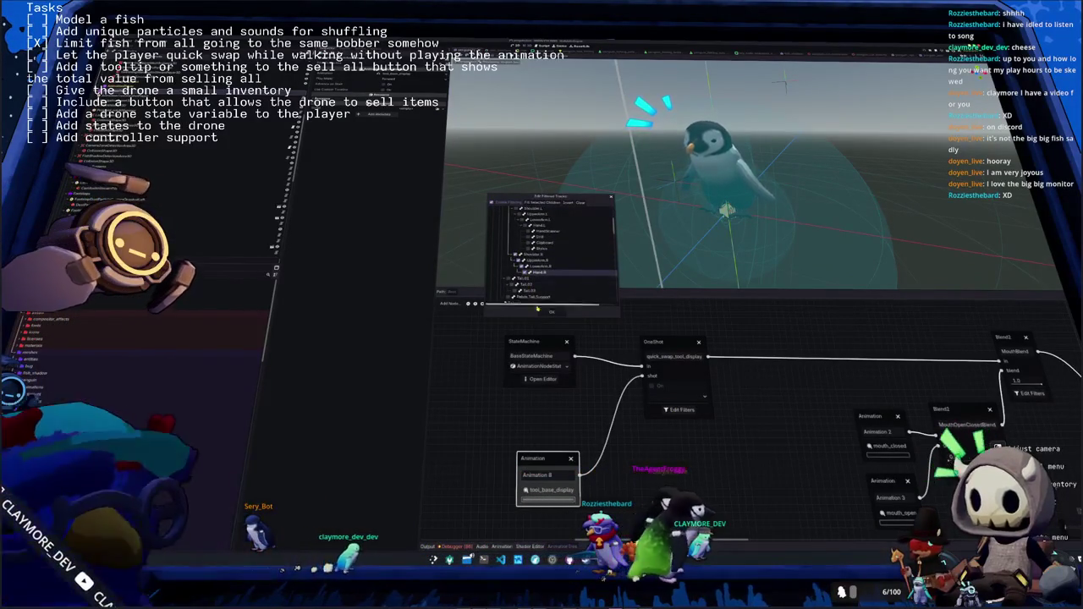
left_click(548, 311)
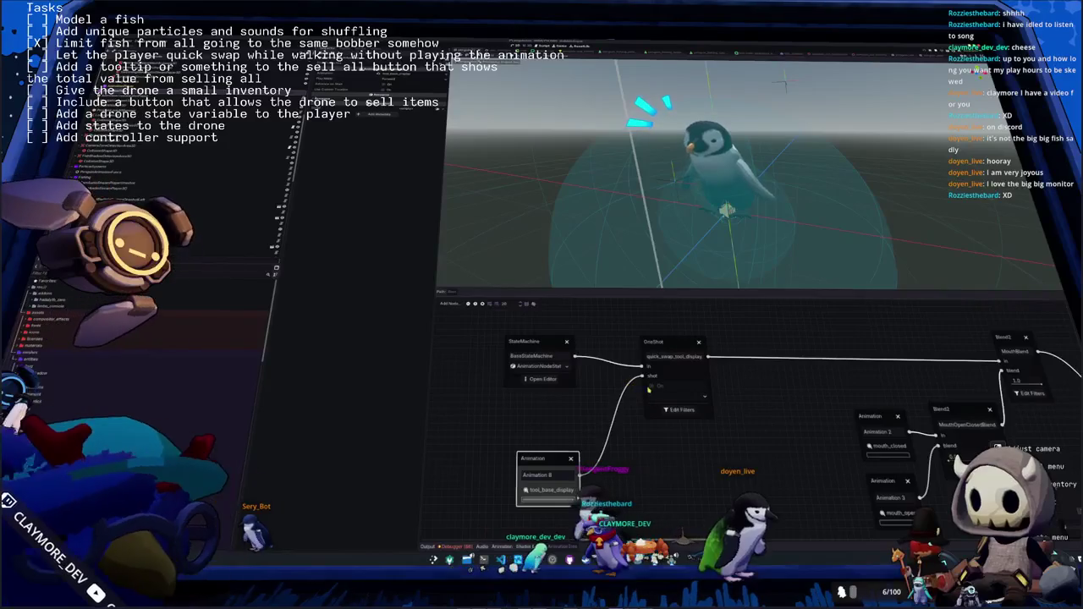
left_click(668, 411)
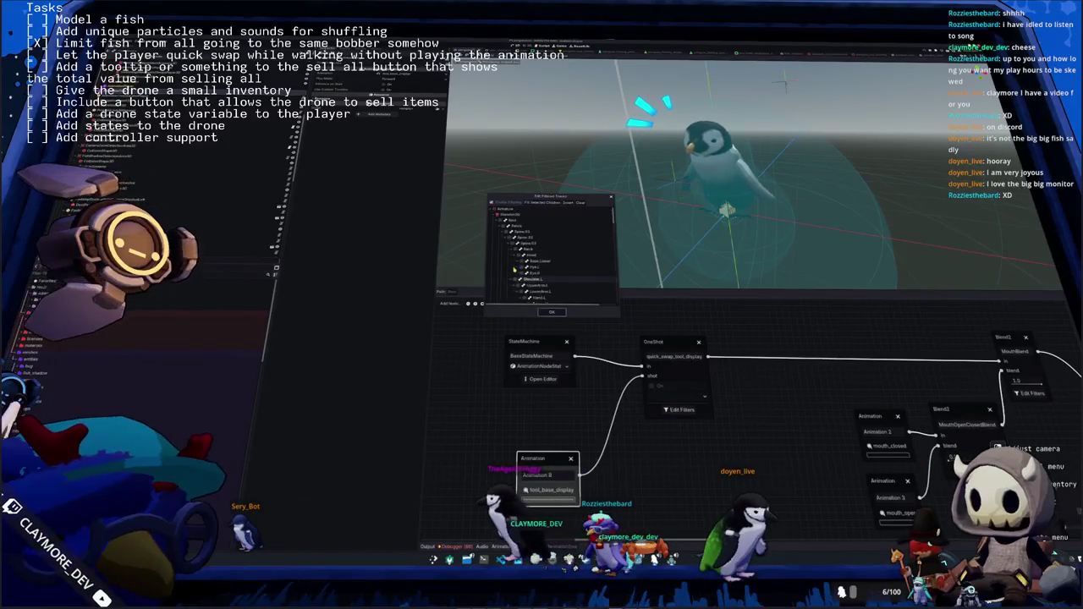
left_click(551, 310)
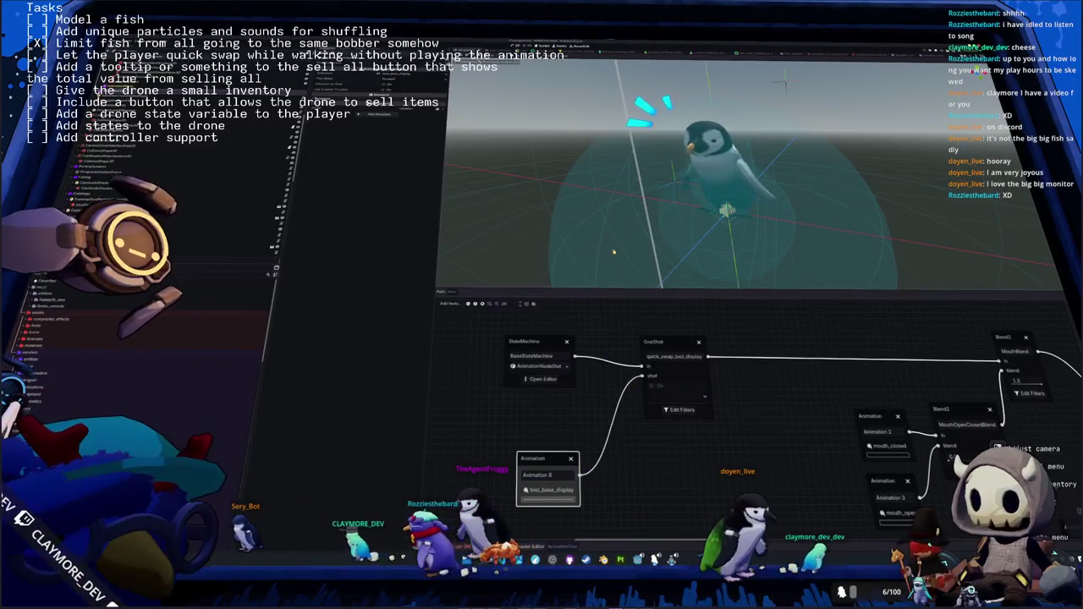
left_click(665, 396)
left_click(664, 407)
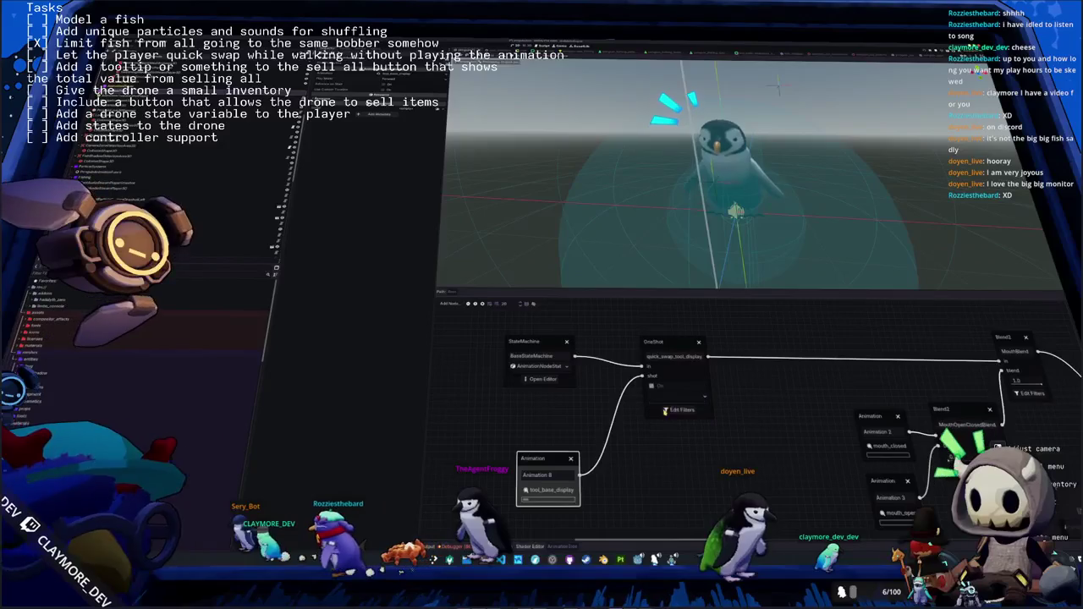
Browse the StateMachine and MovementStateMachine graphs, then return to the root blend tree
left_click(539, 379)
left_click(718, 399)
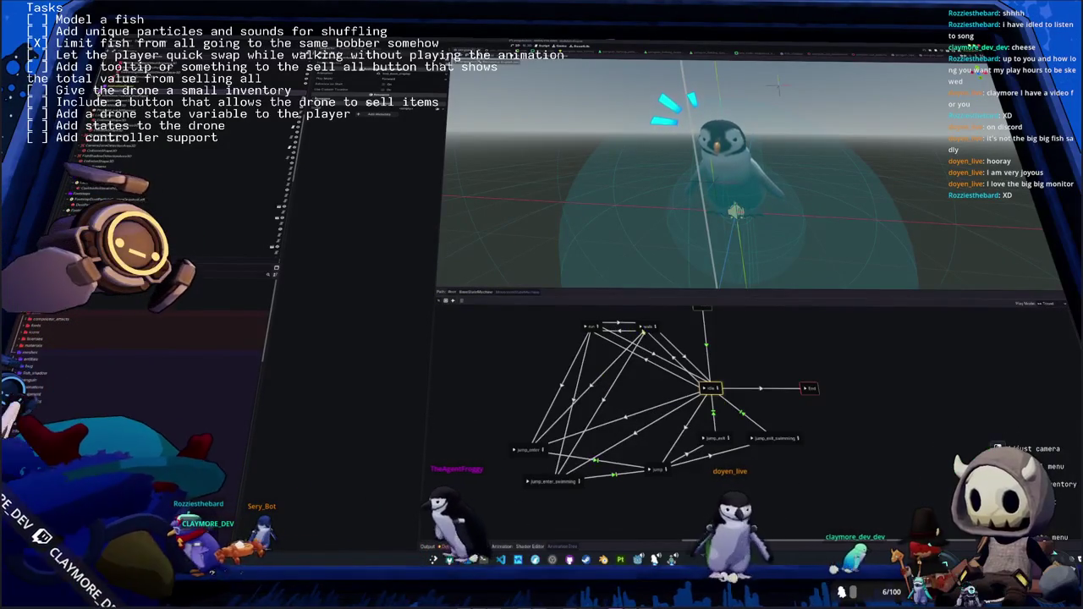
left_click(472, 292)
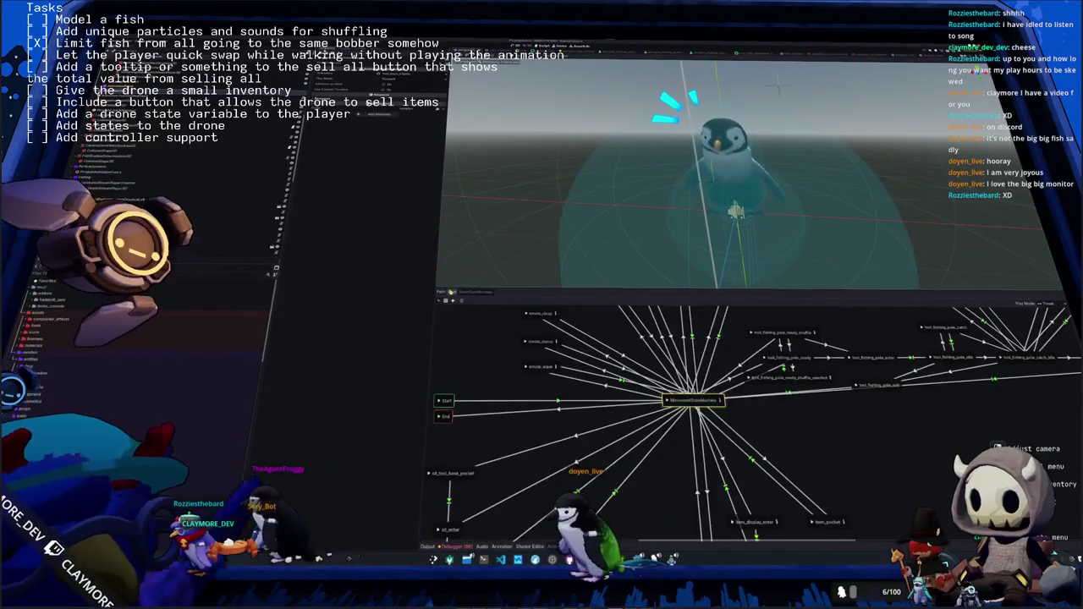
left_click(451, 291)
Fire the quick_swap_tool_display OneShot to preview its animation on the penguin
left_click(660, 401)
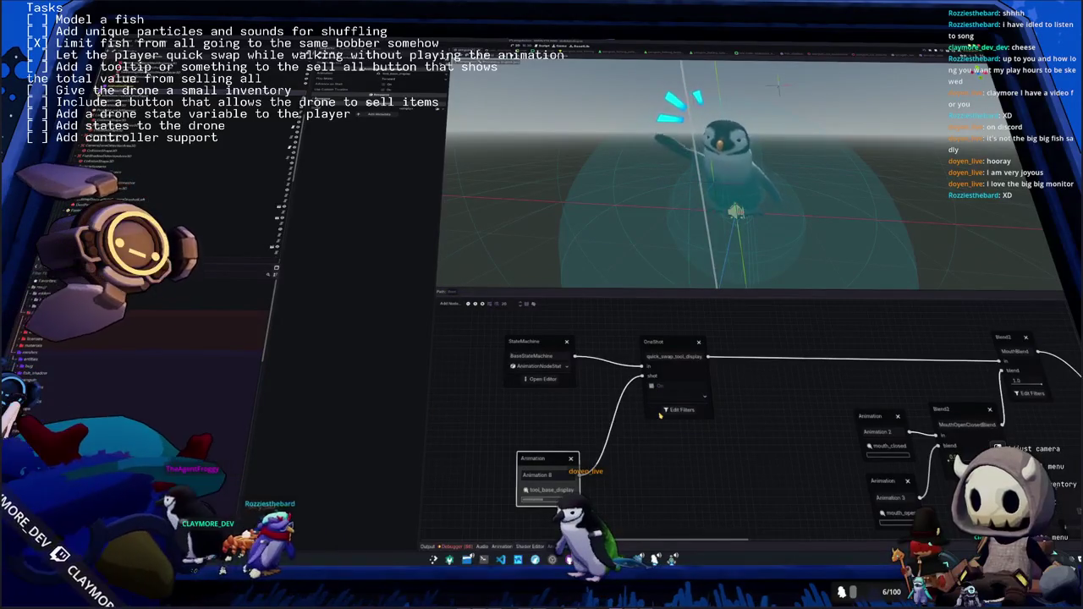
left_click(662, 396)
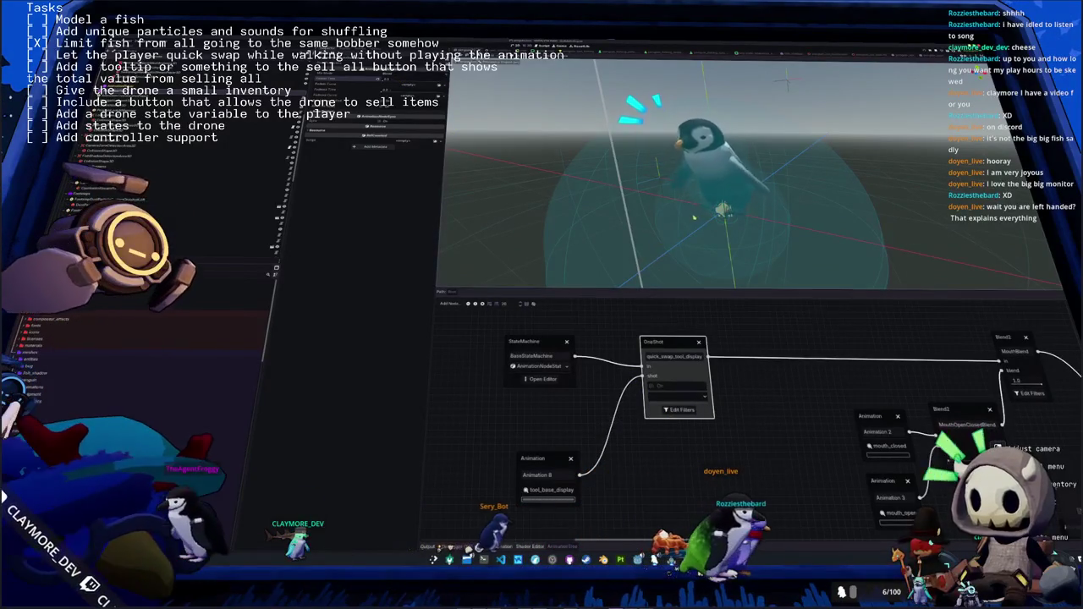
scroll(687, 217, "up", 2)
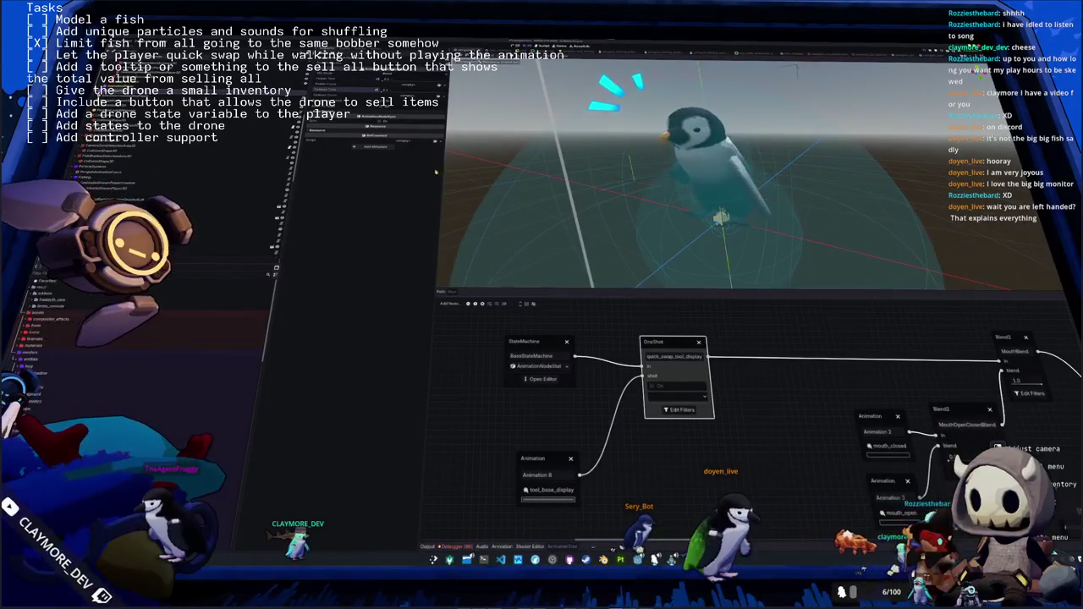
left_click(667, 397)
left_click(668, 412)
left_click_drag(712, 386, 645, 398)
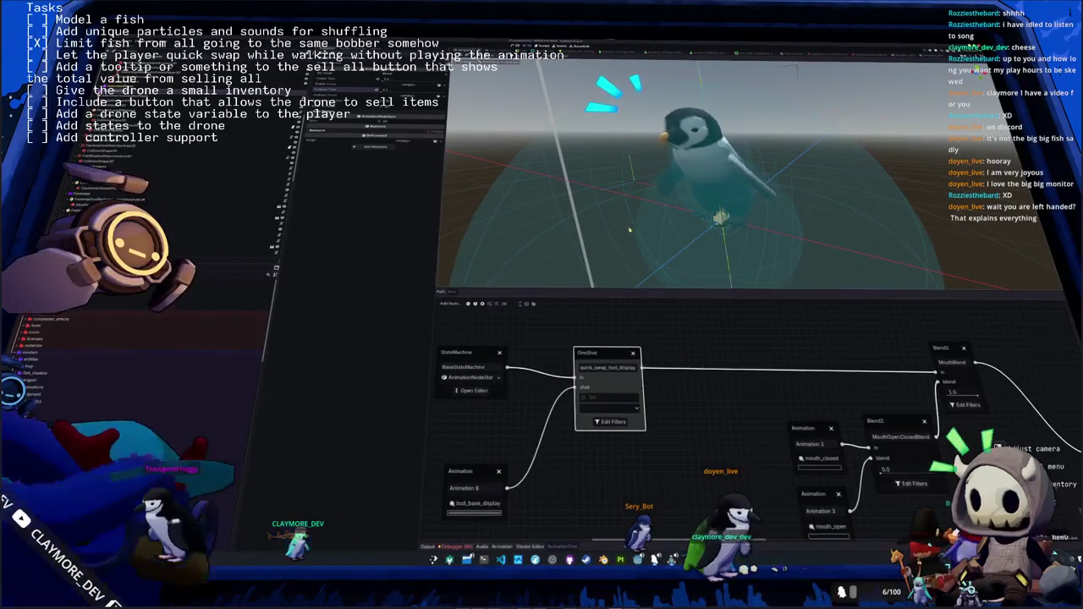
left_click_drag(685, 212, 663, 222)
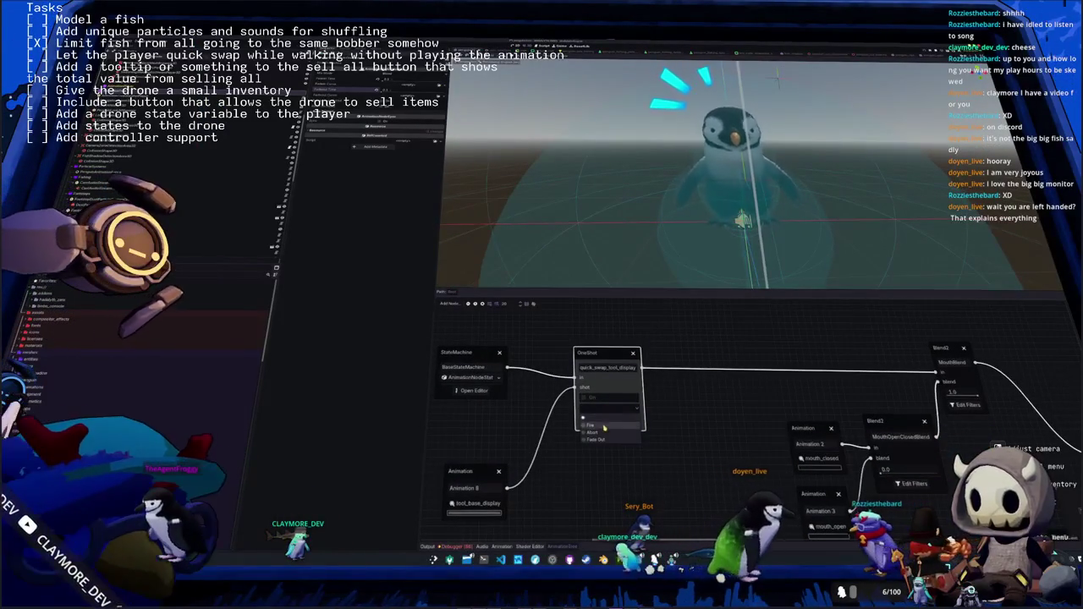
left_click(603, 428)
Duplicate the OneShot node and launch the game to test the changes
key("ctrl+c")
key("ctrl+v")
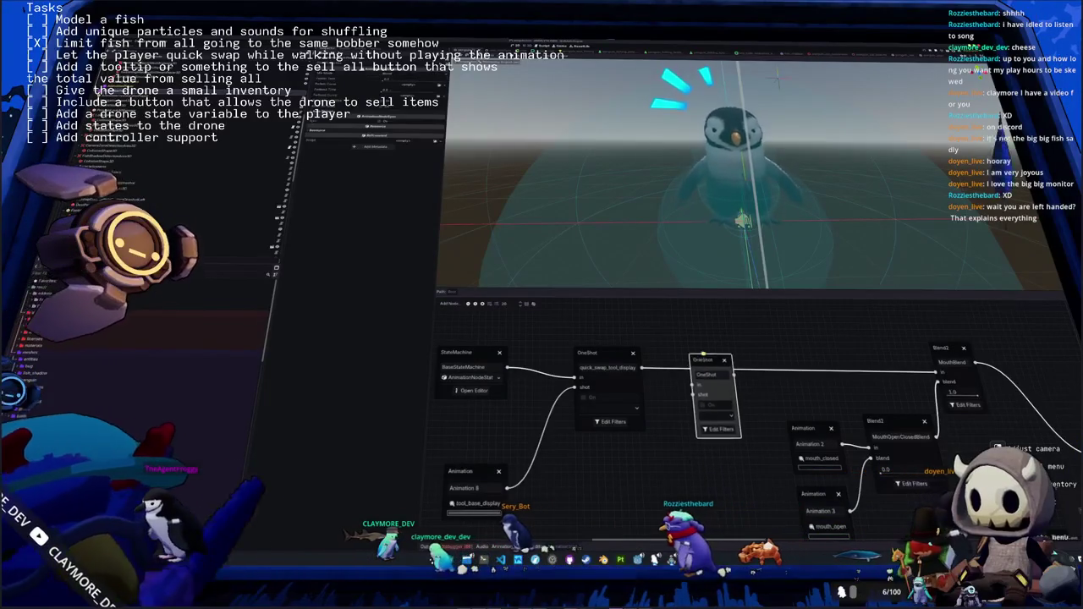
key("F5")
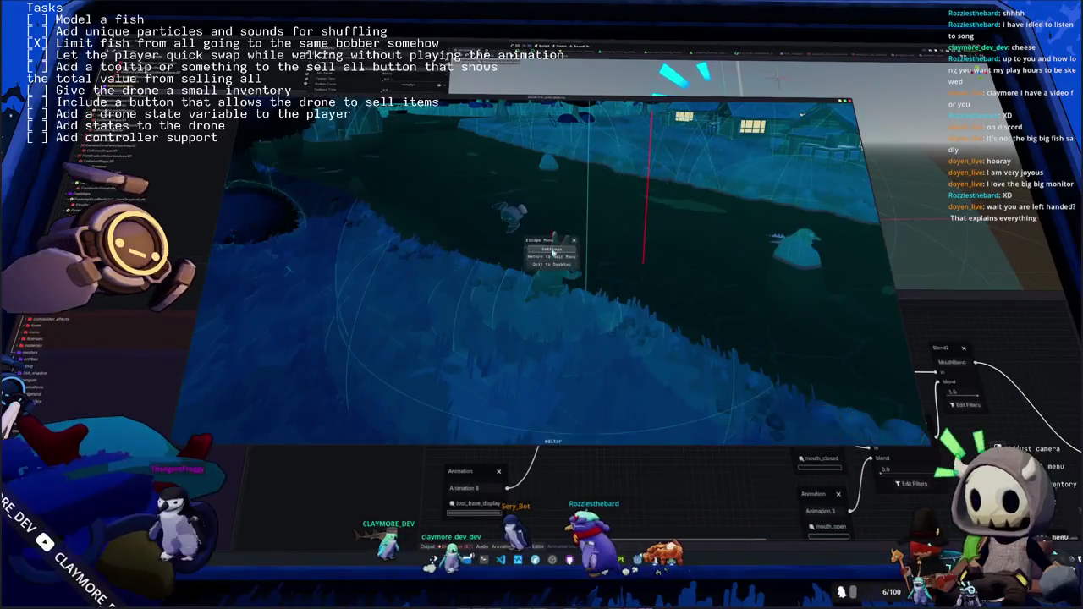
Check the in-game settings screen, then stop the game and return to the editor
left_click(552, 254)
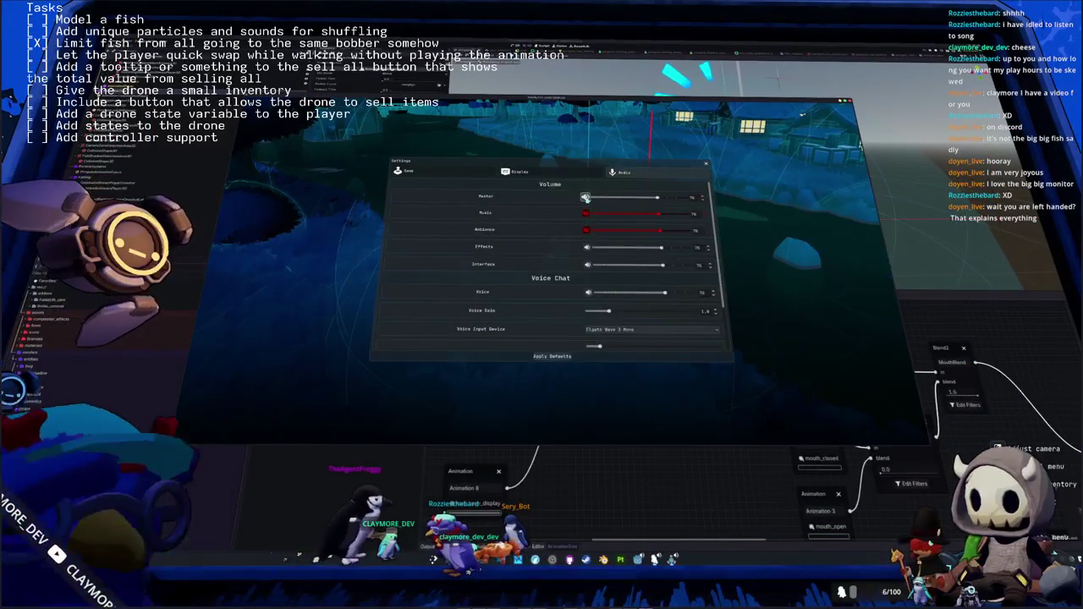
key("Escape")
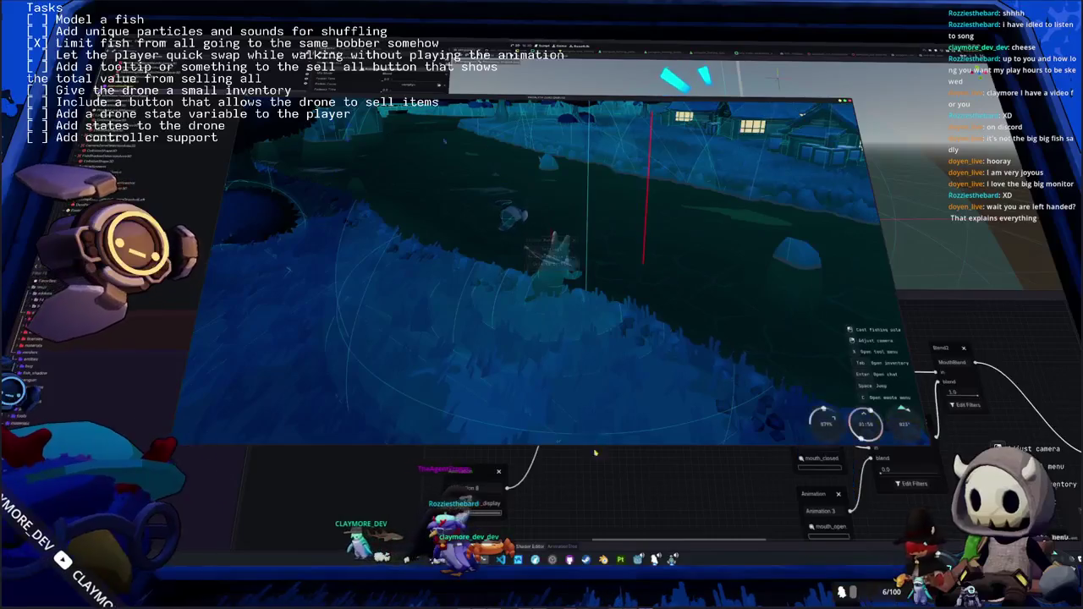
key("F8")
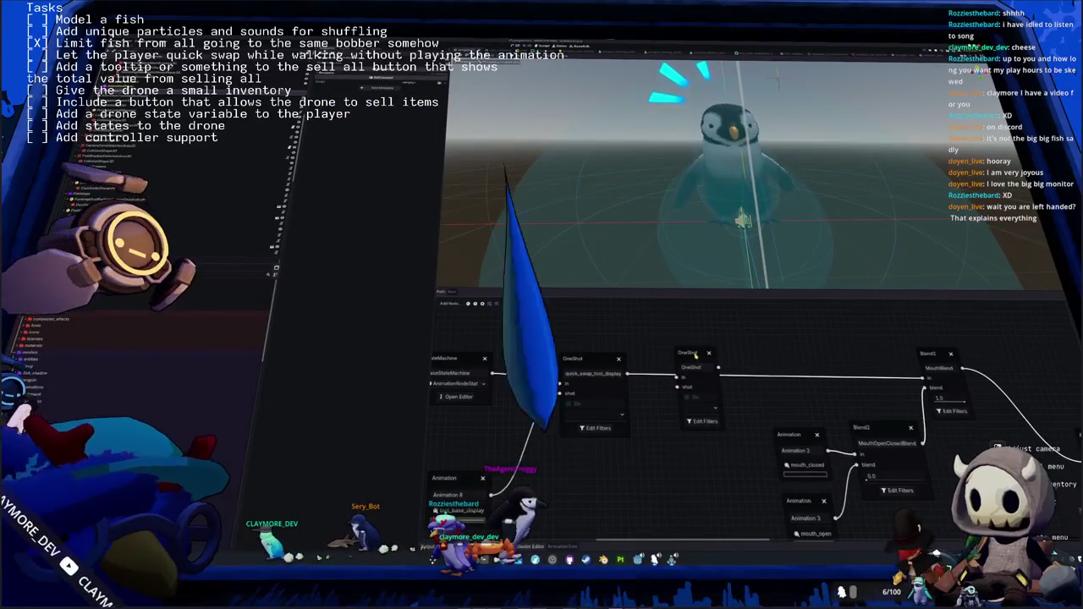
left_click(692, 360)
Wire a new Animation node into the quick_swap_tool_pocket OneShot's shot input
mouse_move(802, 387)
left_mouse_down()
mouse_move(711, 387)
mouse_move(924, 378)
left_mouse_up()
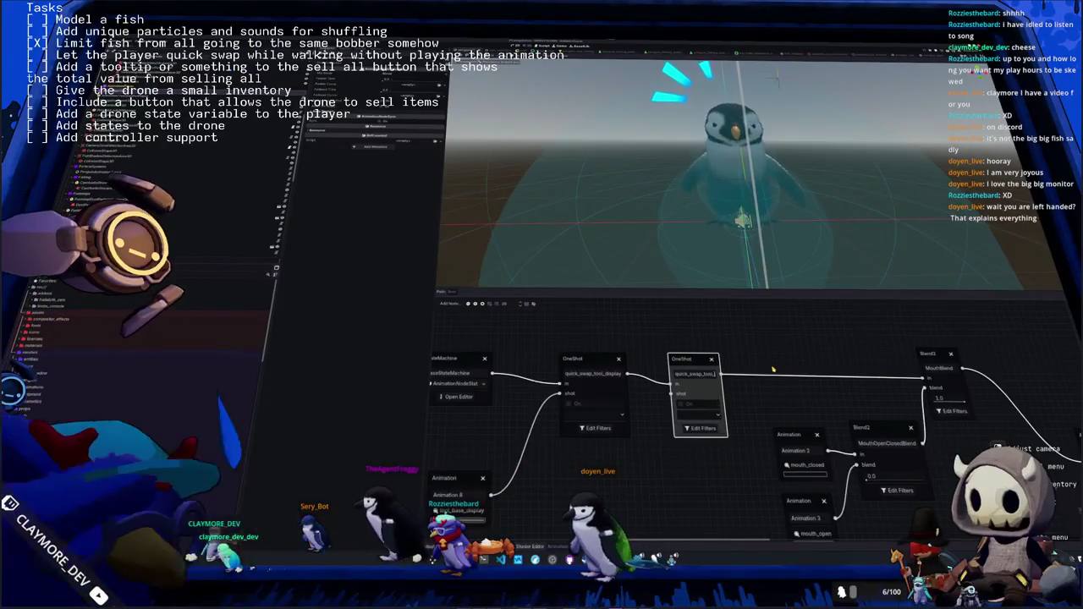
left_click(664, 468)
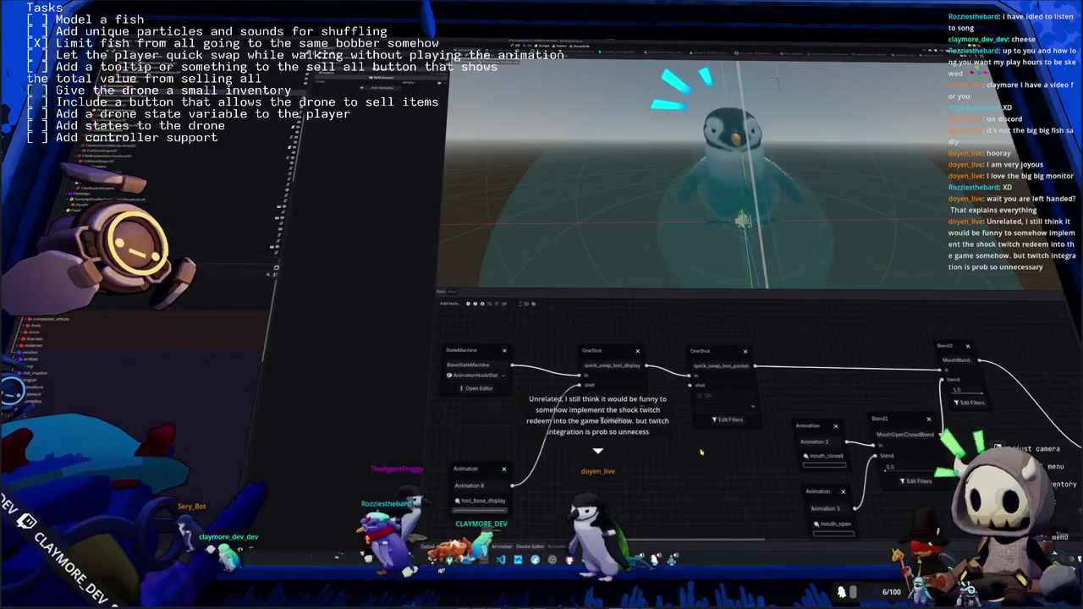
left_click_drag(700, 453, 759, 431)
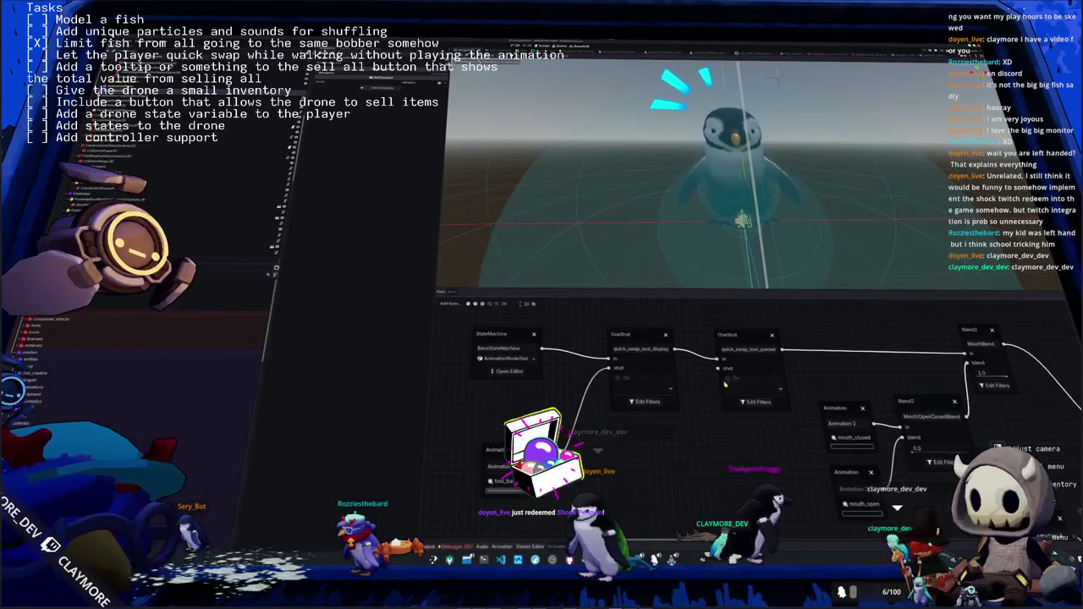
mouse_move(717, 370)
left_mouse_down()
mouse_move(647, 474)
mouse_move(627, 451)
left_mouse_up()
left_click(660, 443)
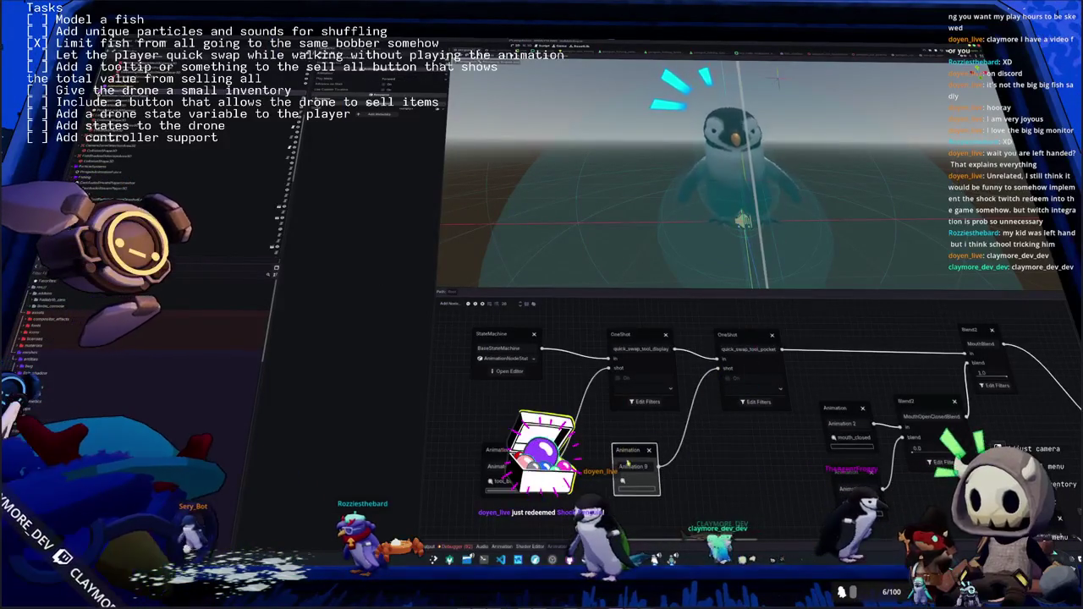
Set Animation 9 to play tool_base_pocket and pick a request action on the OneShot
left_click(630, 481)
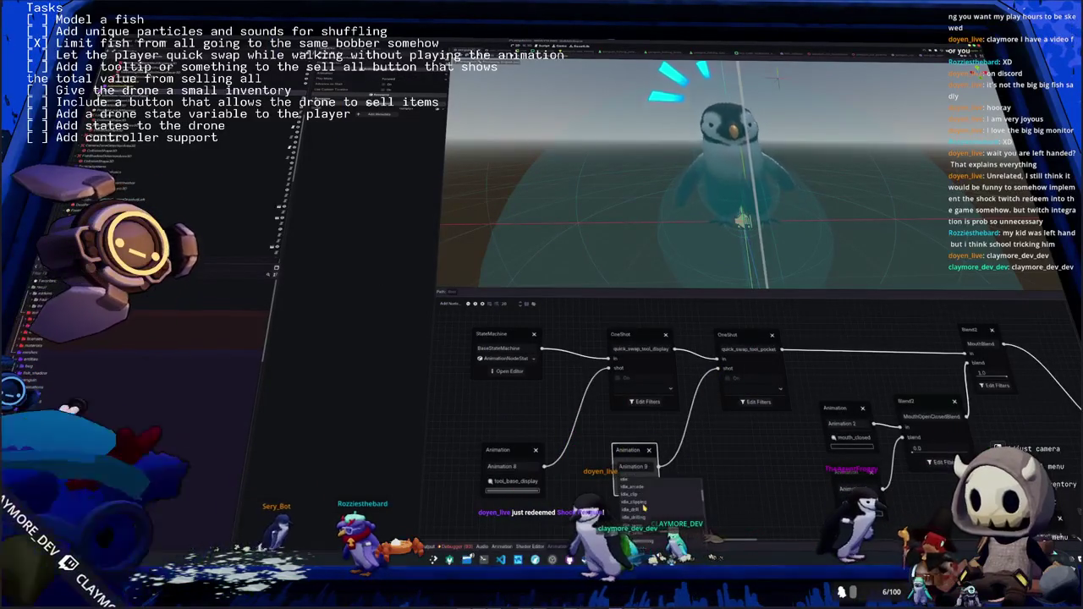
scroll(644, 508, "down", 3)
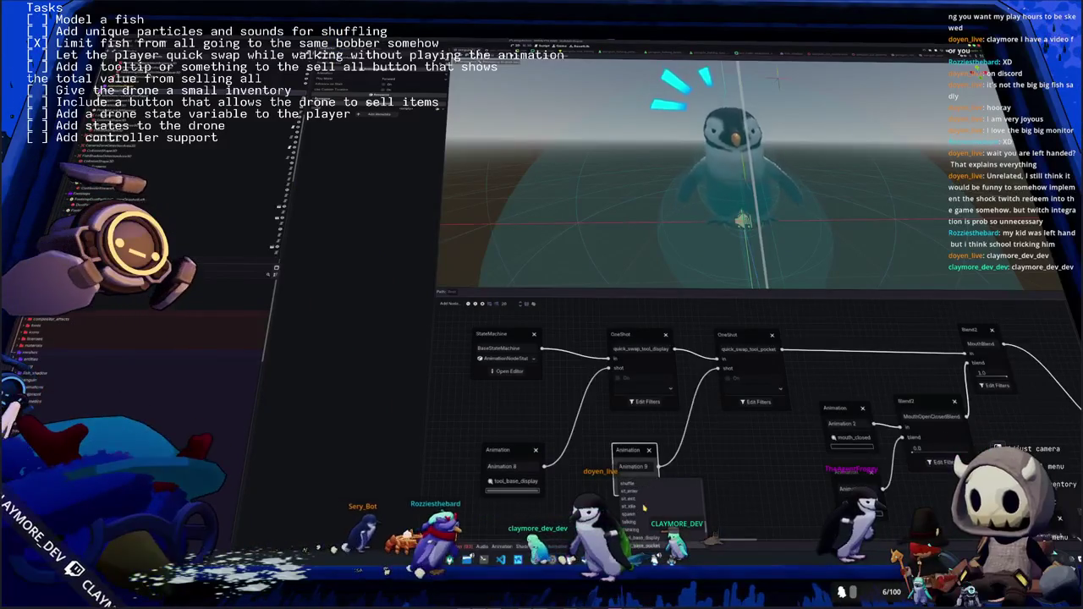
left_click(645, 531)
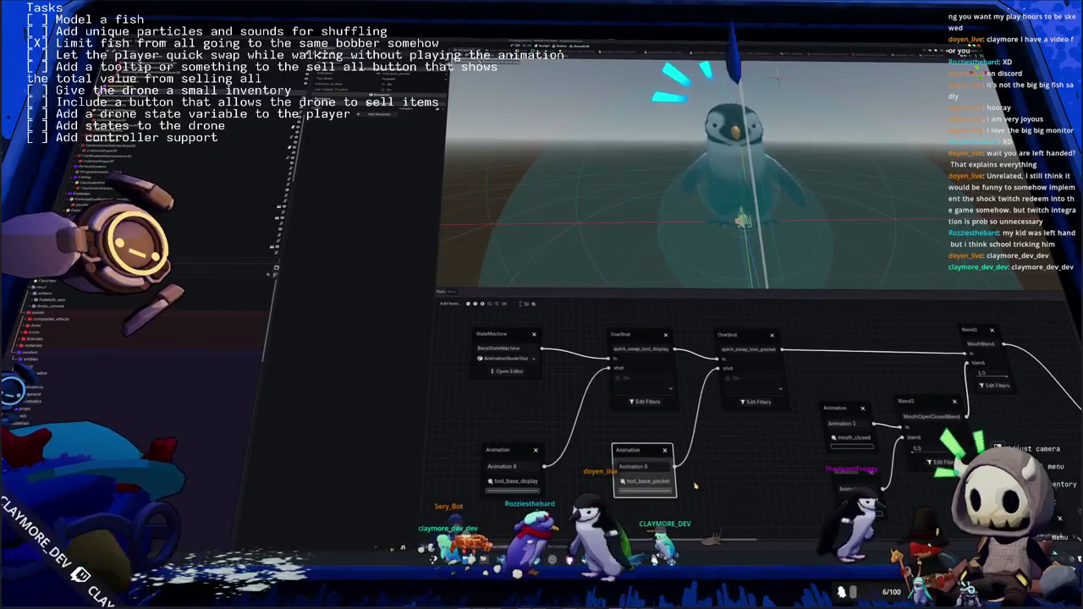
left_click(730, 379)
left_click(740, 406)
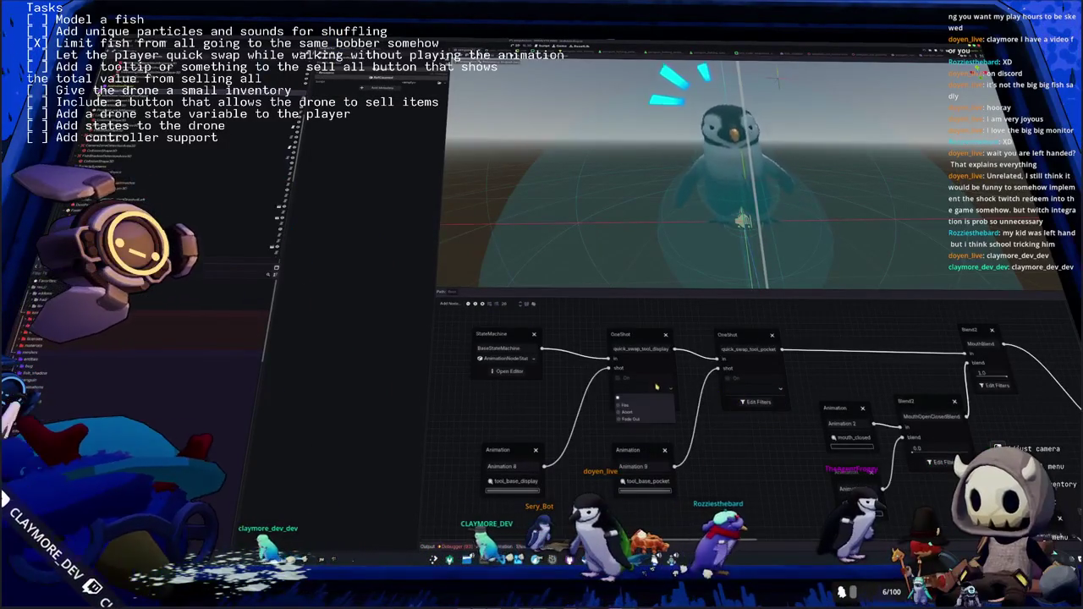
left_click(753, 401)
scroll(550, 254, "down", 2)
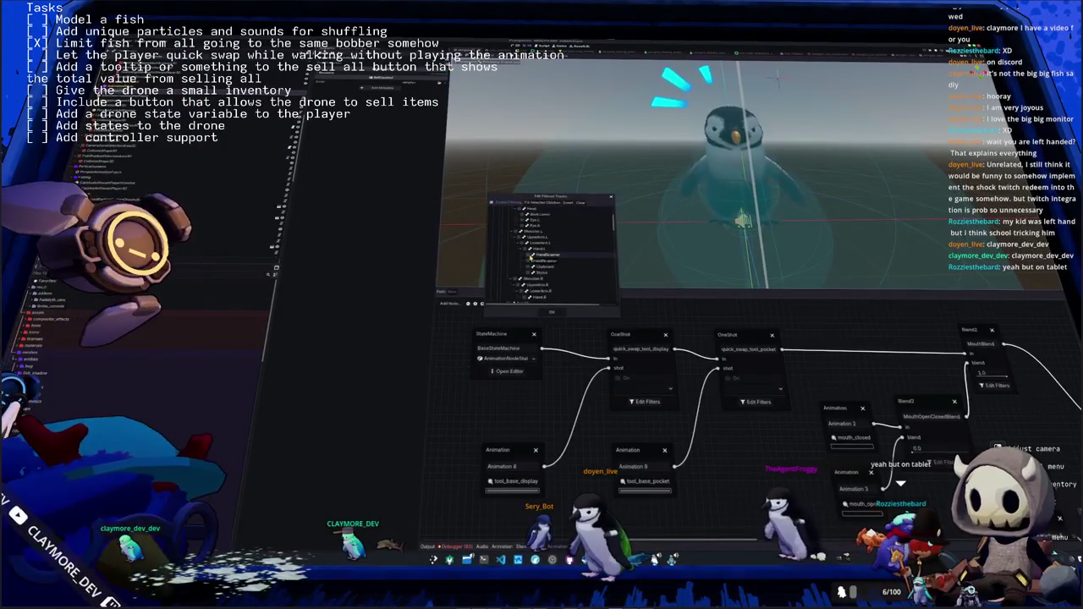
scroll(524, 262, "down", 2)
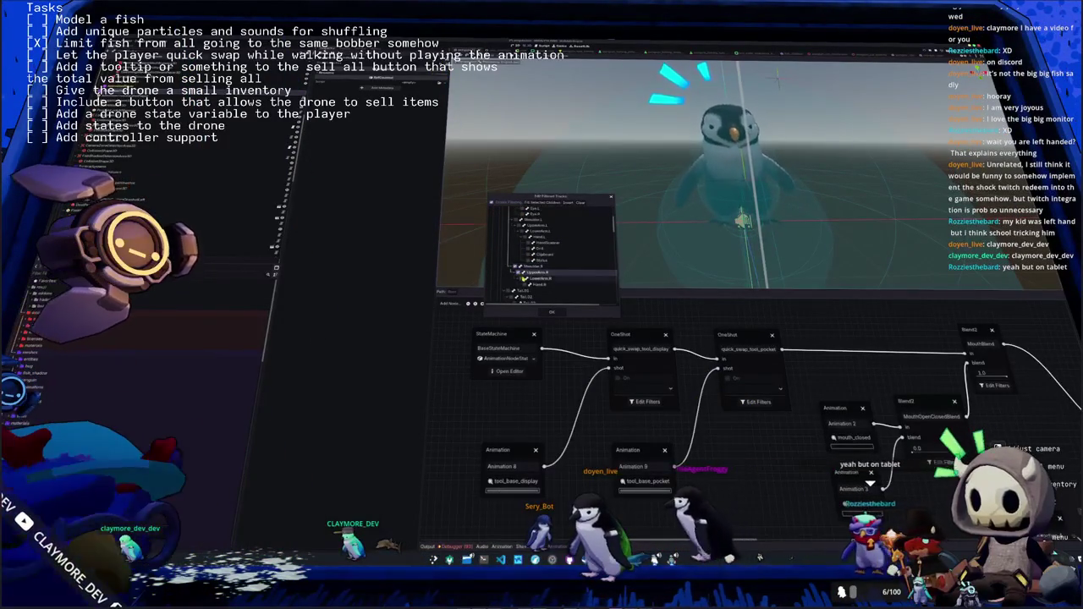
scroll(521, 271, "down", 3)
scroll(524, 278, "up", 5)
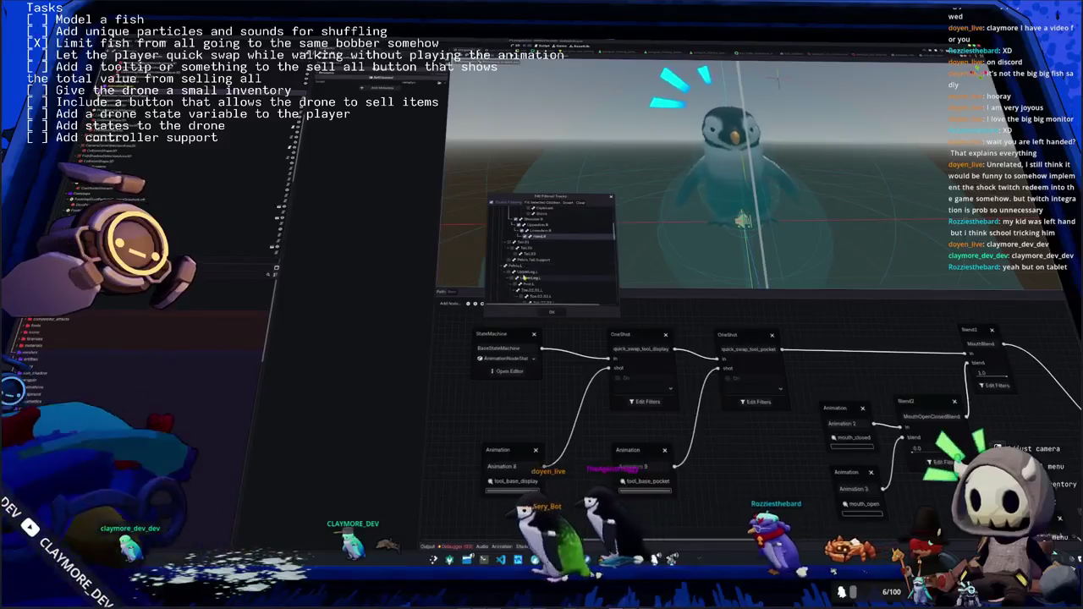
scroll(525, 275, "up", 3)
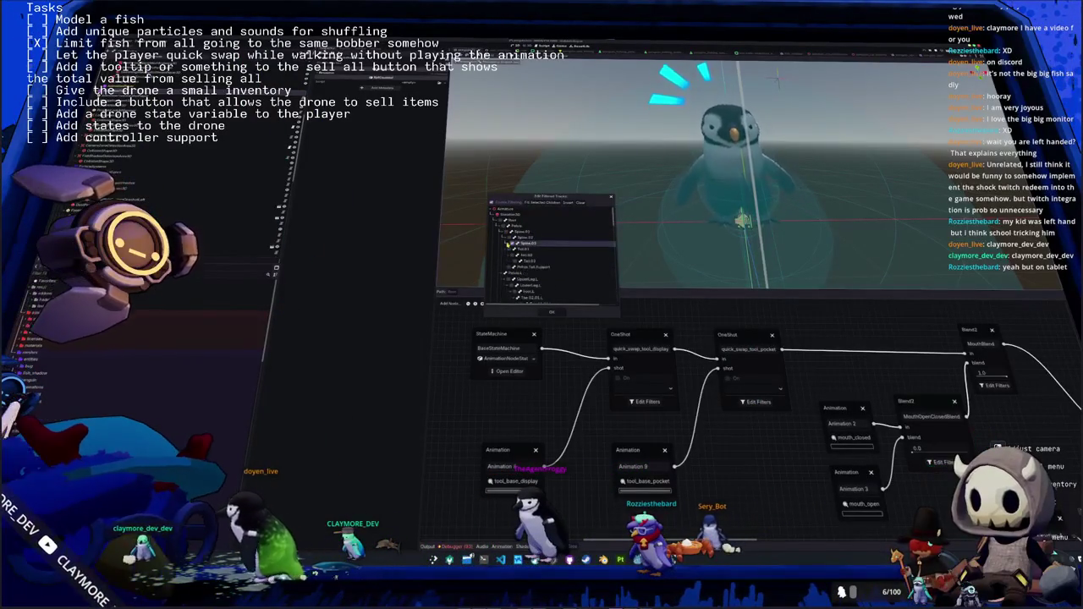
scroll(550, 254, "down", 3)
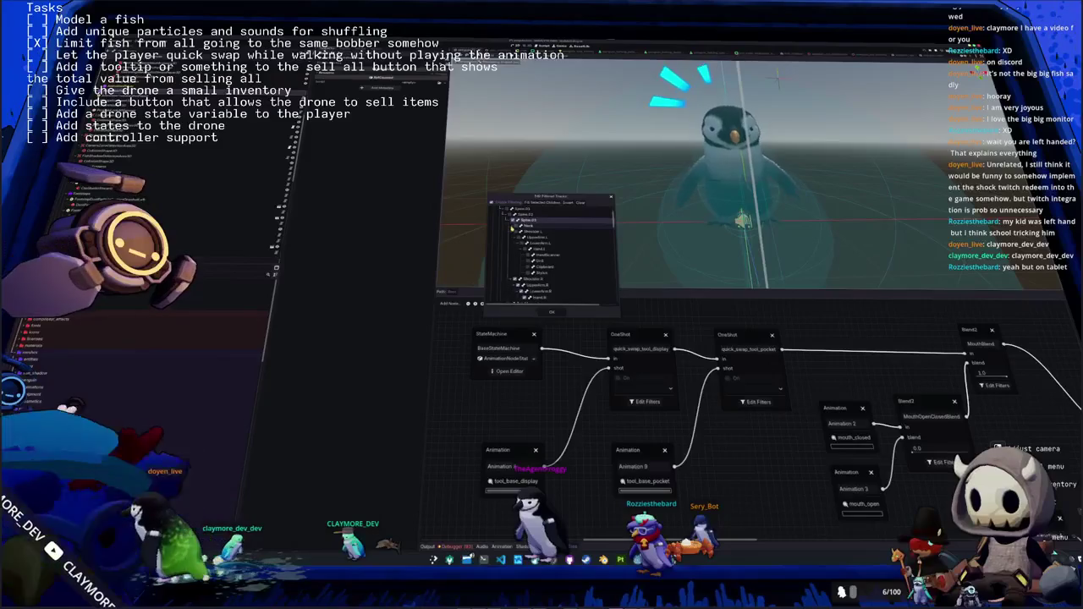
left_click(554, 313)
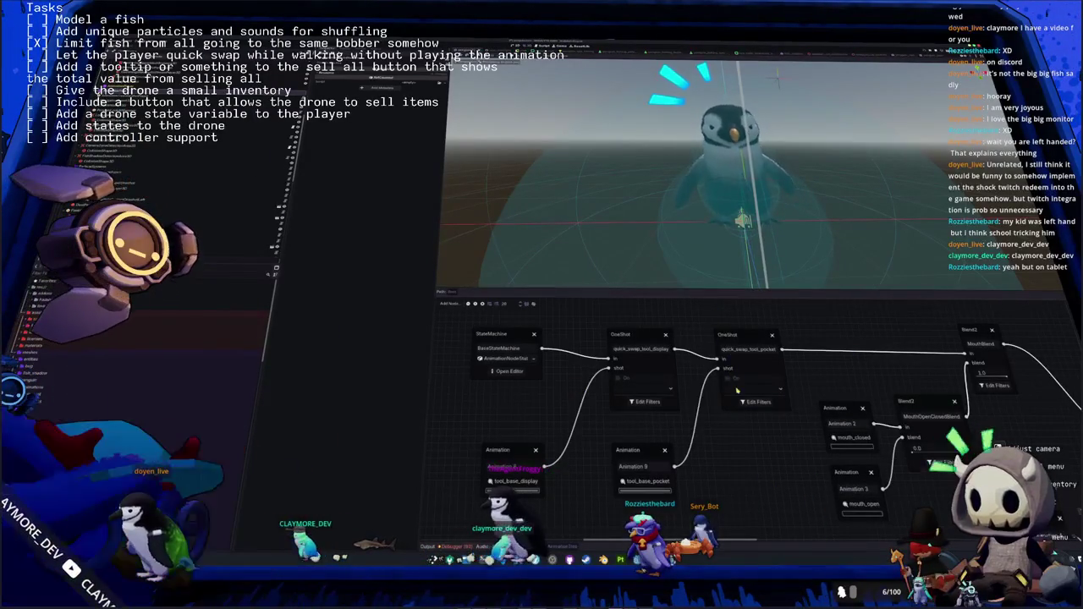
Fire the quick_swap_tool_pocket and quick_swap_tool_display OneShot nodes to preview both animations on the penguin
left_click(748, 338)
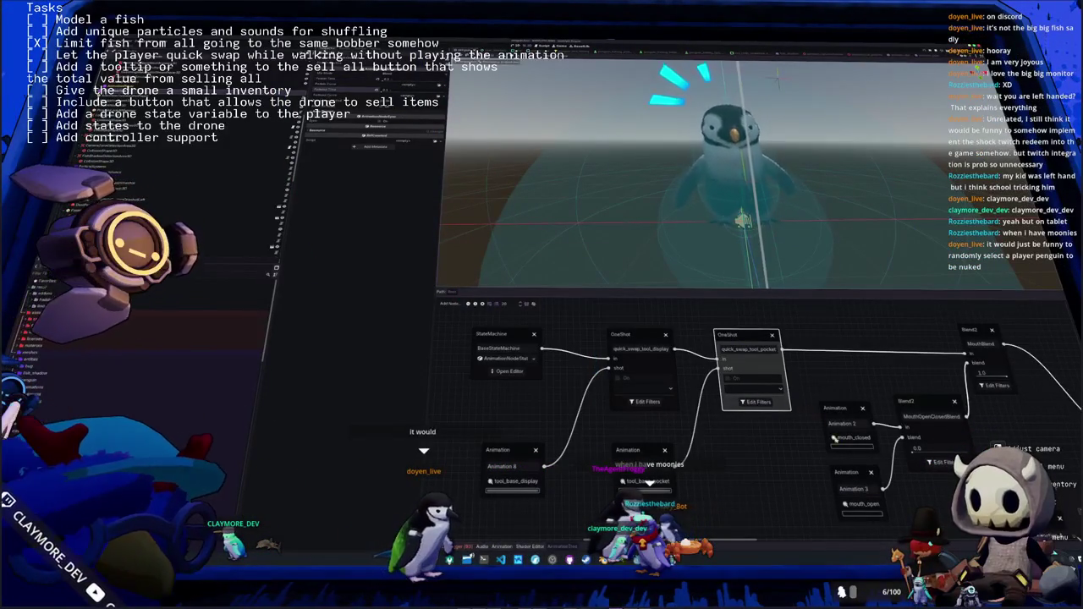
scroll(550, 406, "down", 3)
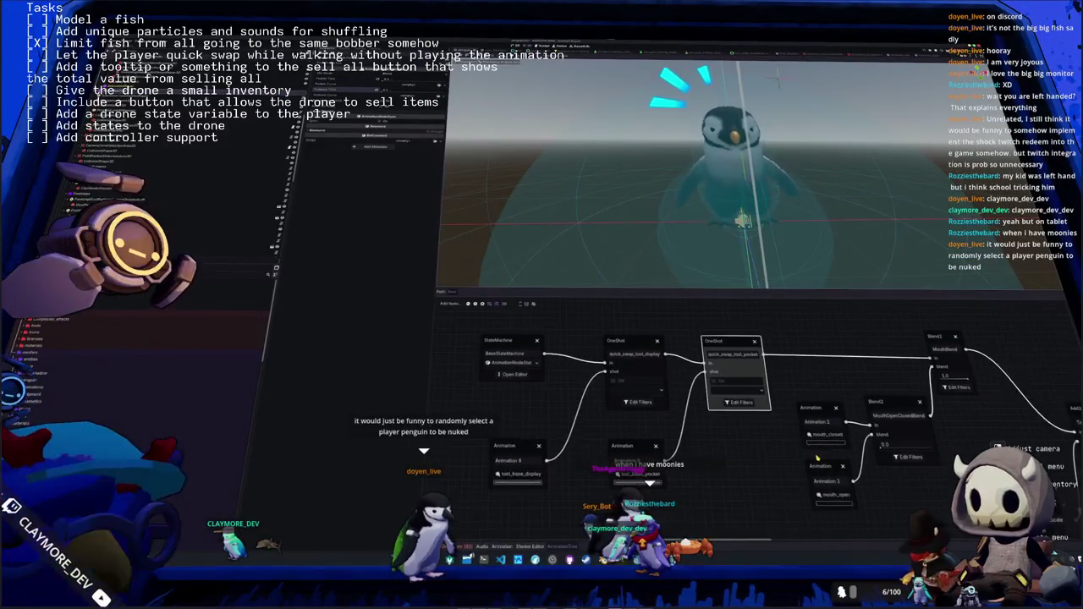
scroll(812, 452, "up", 1)
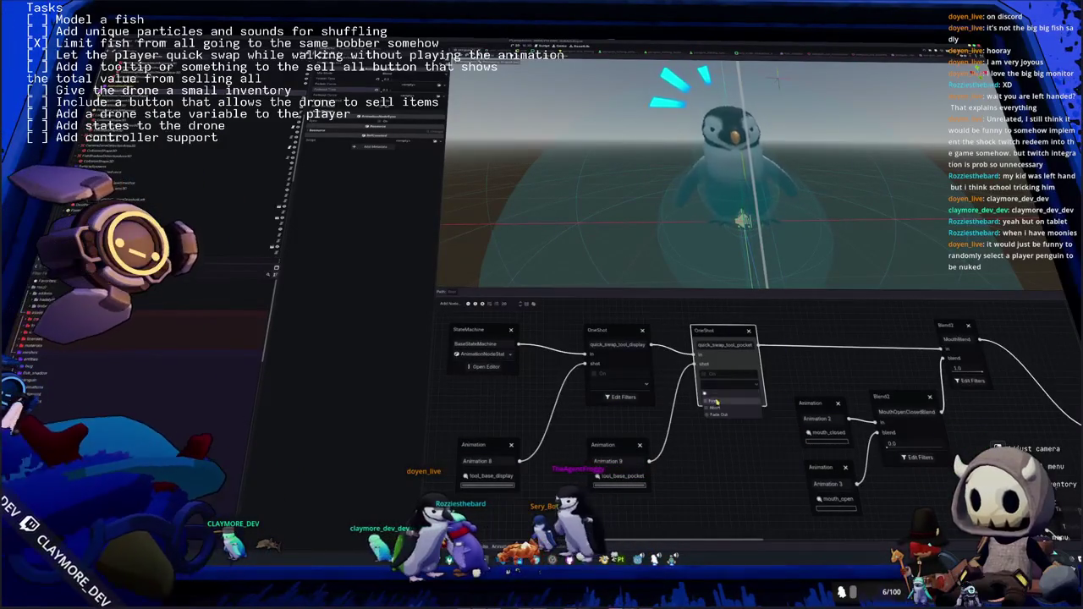
left_click(715, 399)
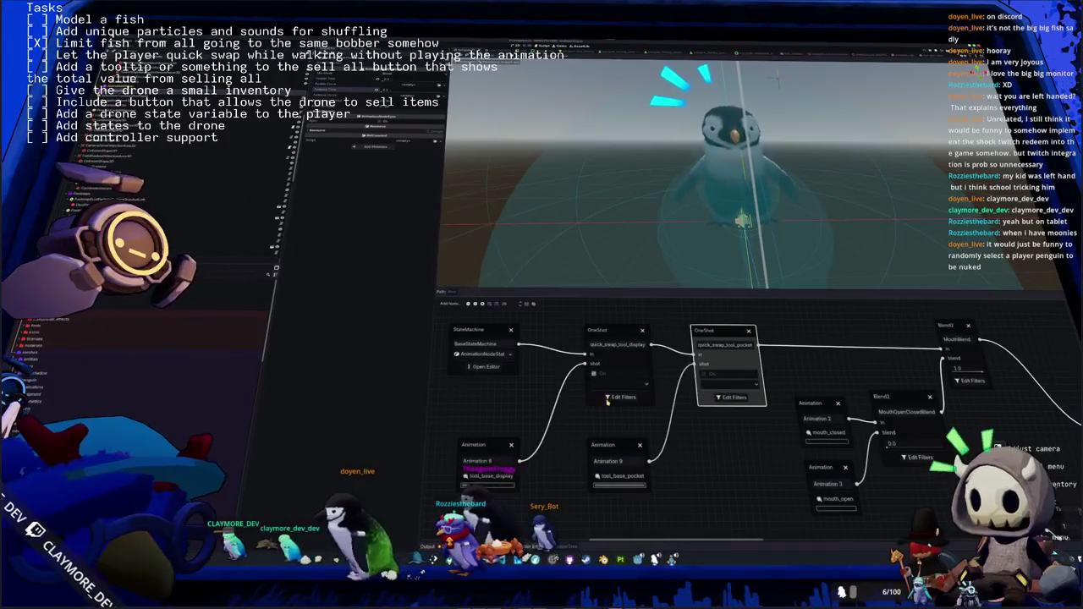
left_click(715, 403)
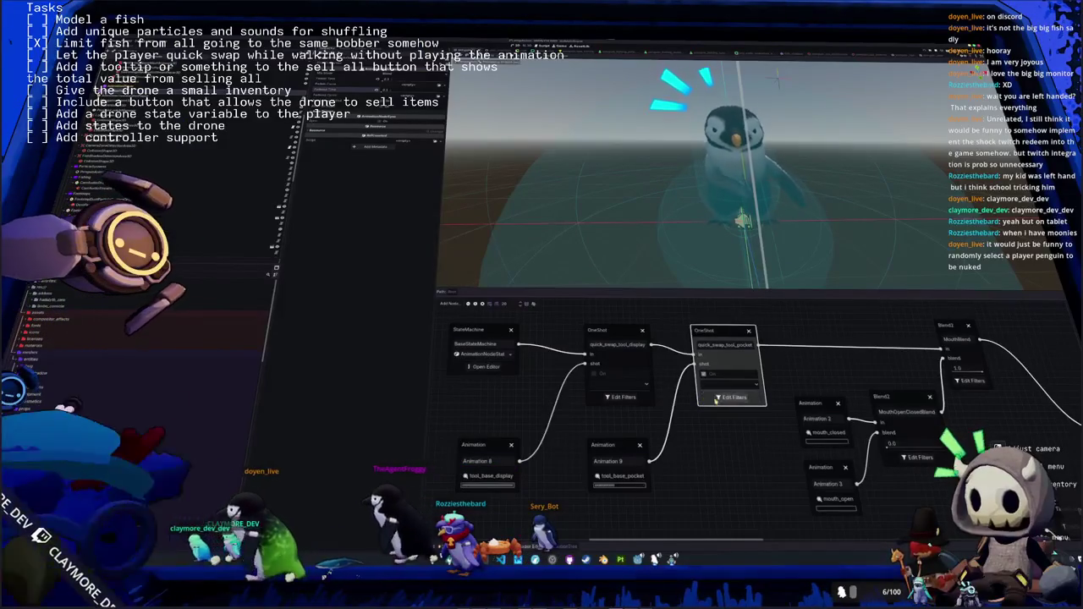
left_click(624, 385)
left_click(609, 402)
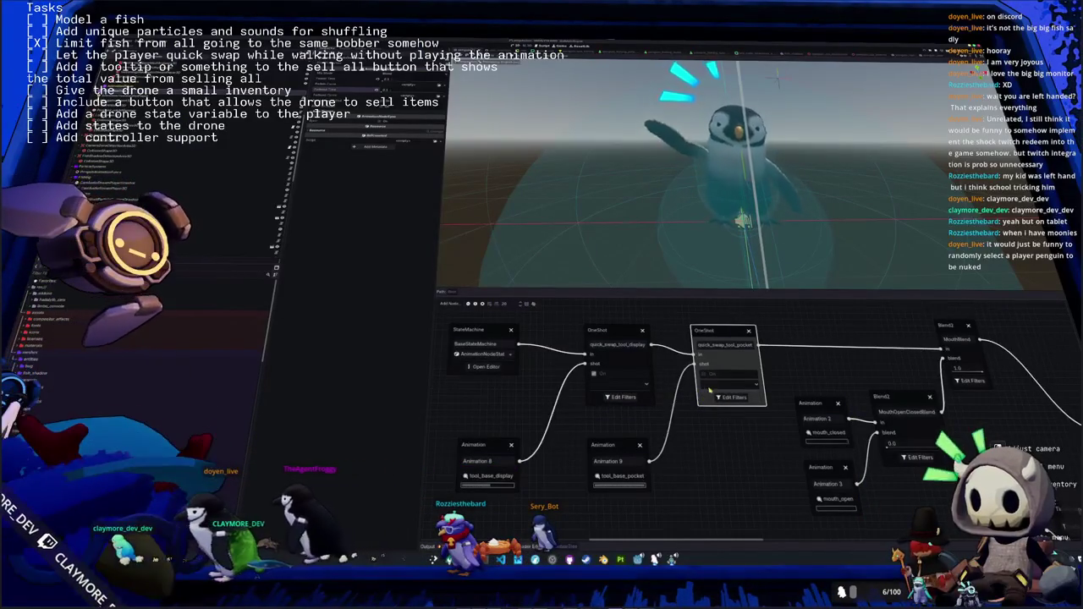
left_click(718, 402)
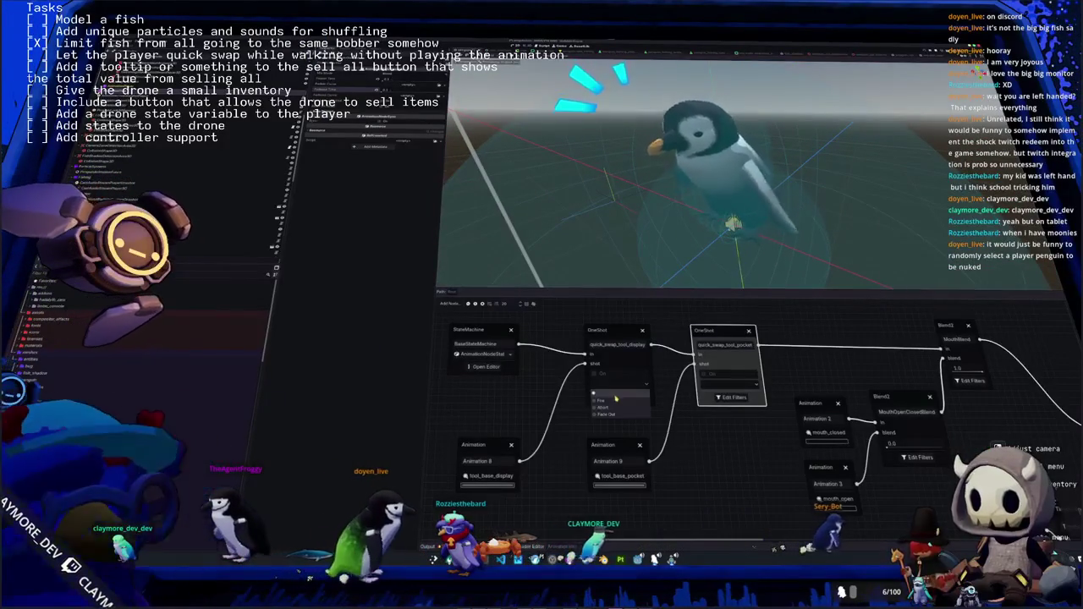
Shift the Animation 8 node slightly to the right in the blend tree
left_click(512, 445)
mouse_move(513, 445)
left_mouse_down()
mouse_move(622, 445)
mouse_move(489, 449)
left_mouse_up()
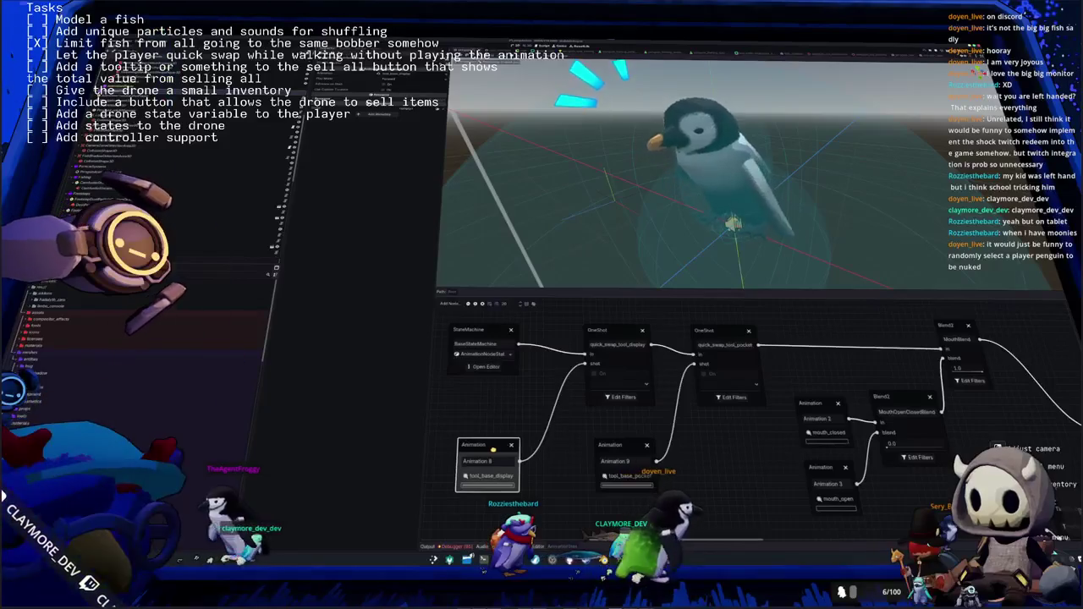
left_click(584, 433)
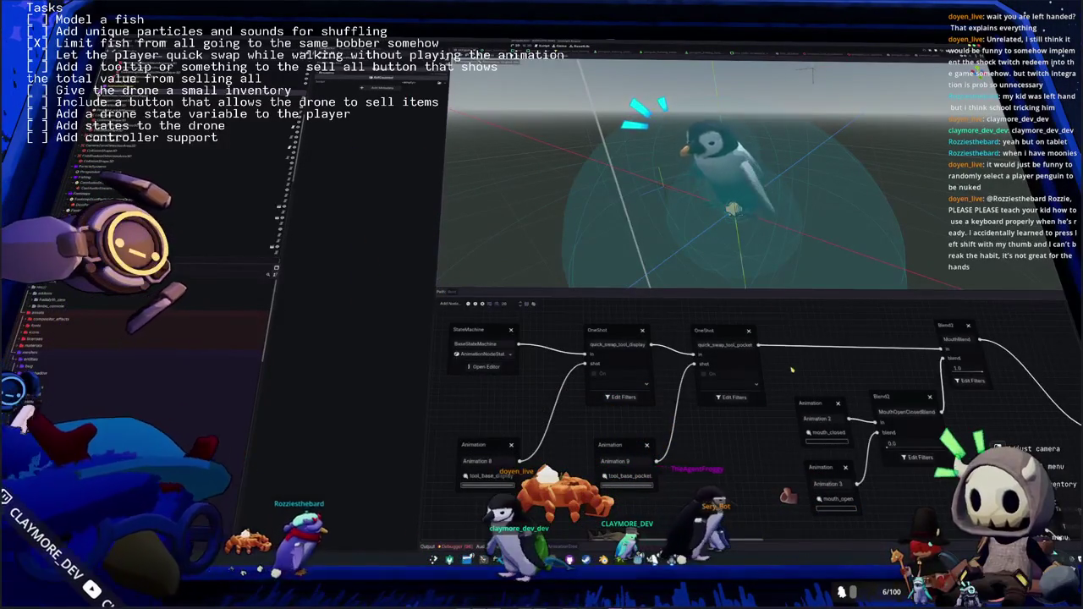
scroll(697, 425, "down", 2)
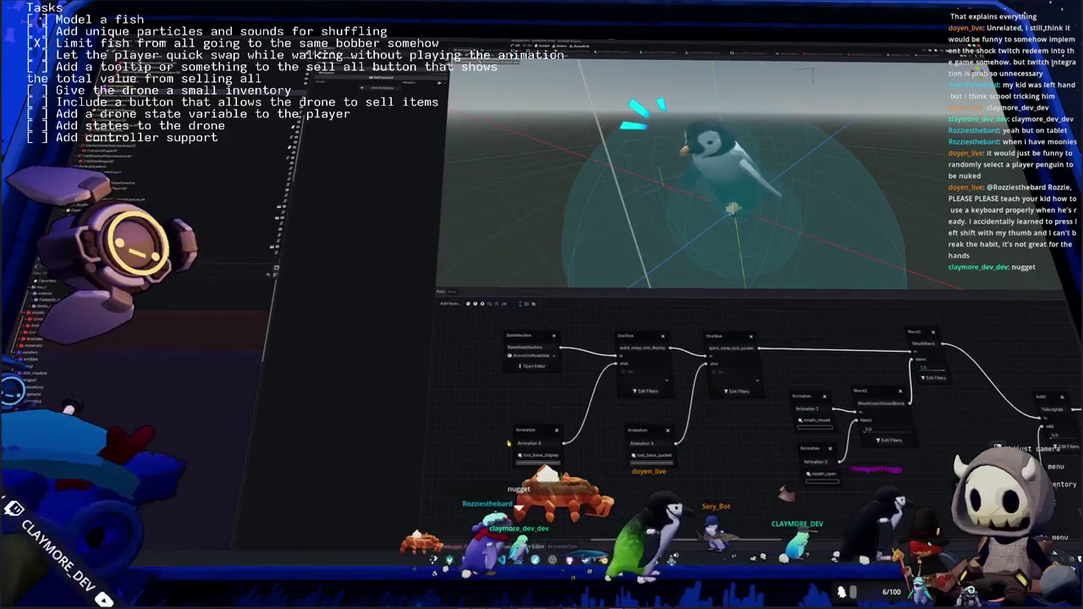
key("alt+Tab")
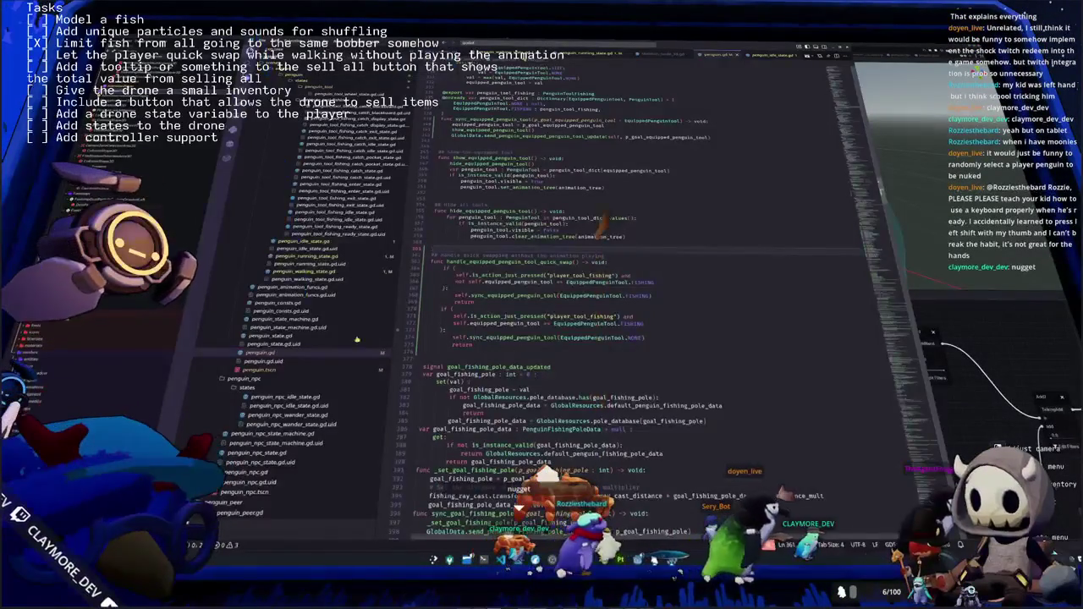
left_click(398, 305)
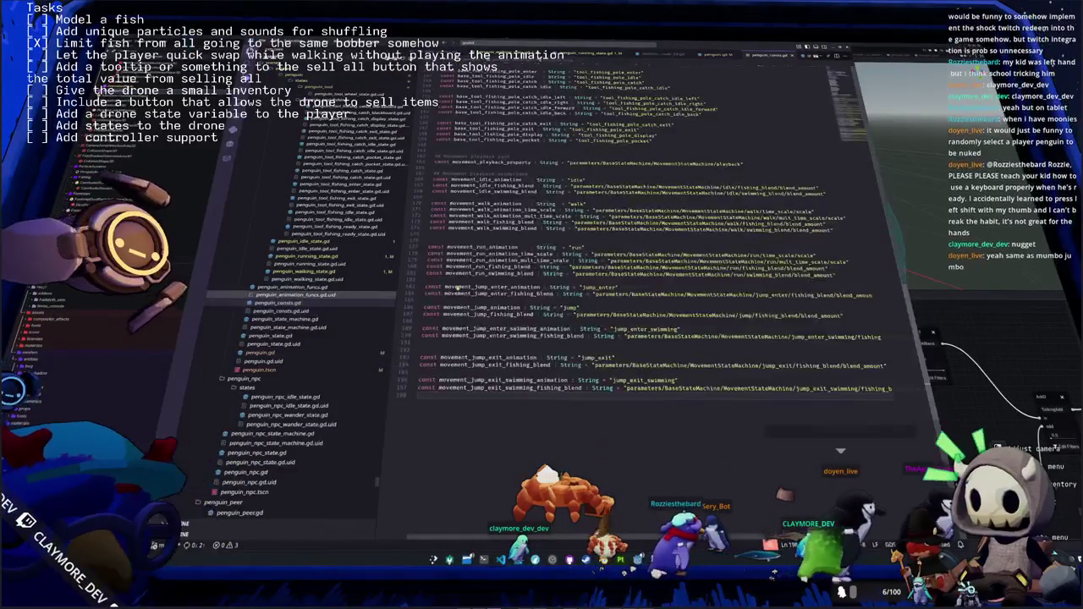
scroll(601, 364, "up", 4)
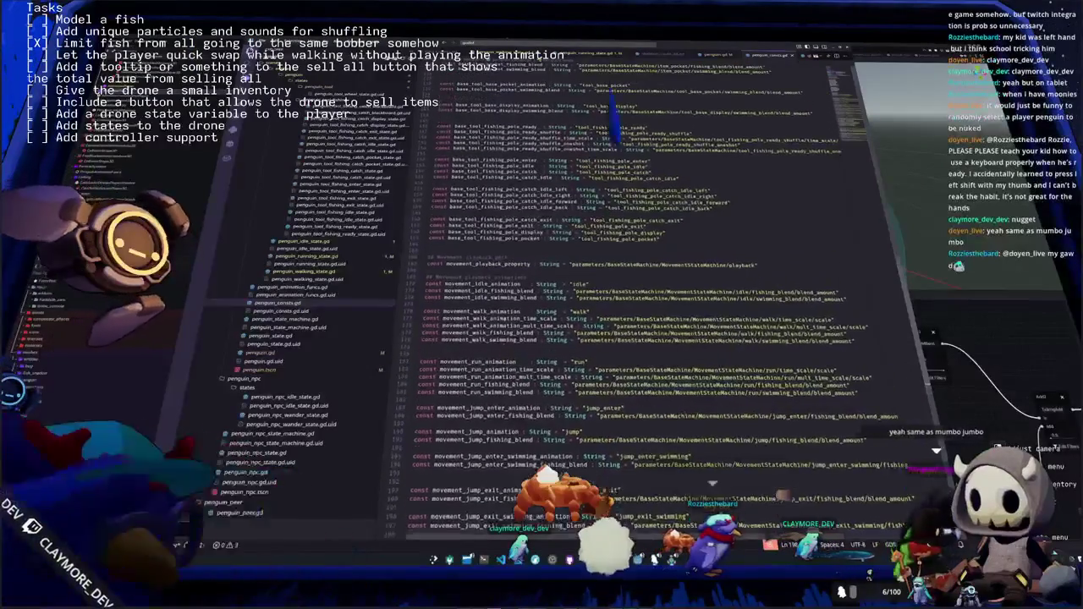
scroll(601, 364, "up", 1)
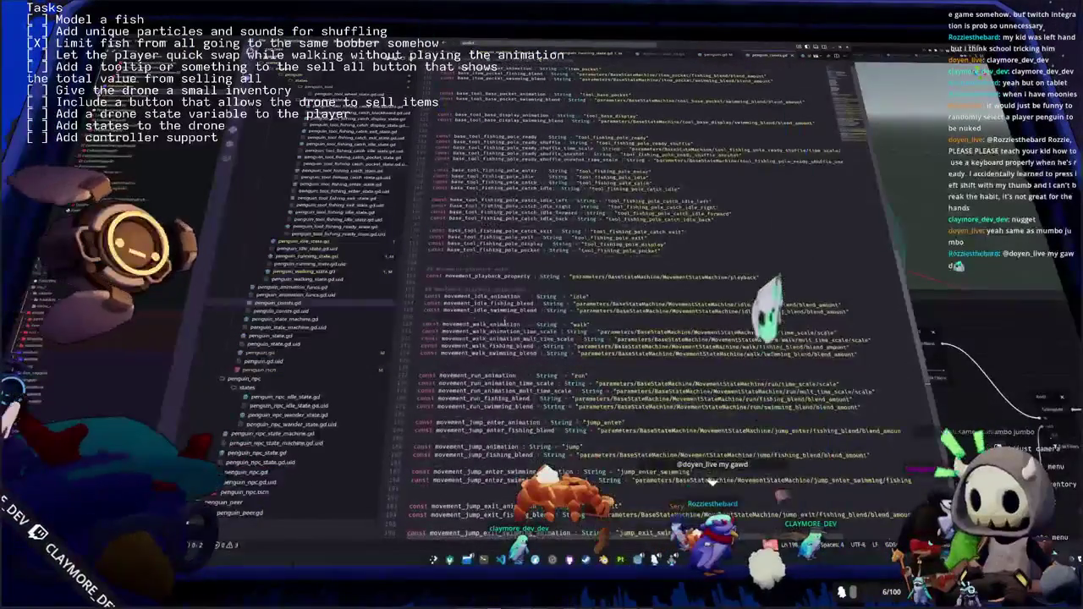
key("ctrl+F2")
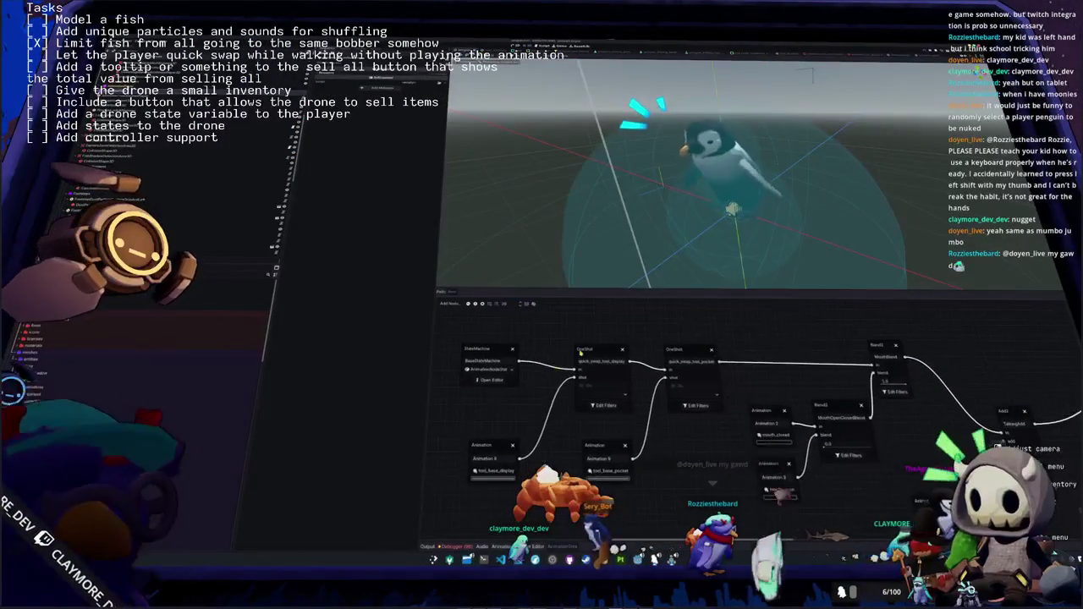
key("ctrl+F3")
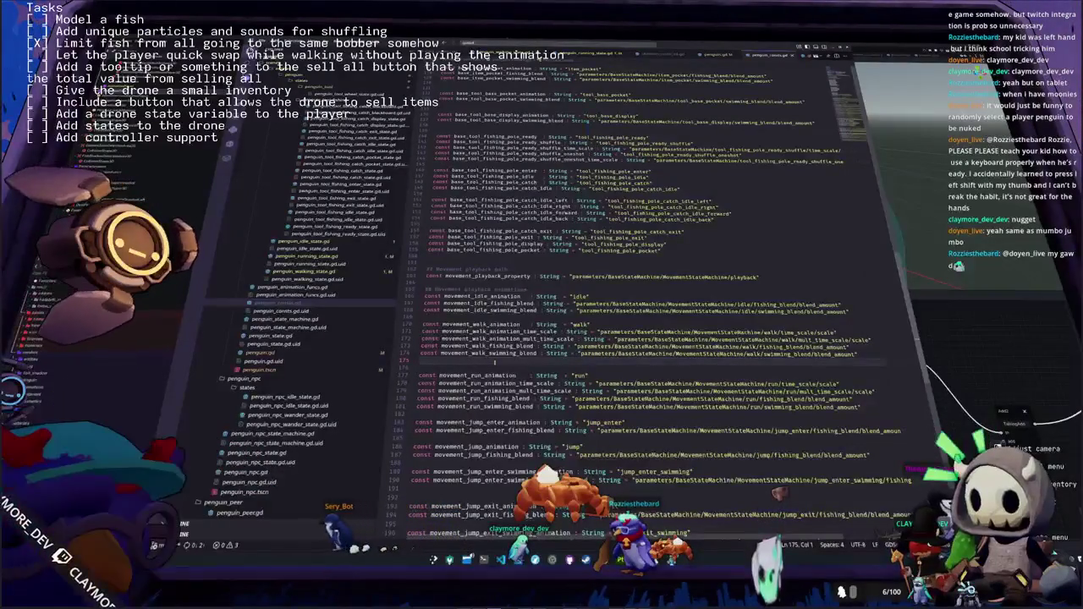
scroll(643, 296, "up", 10)
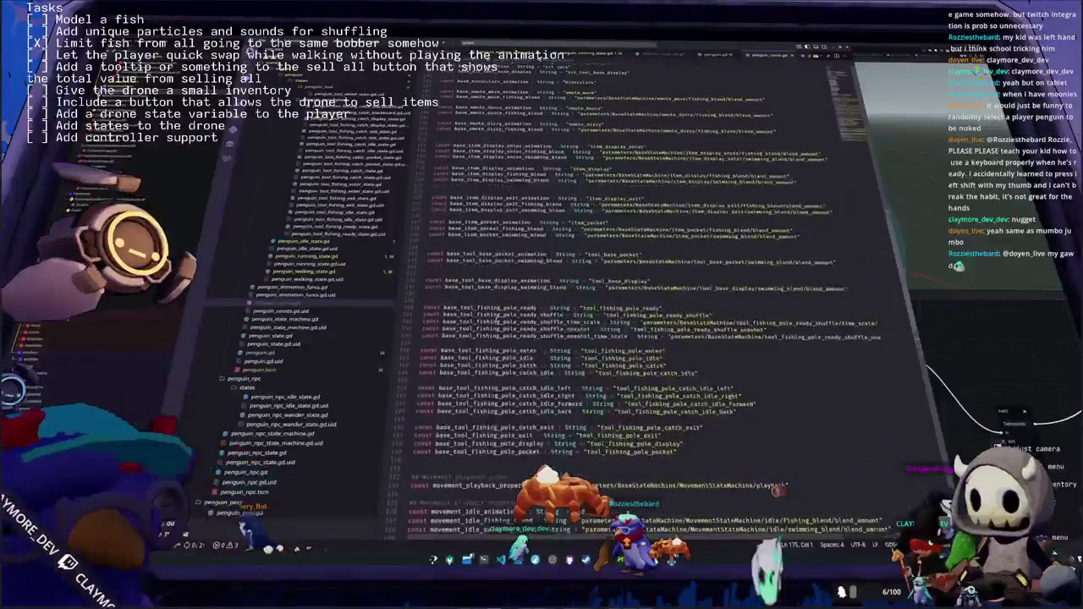
scroll(643, 297, "up", 7)
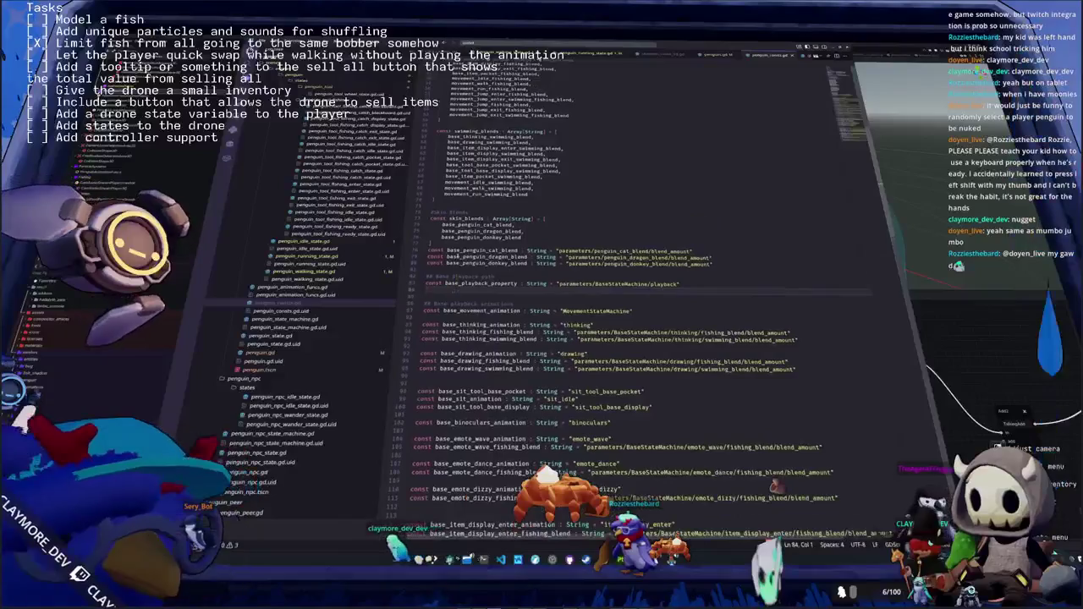
scroll(643, 296, "up", 5)
scroll(643, 296, "down", 10)
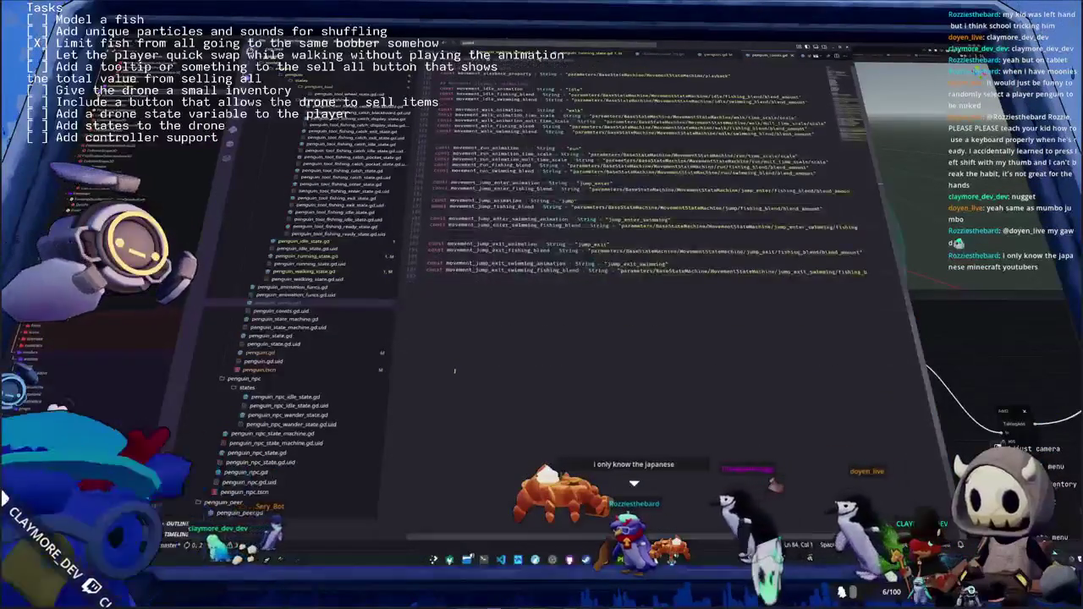
scroll(474, 339, "up", 2)
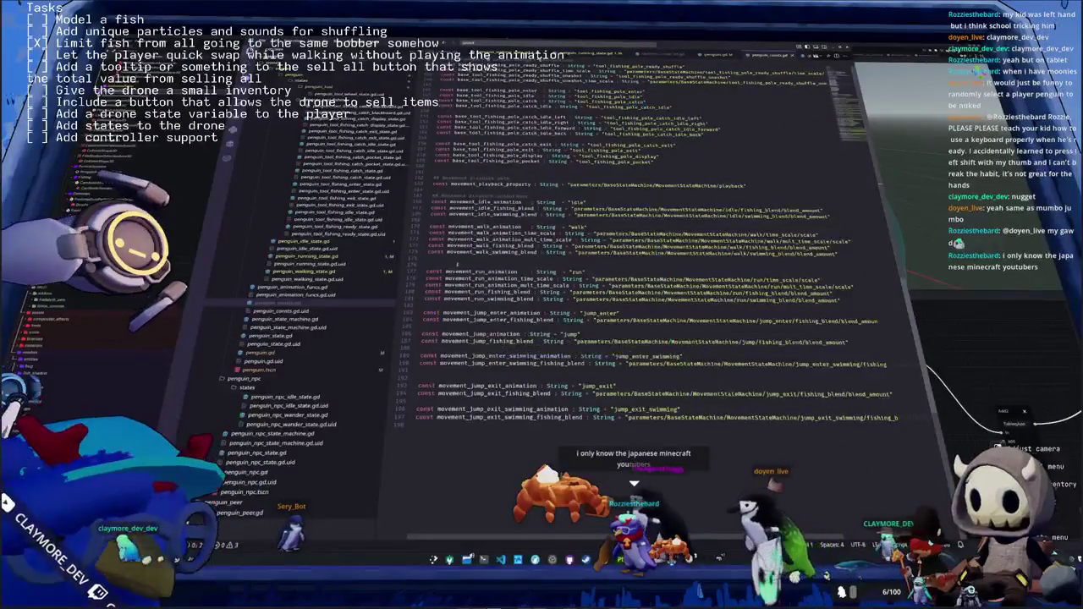
left_click(428, 265)
scroll(428, 264, "down", 1)
scroll(643, 296, "up", 2)
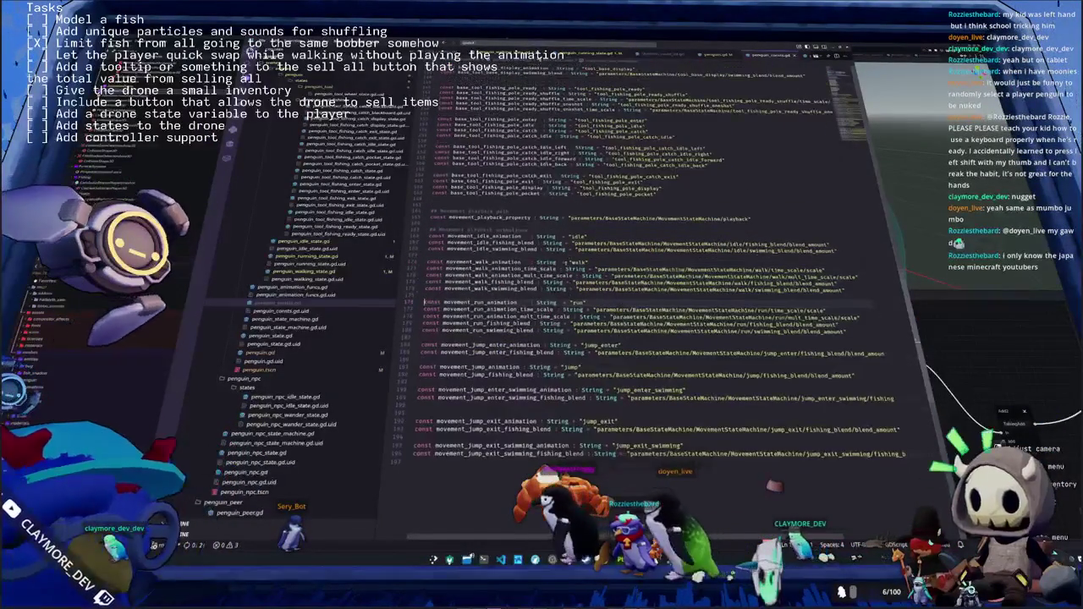
scroll(567, 263, "up", 4)
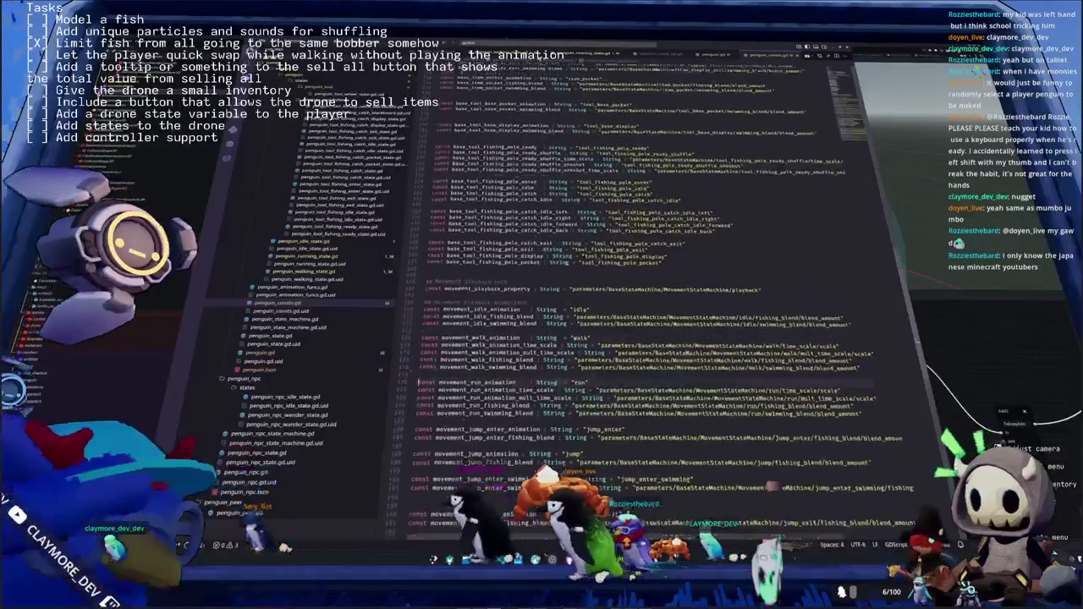
left_click(468, 289)
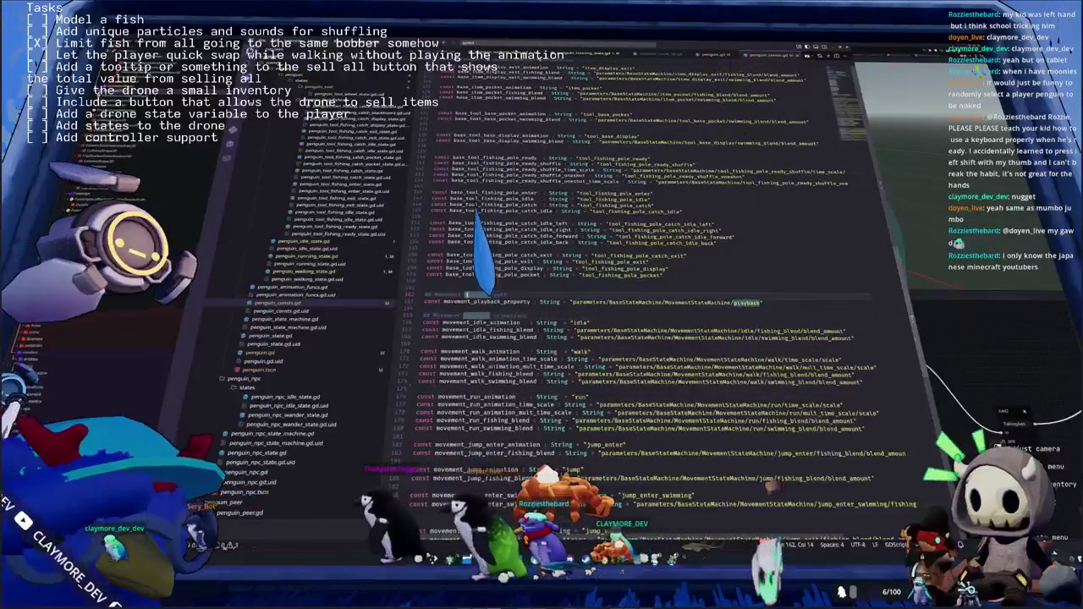
scroll(470, 287, "up", 3)
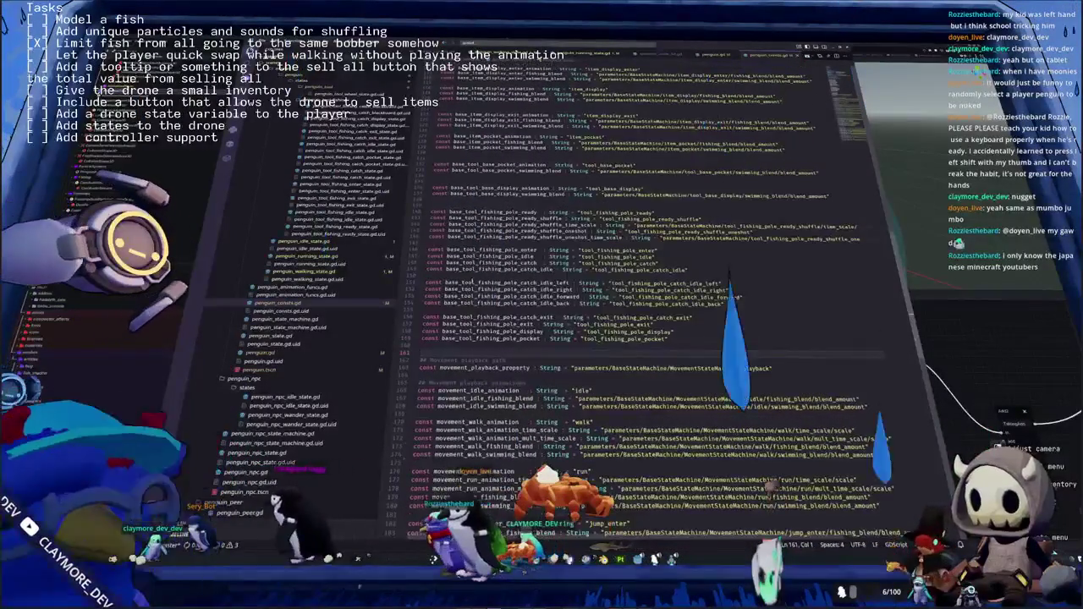
scroll(479, 202, "up", 1)
left_click(480, 203)
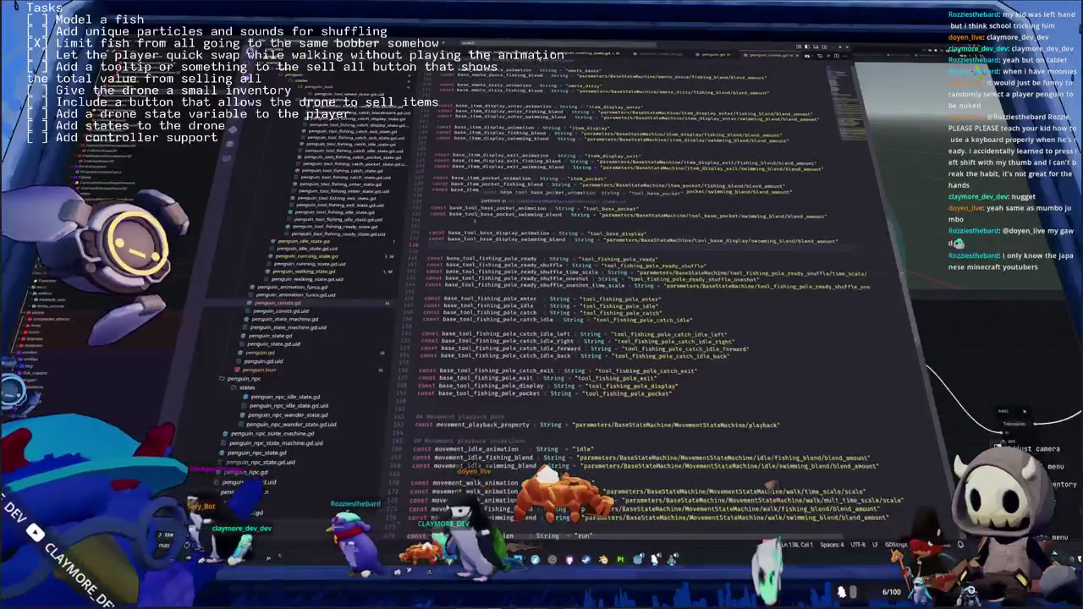
scroll(480, 203, "up", 3)
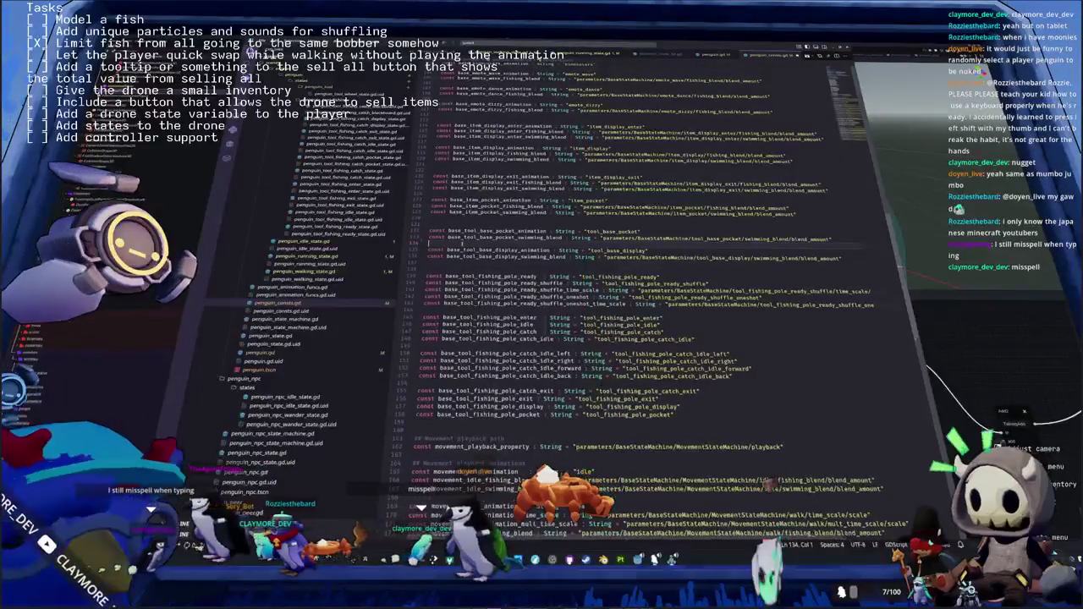
Delete the extra blank lines near lines 122 and 131 between the constant groups
left_click(432, 224)
key("Down")
key("Down")
key("Down")
key("Delete")
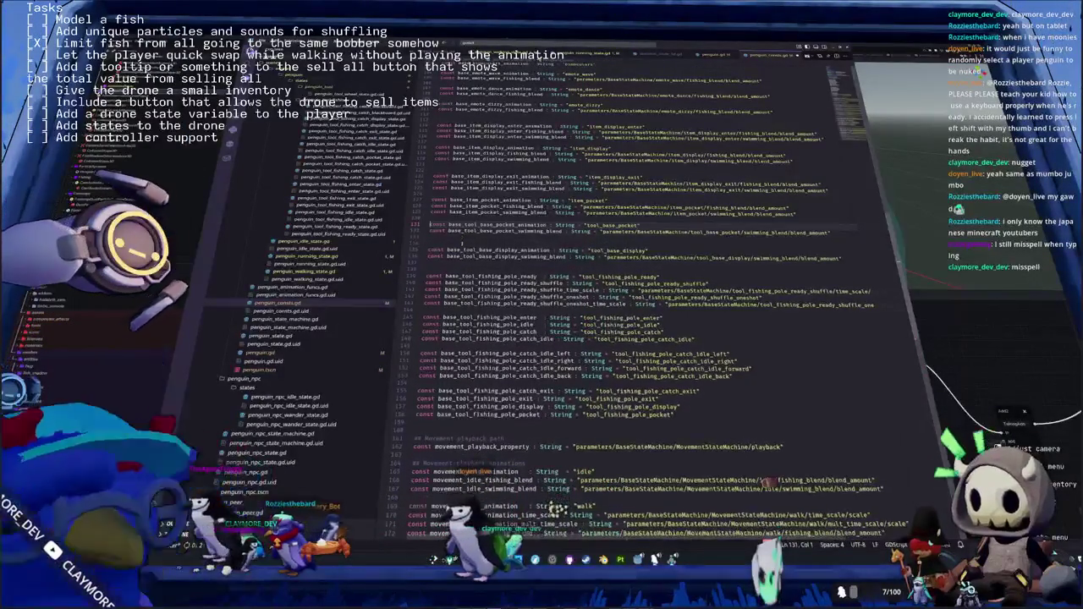
key("Delete")
key("Down")
key("Down")
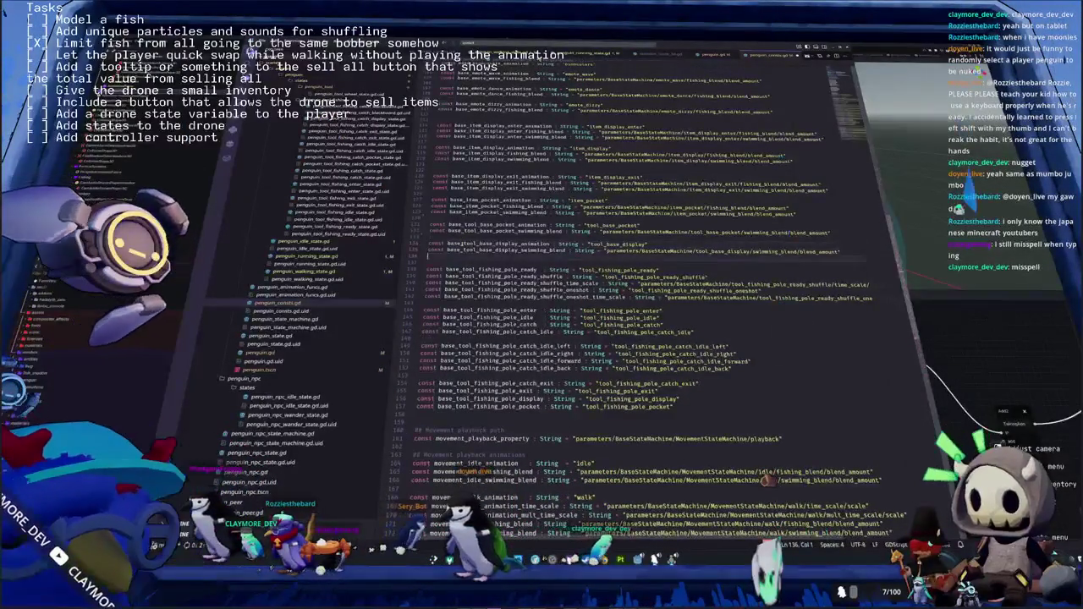
key("BackSpace")
left_click(436, 177)
key("BackSpace")
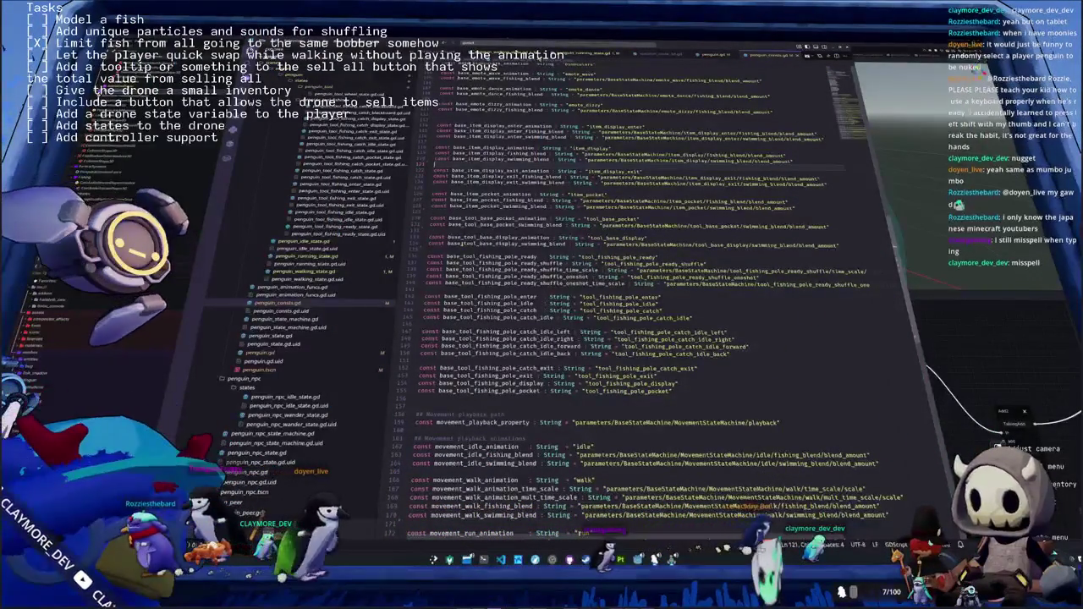
Step back up through the constants to the earlier base constants to check the spacing
double_click(438, 218)
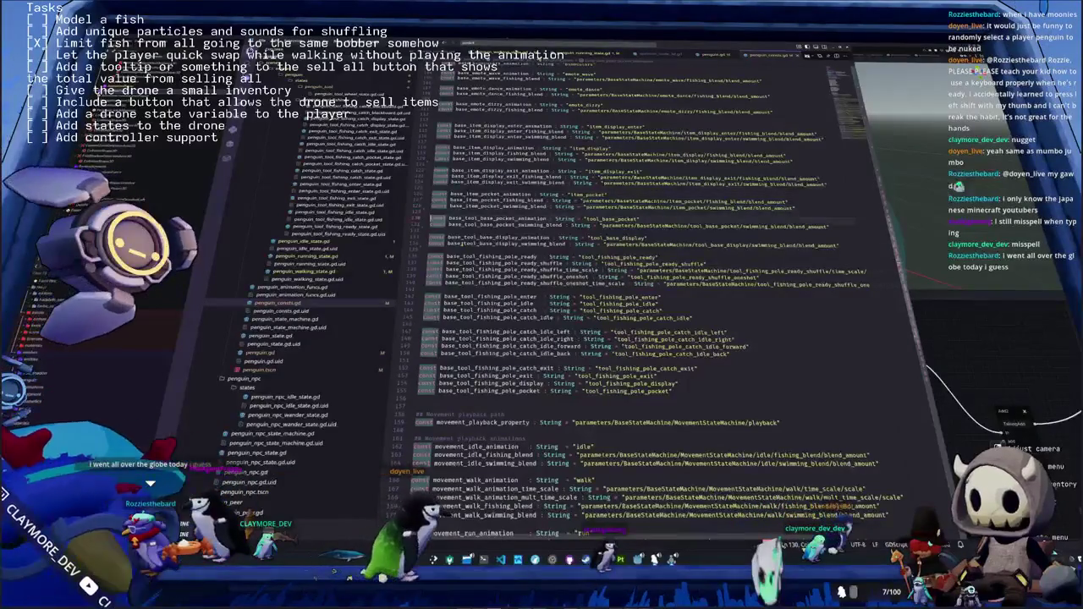
left_click(433, 277)
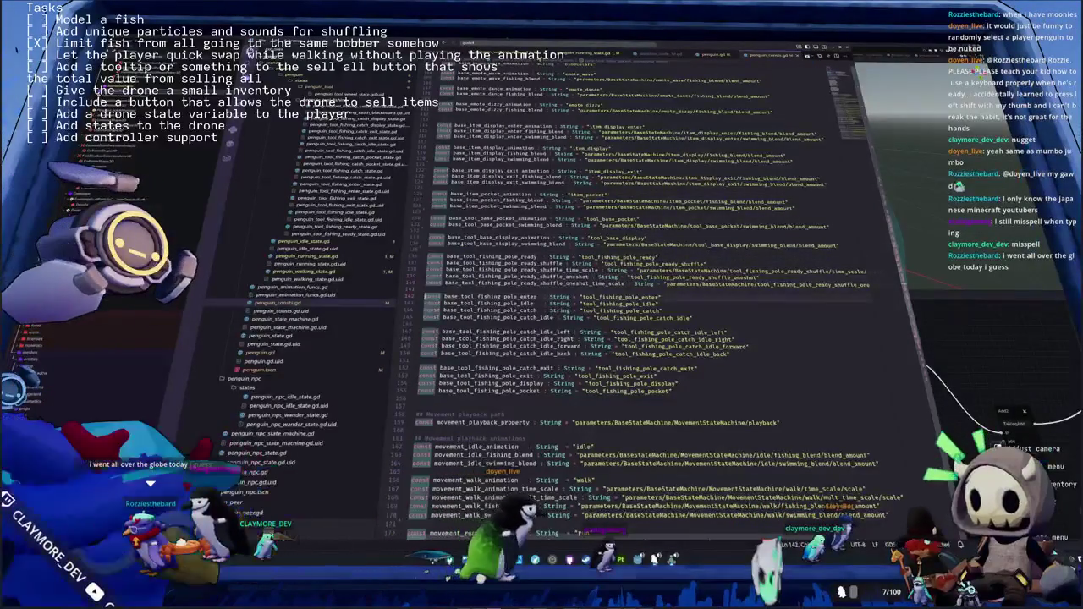
key("Down")
key("Down")
key("Down")
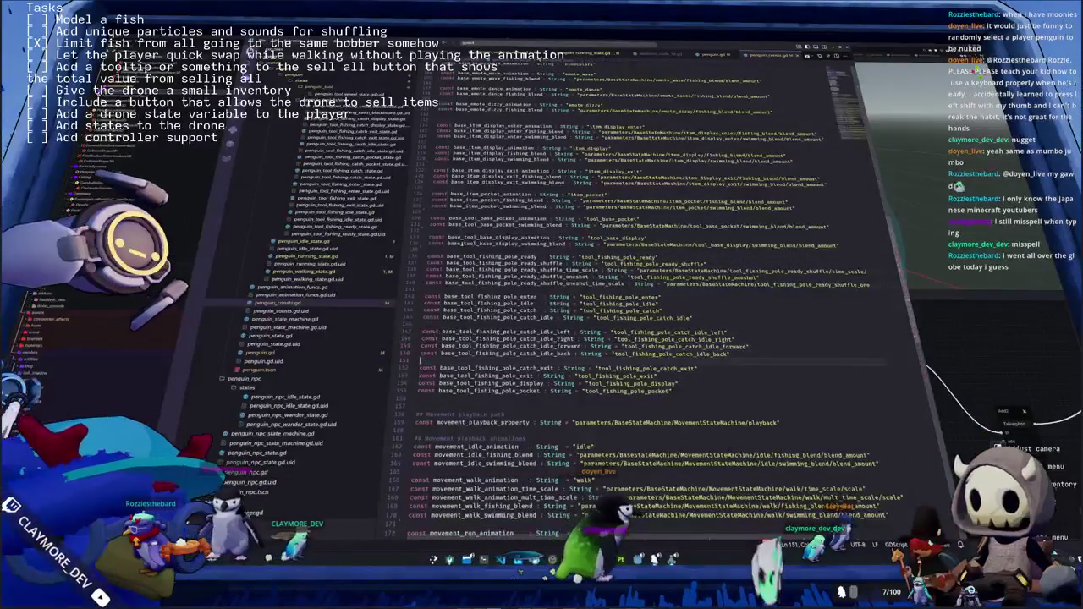
left_click(420, 375)
key("Up")
key("Up")
key("Up")
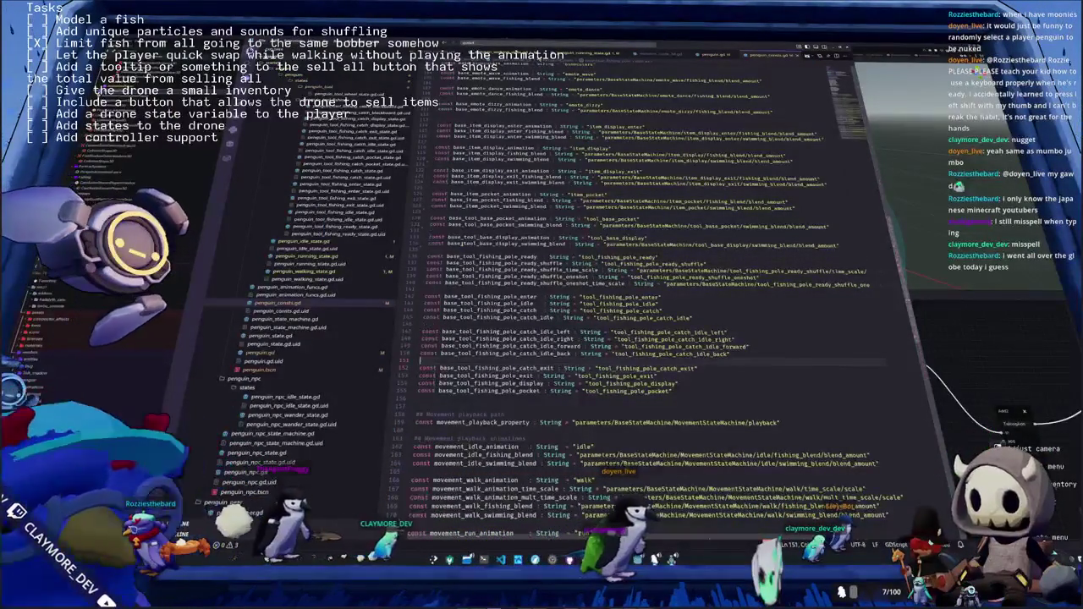
key("Down")
key("Down")
key("Down")
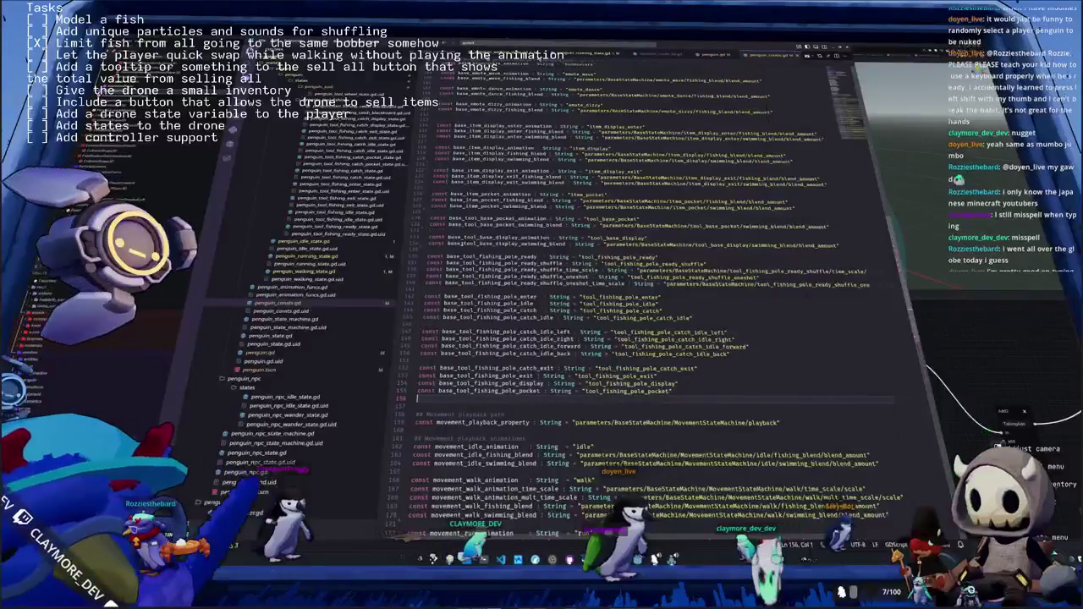
key("Up")
key("Up")
key("Up")
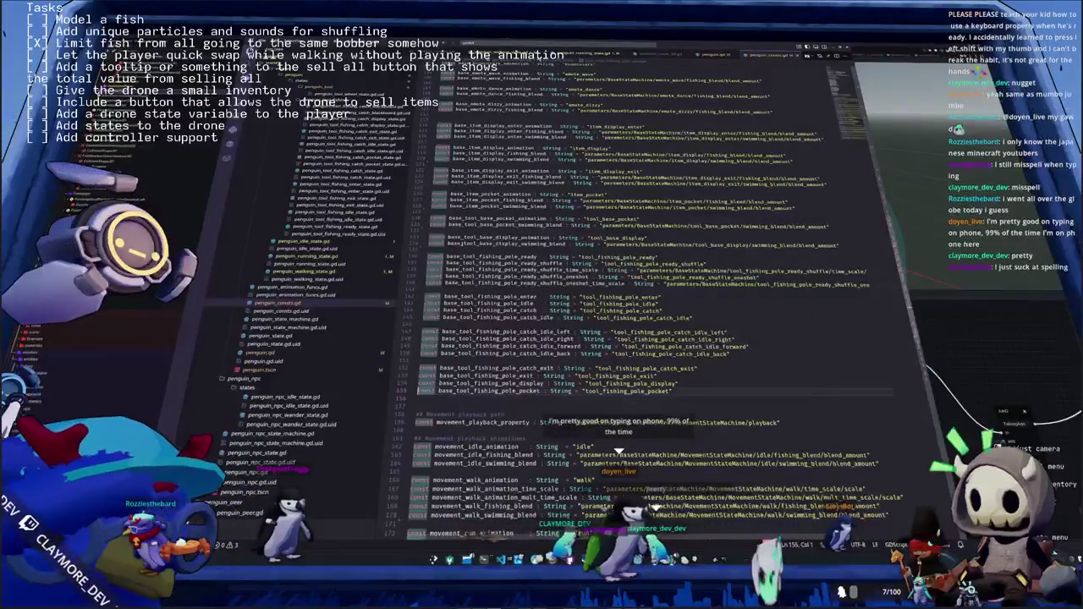
key("Up")
key("Up")
key("Up")
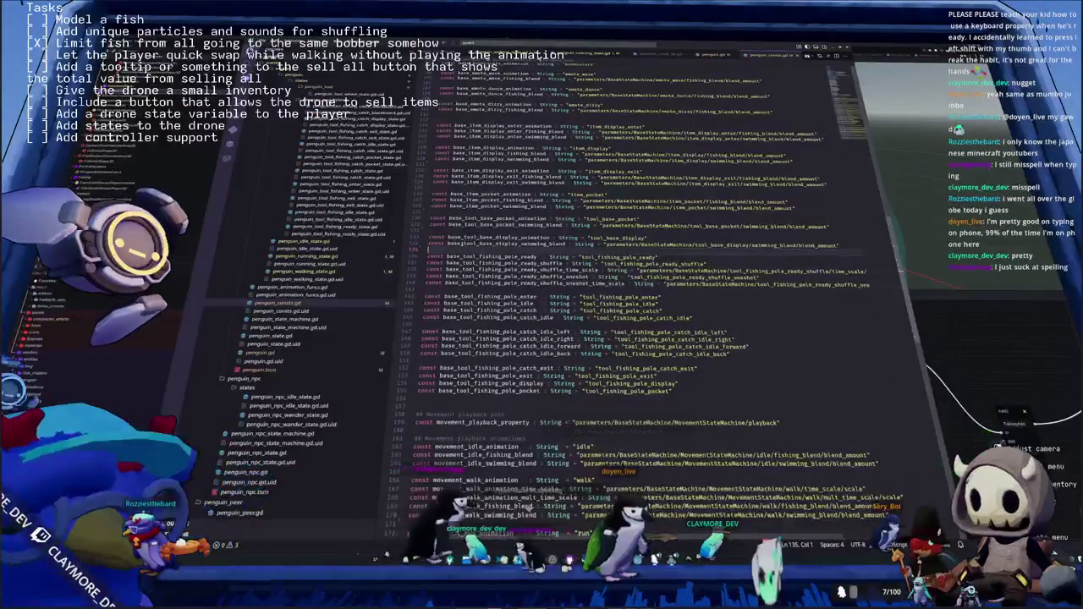
key("Up")
key("Up")
key("Up")
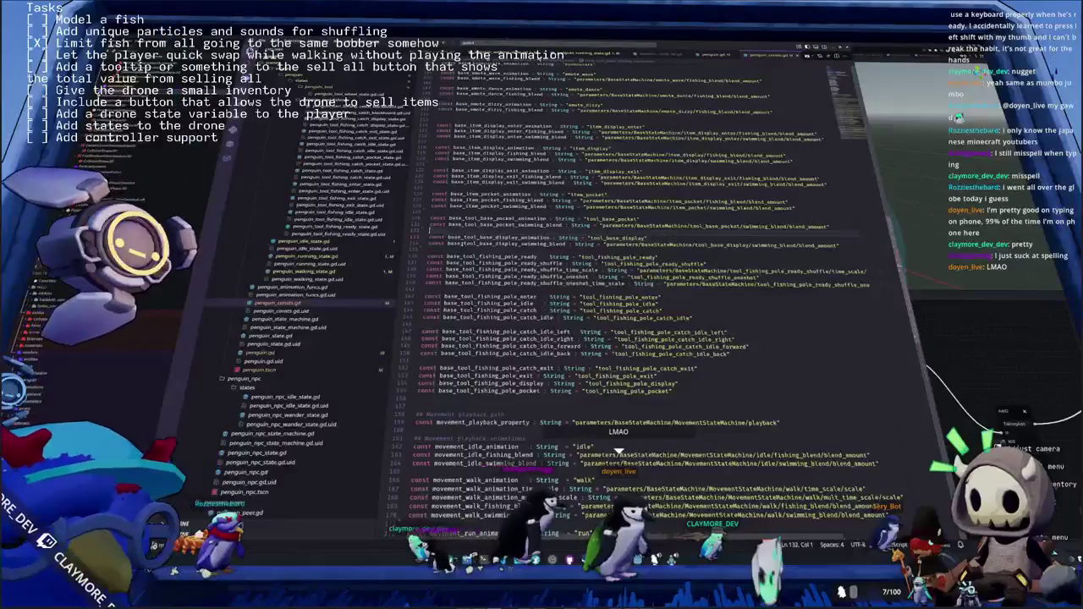
key("Up")
key("Up")
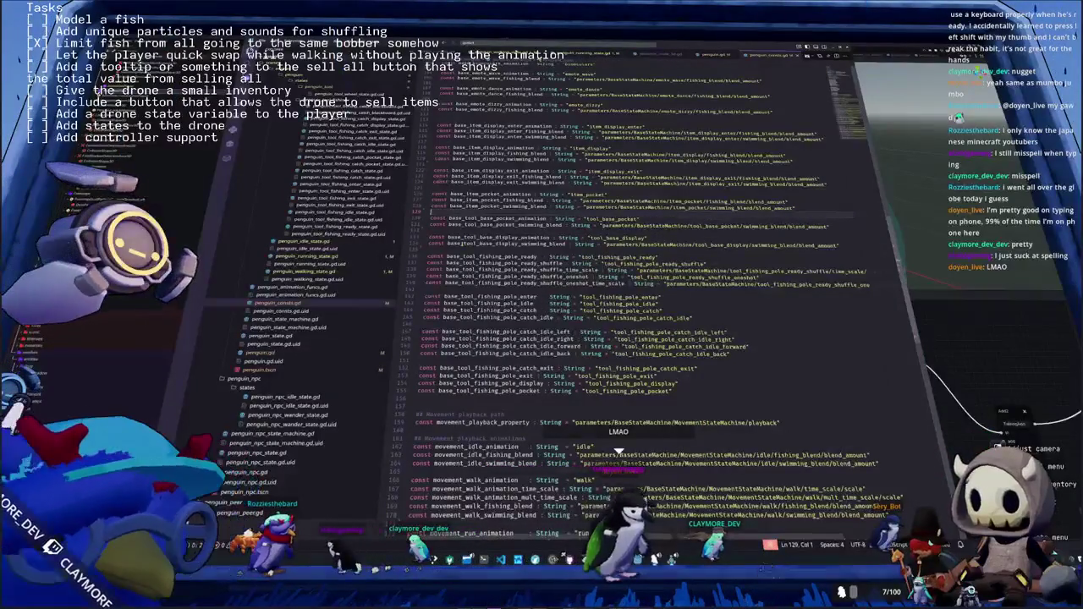
key("Up")
key("Up")
key("Up")
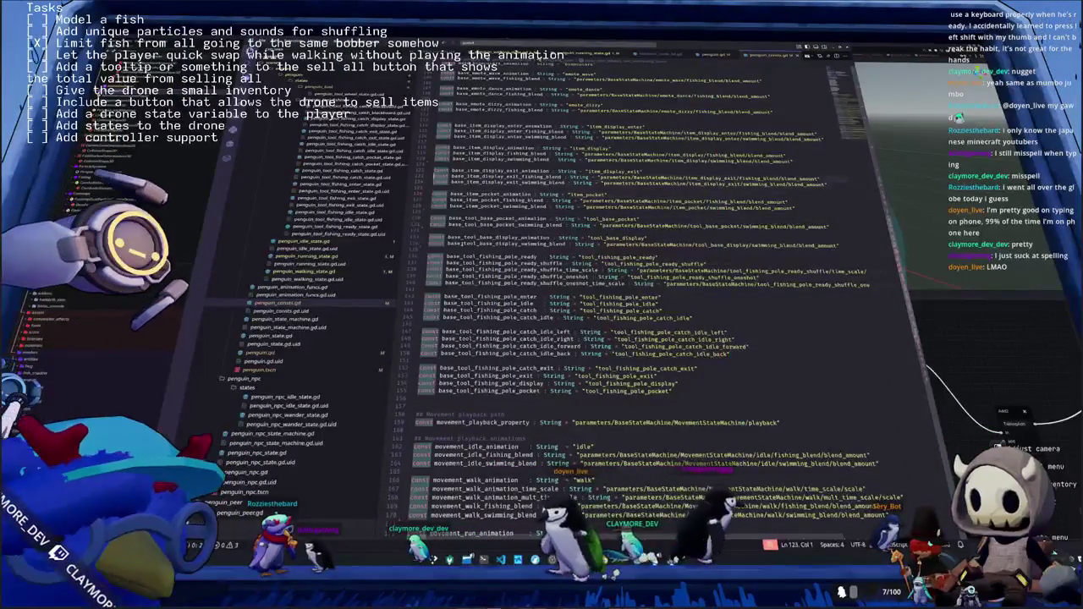
key("Up")
key("Up")
key("Up")
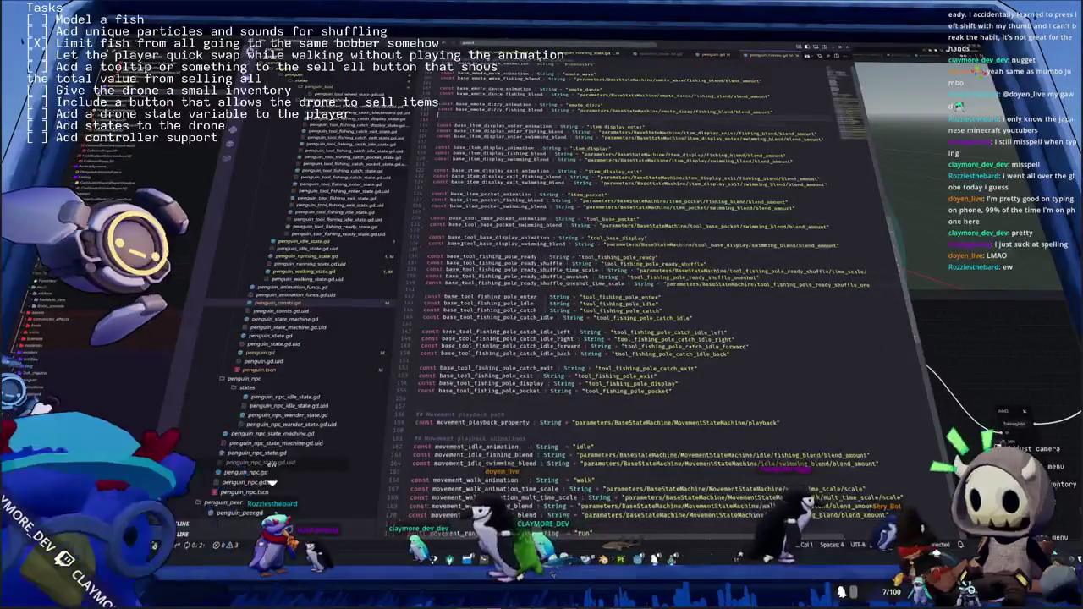
key("Up")
key("Up")
key("Up")
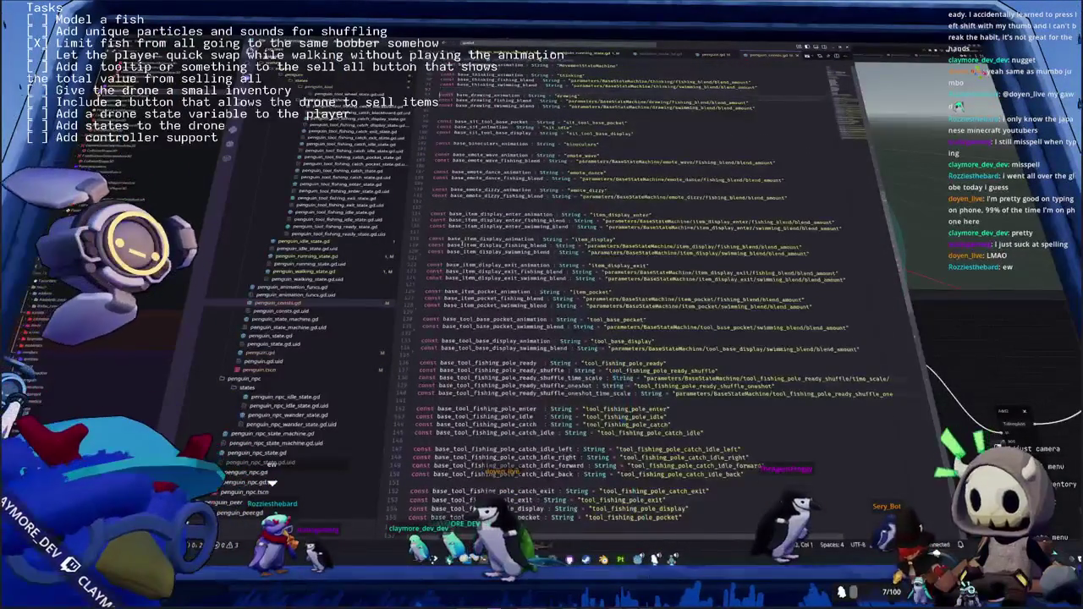
scroll(643, 338, "up", 8)
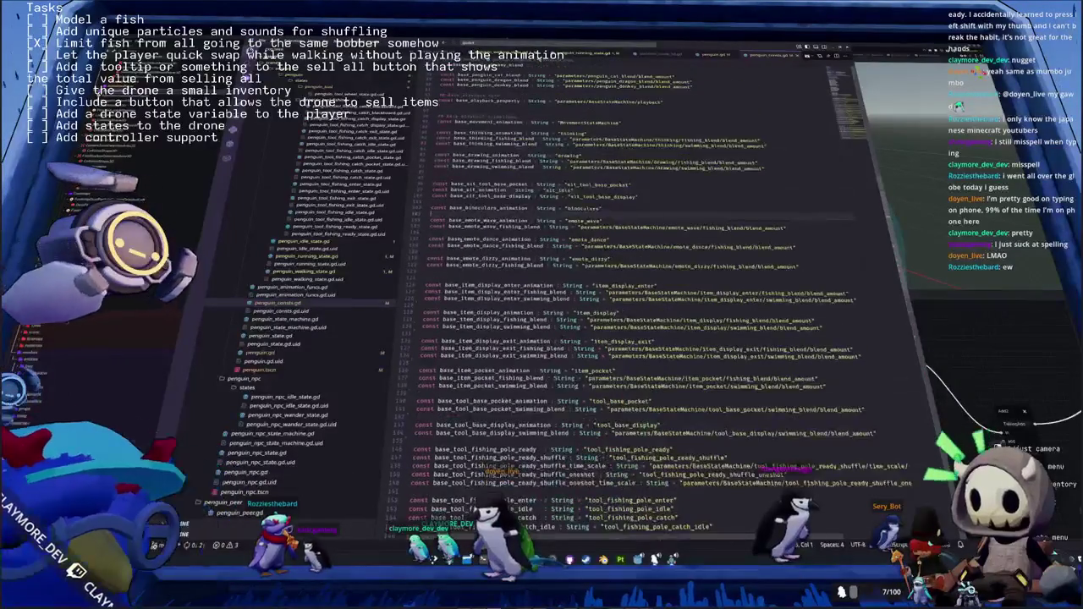
Add an 'Emotes' section comment with a new 'const b' line, then return to Godot
left_click(433, 182)
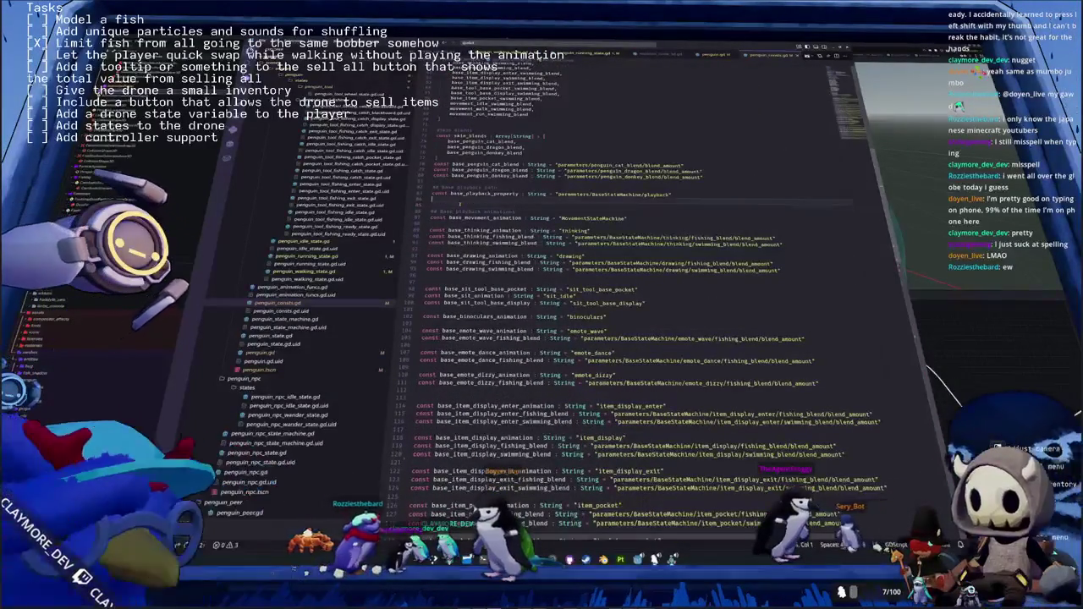
key("Return")
key("Return")
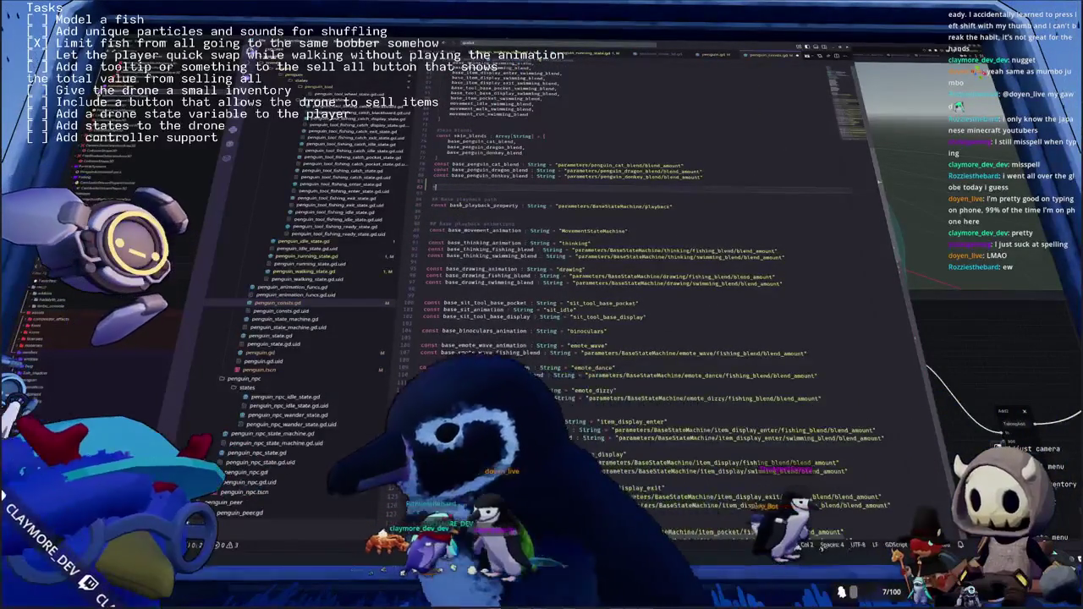
type("Emotes")
key("Return")
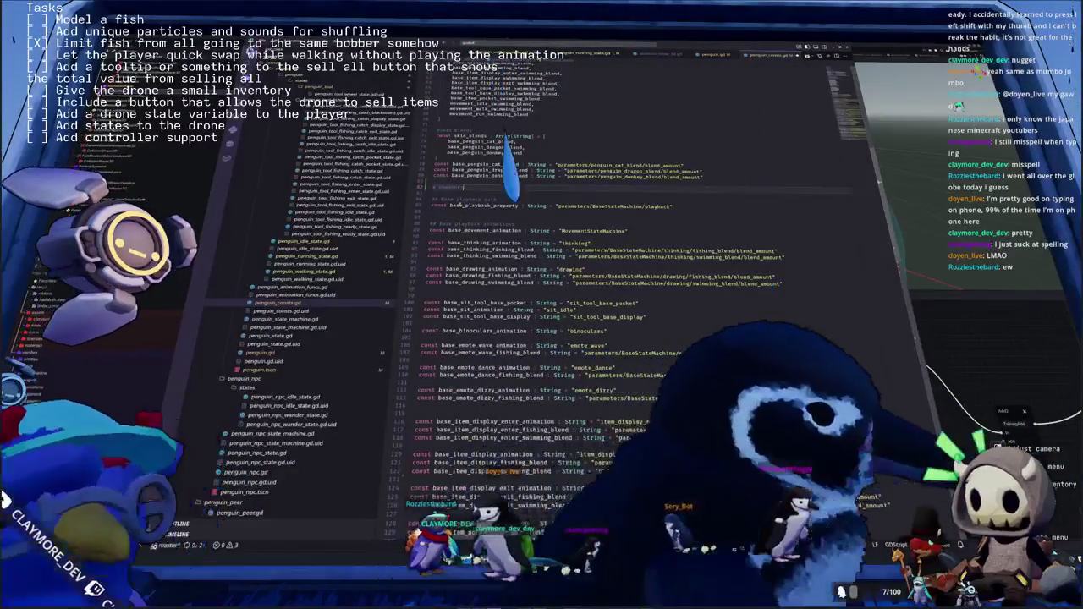
type("const base")
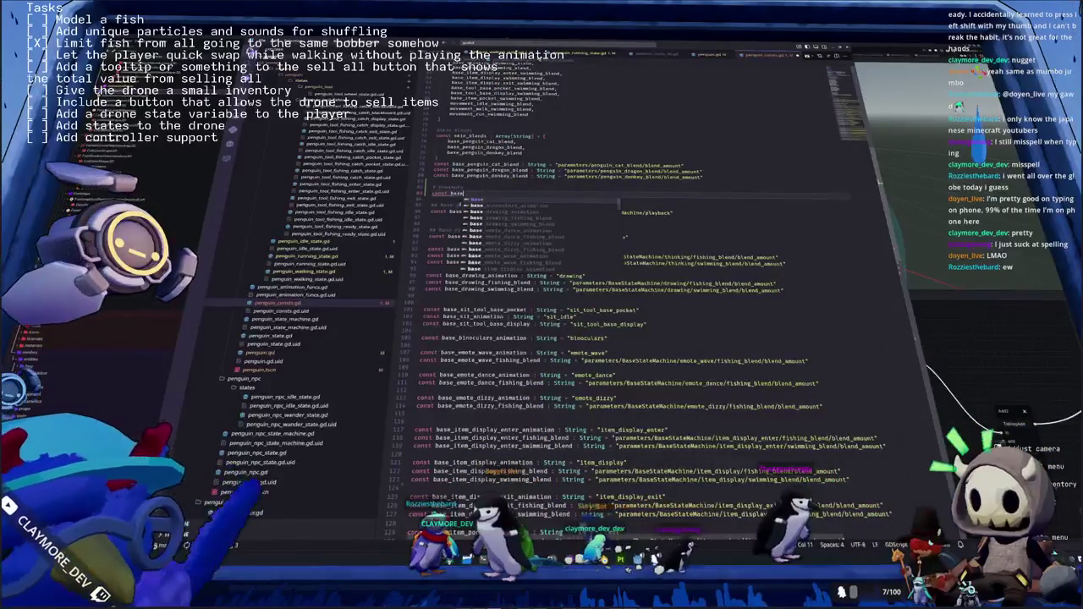
key("alt+Tab")
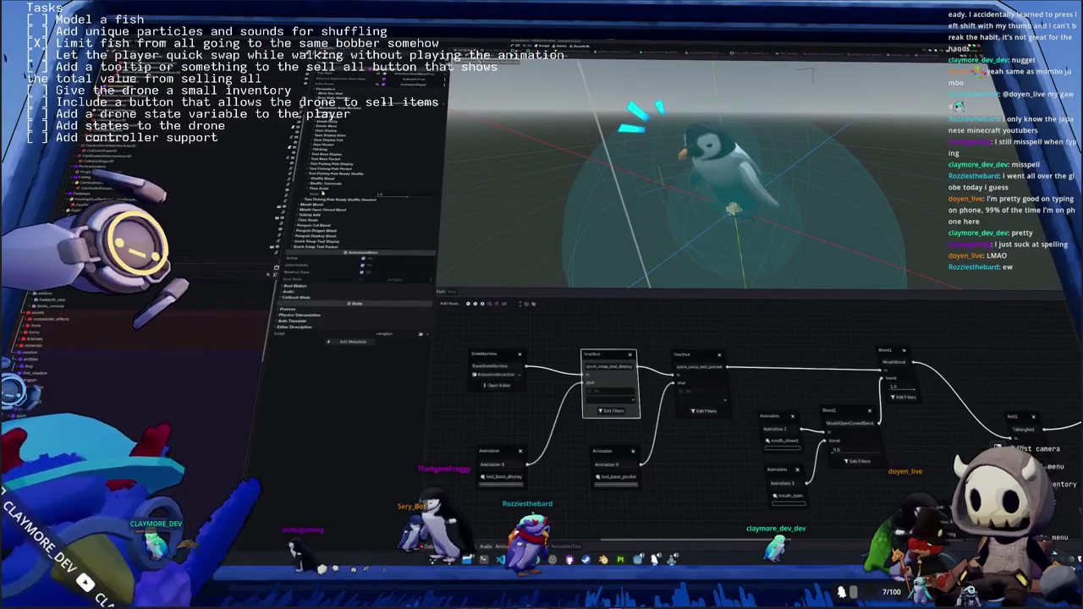
Copy the Quick Swap Tool Display property path from the AnimationTree Inspector and return to the script
scroll(322, 193, "down", 1)
scroll(323, 194, "down", 2)
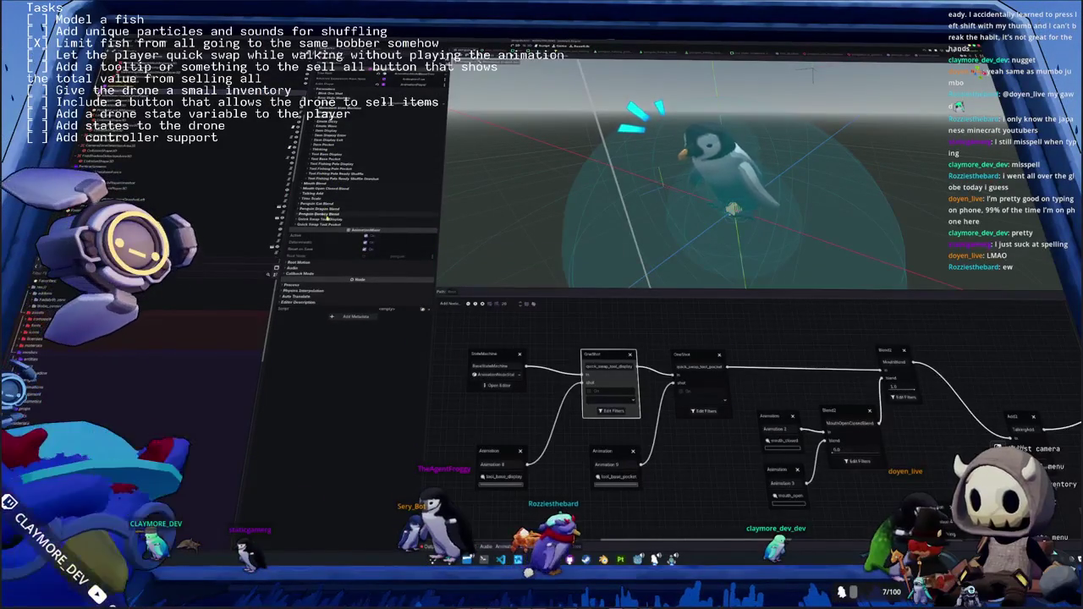
right_click(324, 227)
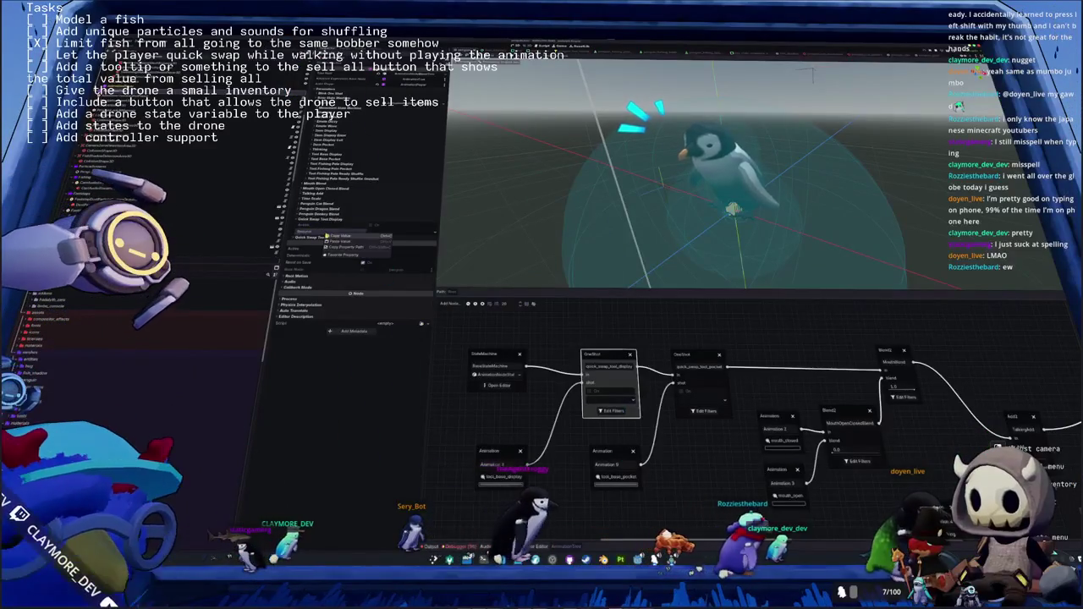
left_click(334, 246)
key("alt+Tab")
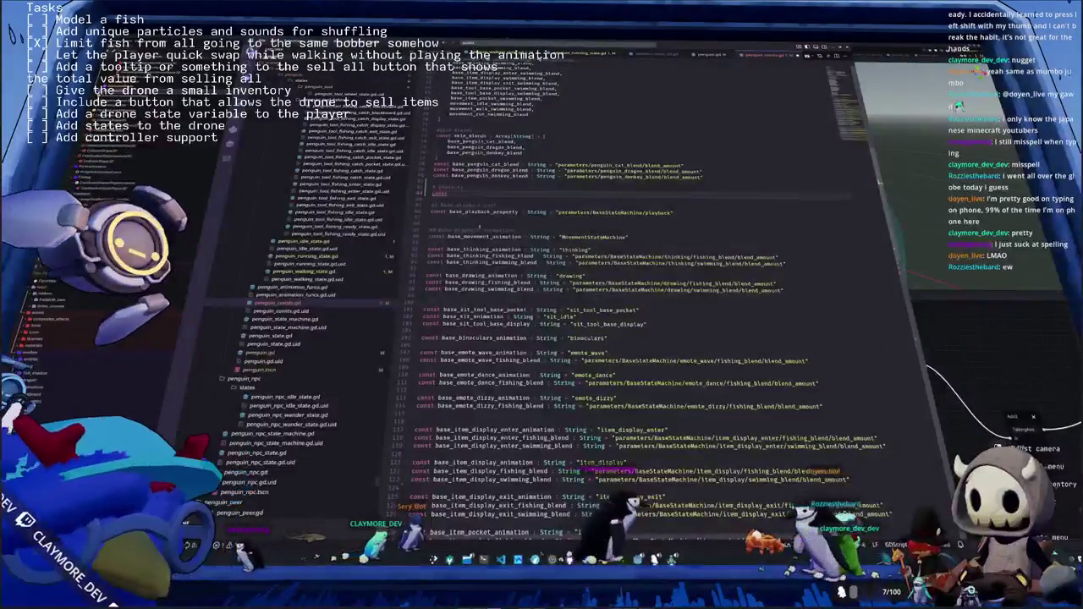
Add the constant quick_swap_tool_display_request as String "parameters/quick_swap_tool_display/request"
type("quick_swap_")
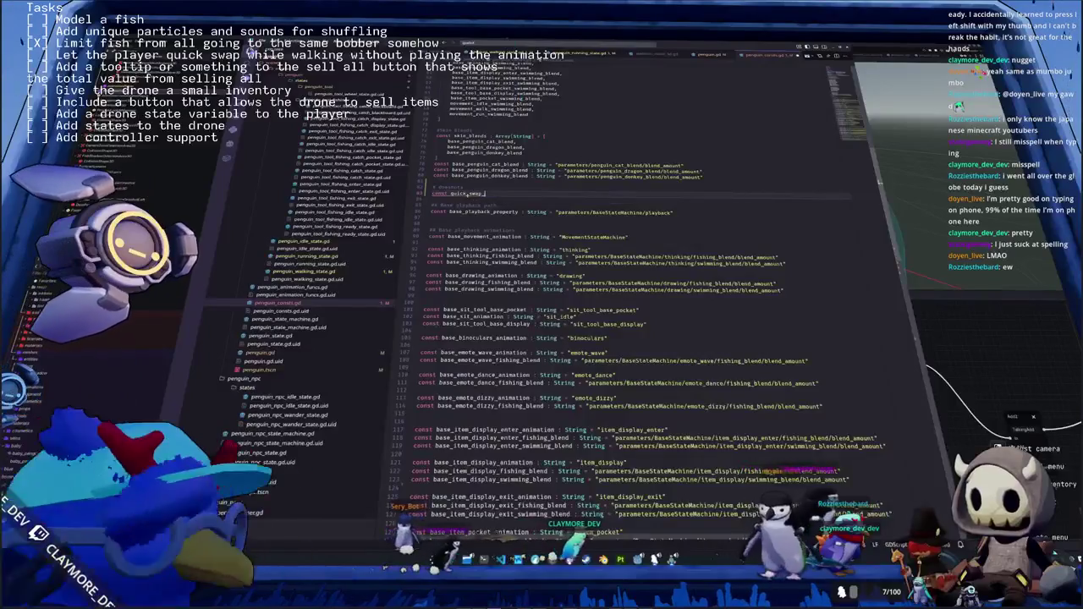
key("alt+Tab")
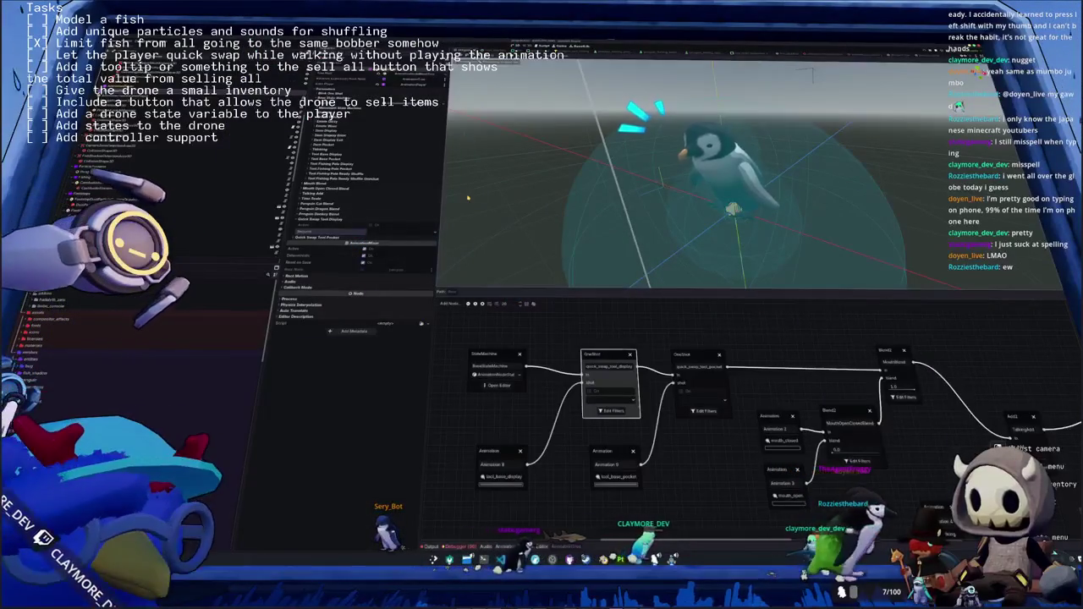
key("alt+Tab")
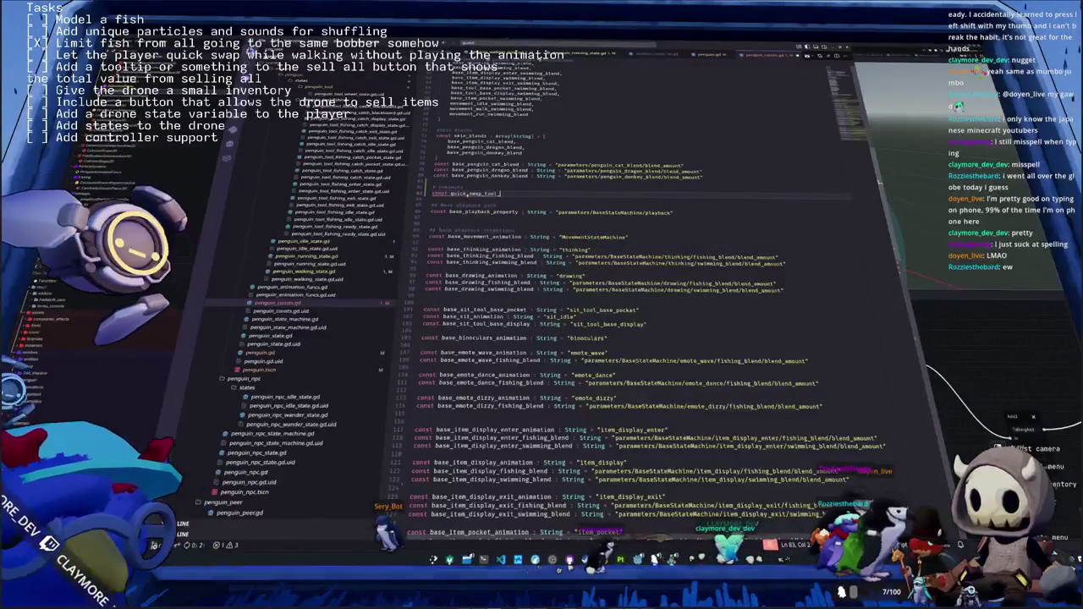
type("String = \"")
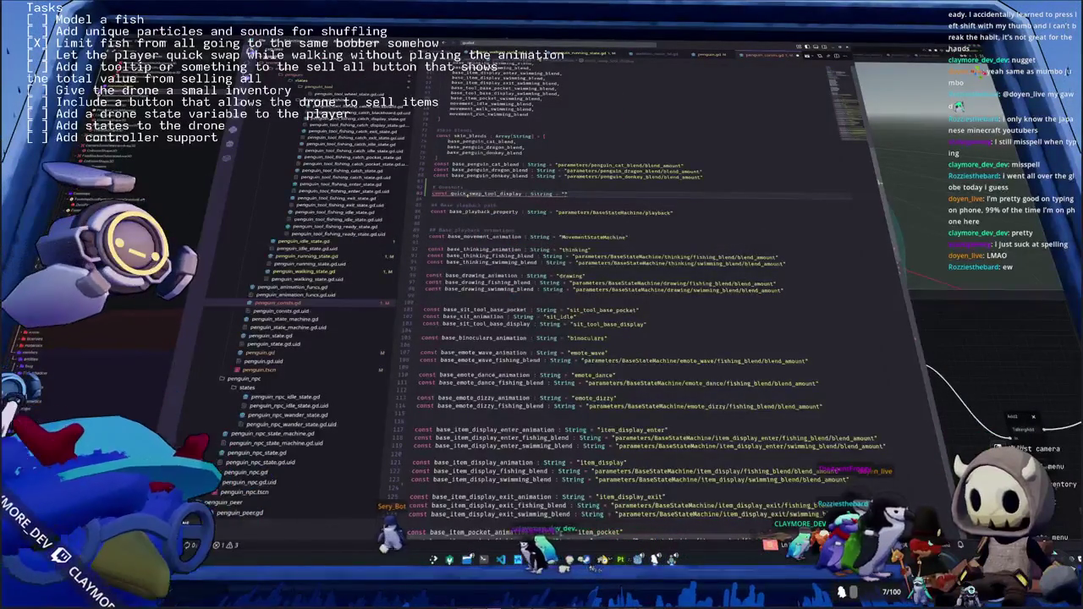
type("parameters/quick_swap_tool_display/request\"")
left_click(521, 194)
type("_request")
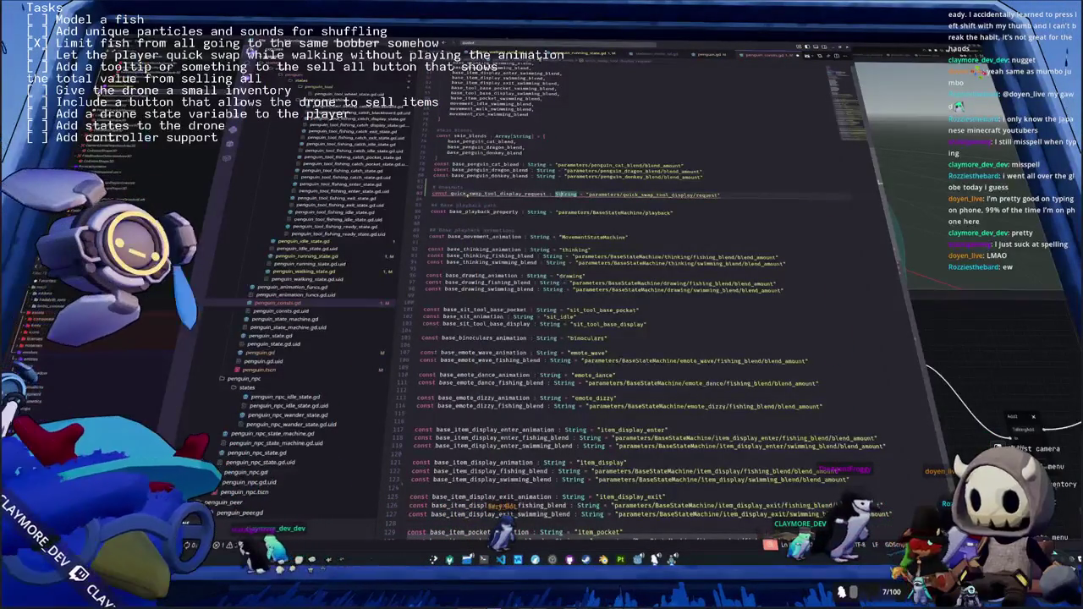
key("Escape")
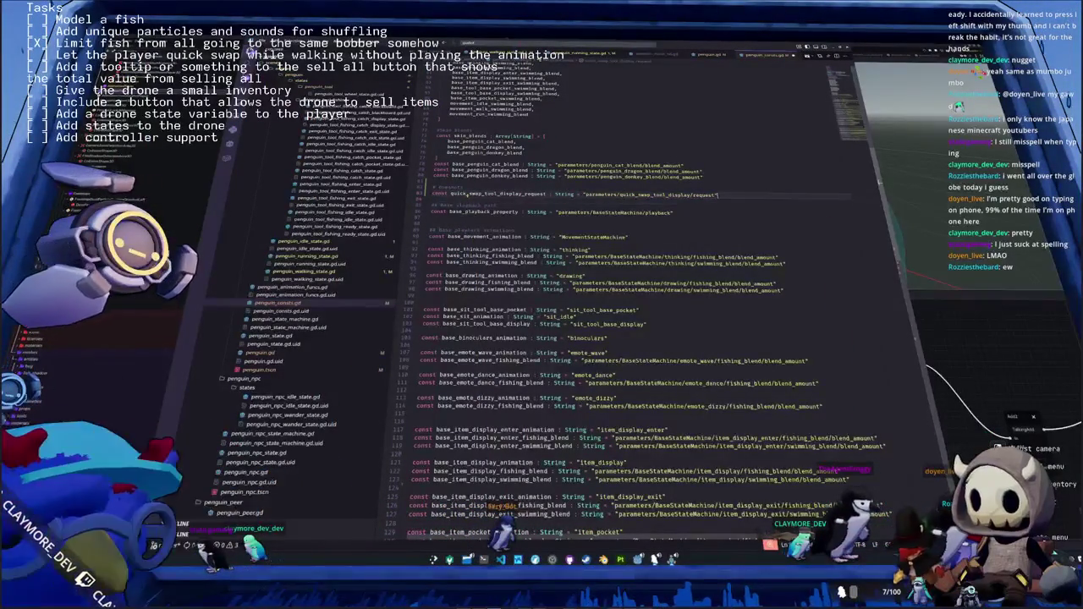
Duplicate that line into a quick_swap_tool_display_active constant pointing at the active path
key("shift+alt+Down")
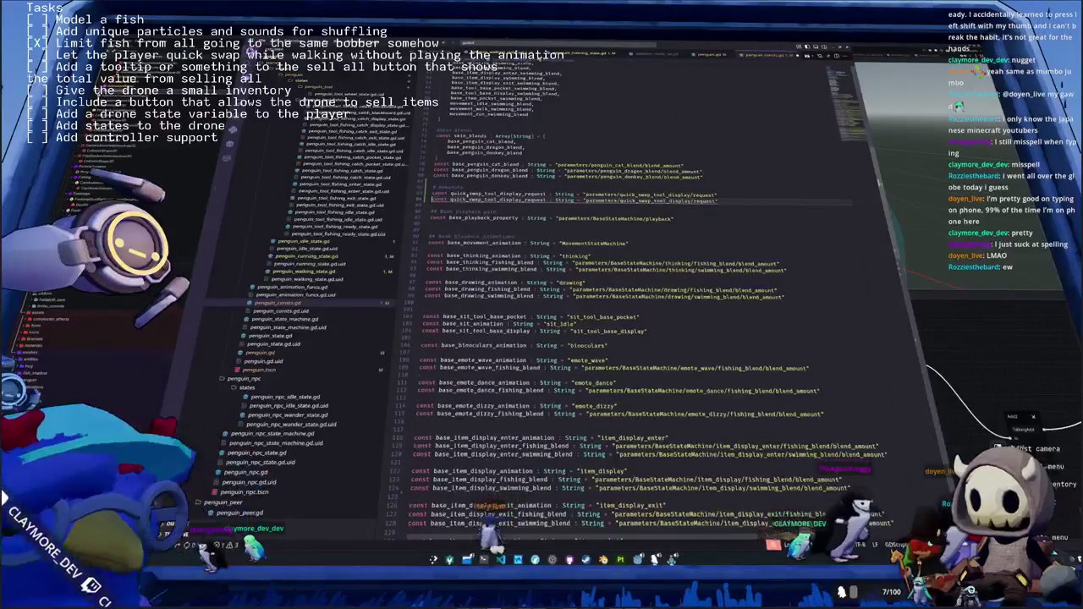
key("ctrl+d")
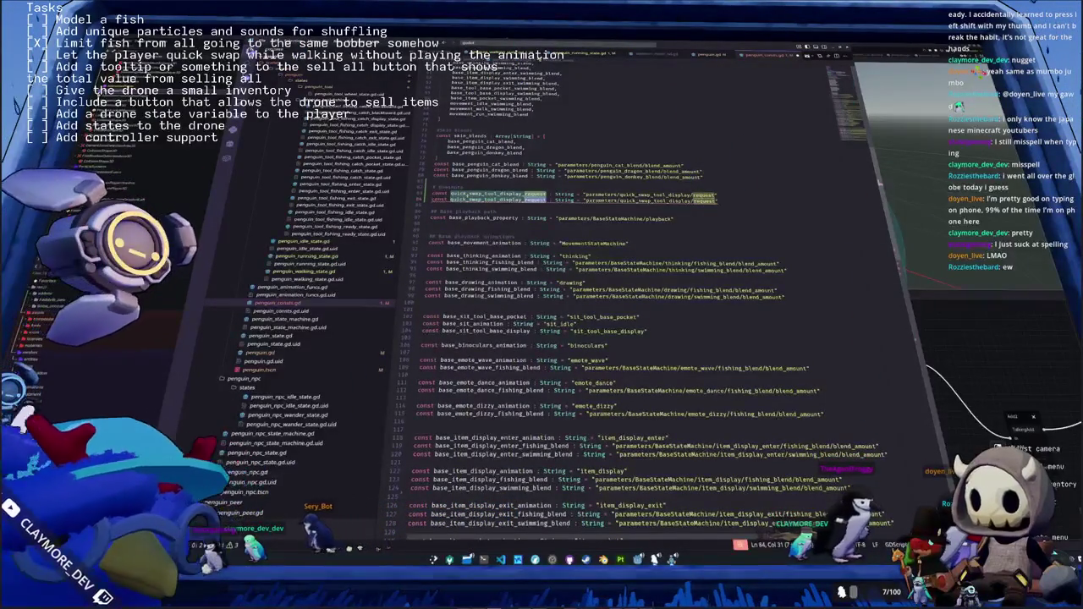
key("Right")
key("ctrl+alt+shift+Left")
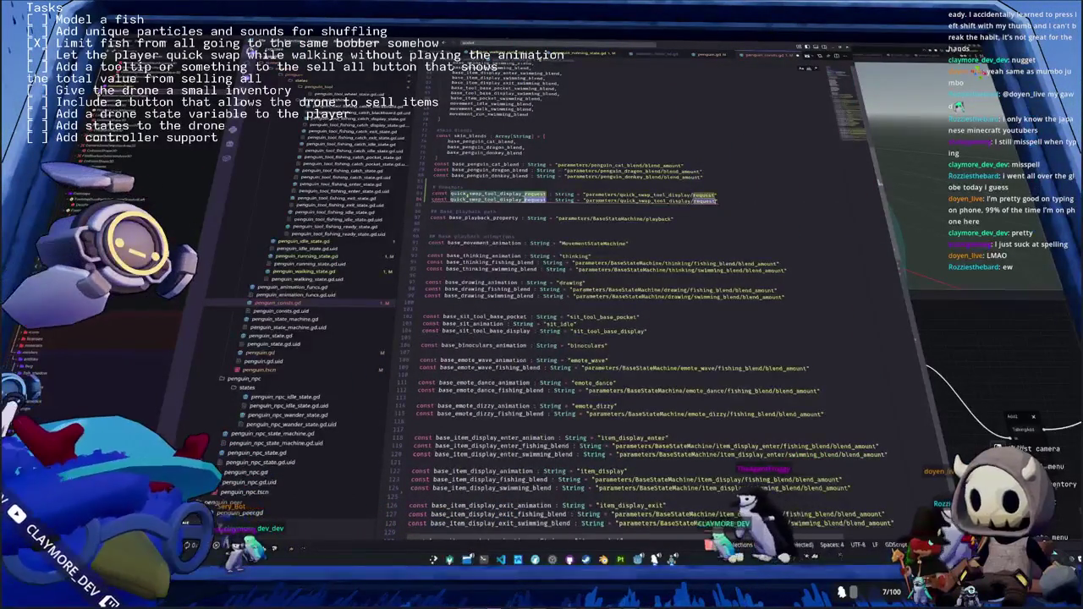
type("act")
double_click(464, 198)
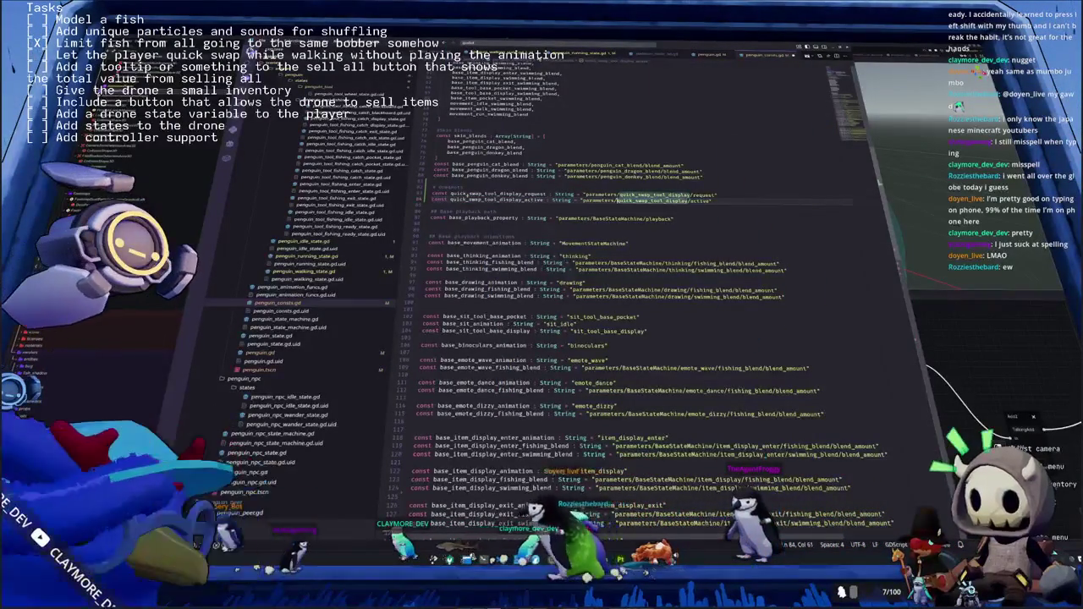
key("ctrl+Left")
key("ctrl+Left")
key("ctrl+Left")
key("ctrl+shift+Right")
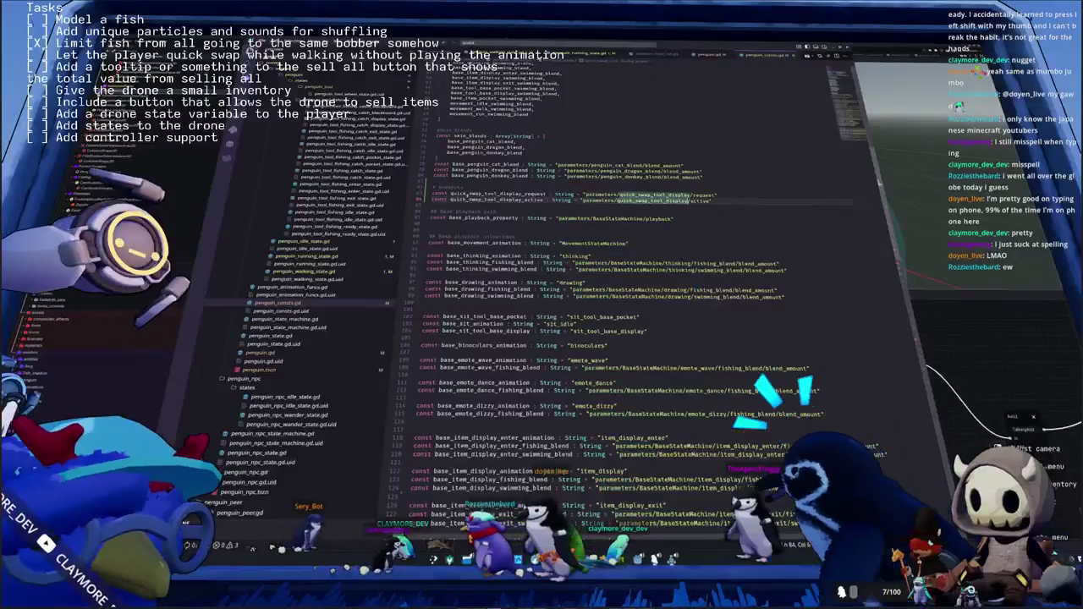
key("End")
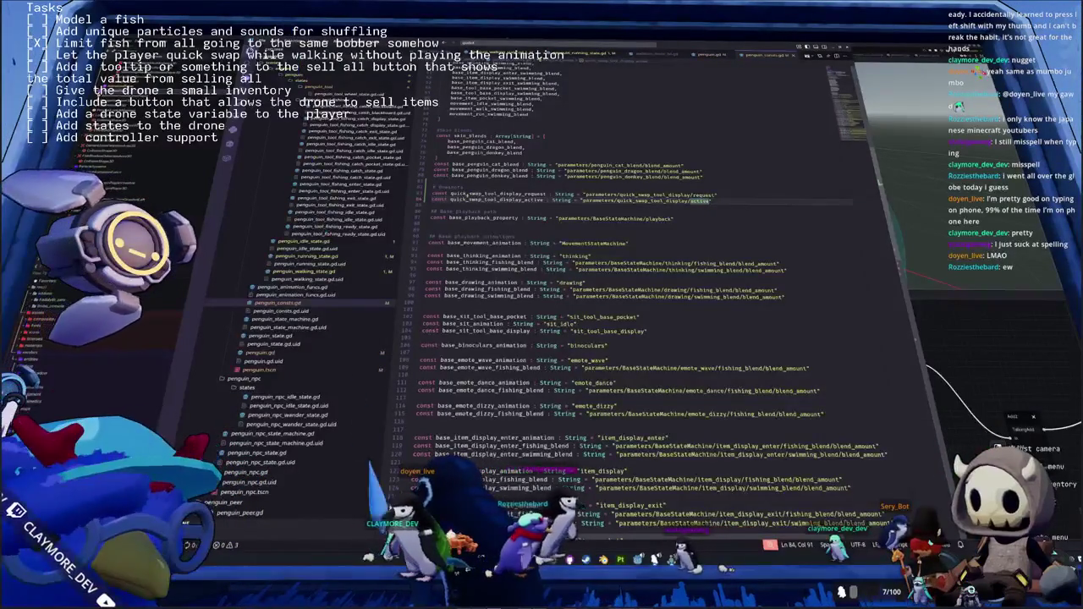
Copy both lines as quick_swap_tool_pocket request/active constants, then set a OneShot request in Godot
key("shift+Up")
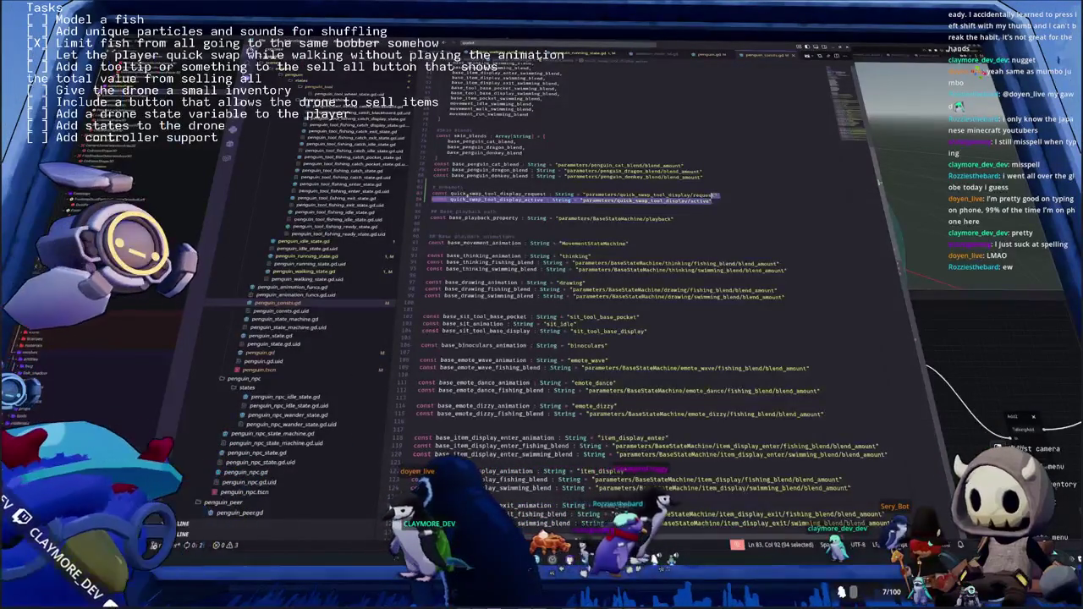
key("shift+Home")
key("ctrl+c")
key("Right")
key("Return")
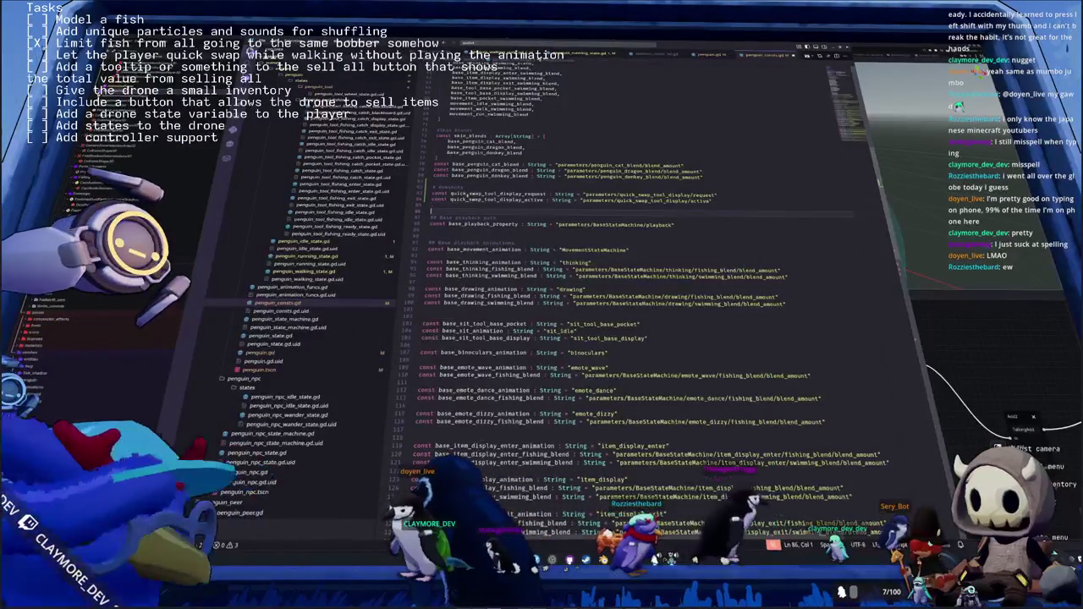
key("ctrl+v")
key("Up")
key("ctrl+Left")
key("ctrl+Left")
key("ctrl+Left")
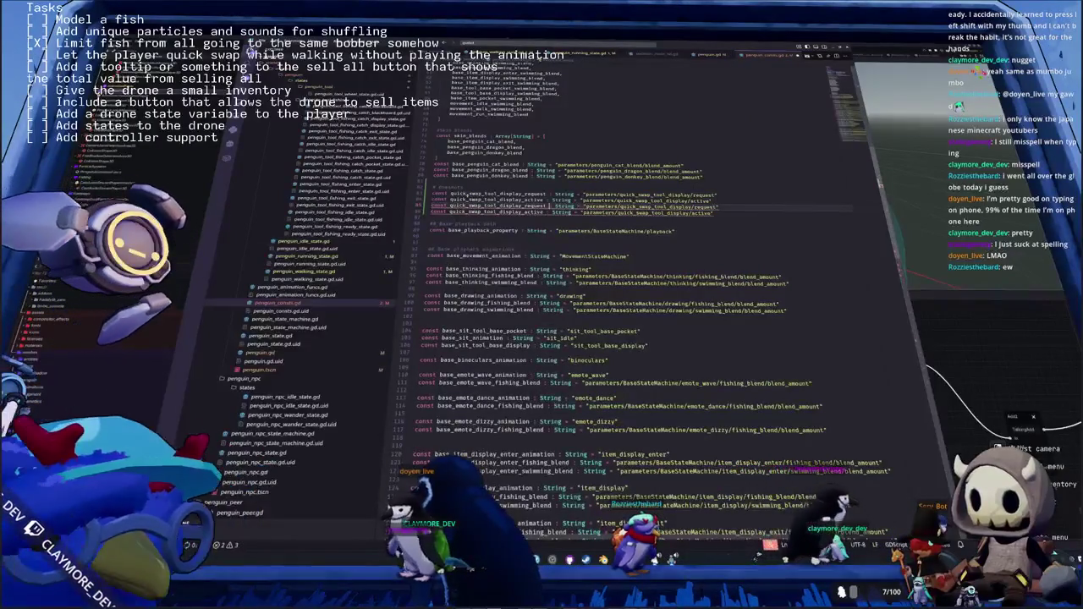
key("shift+Left")
key("shift+Left")
key("shift+Left")
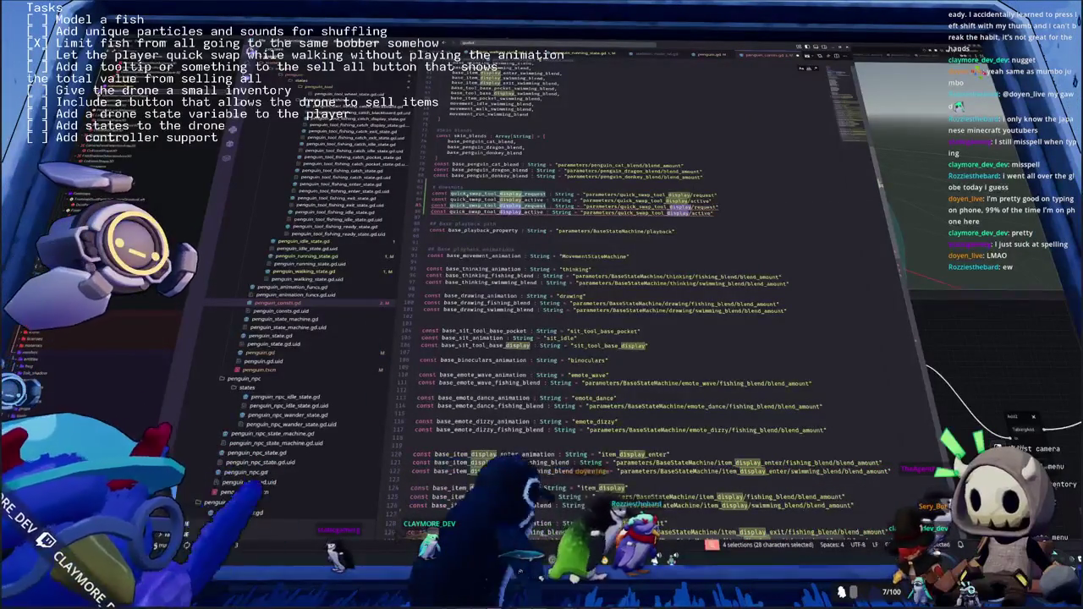
type("pocket")
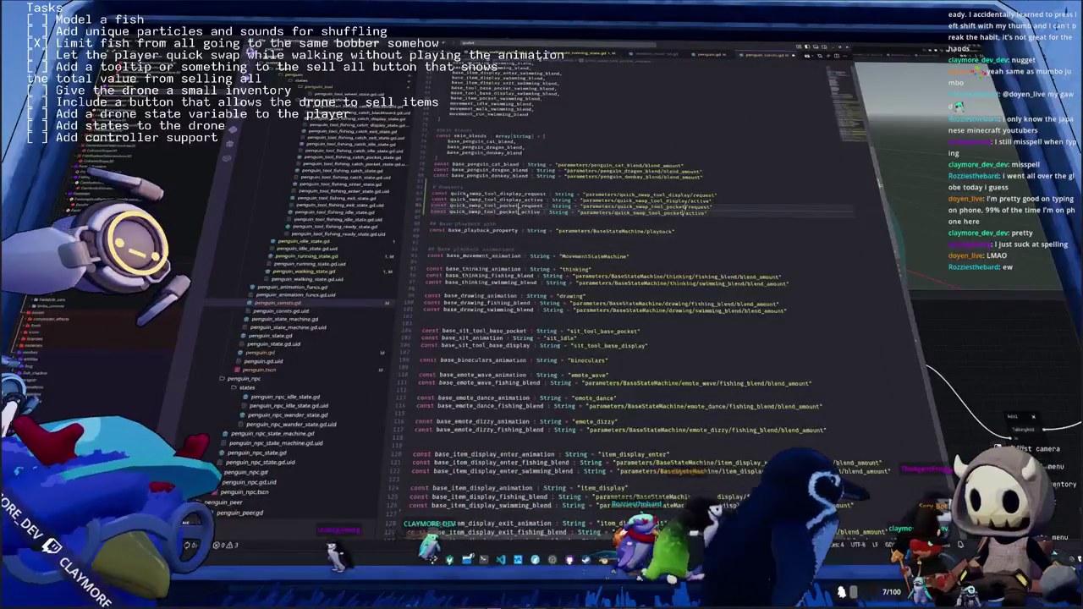
key("Escape")
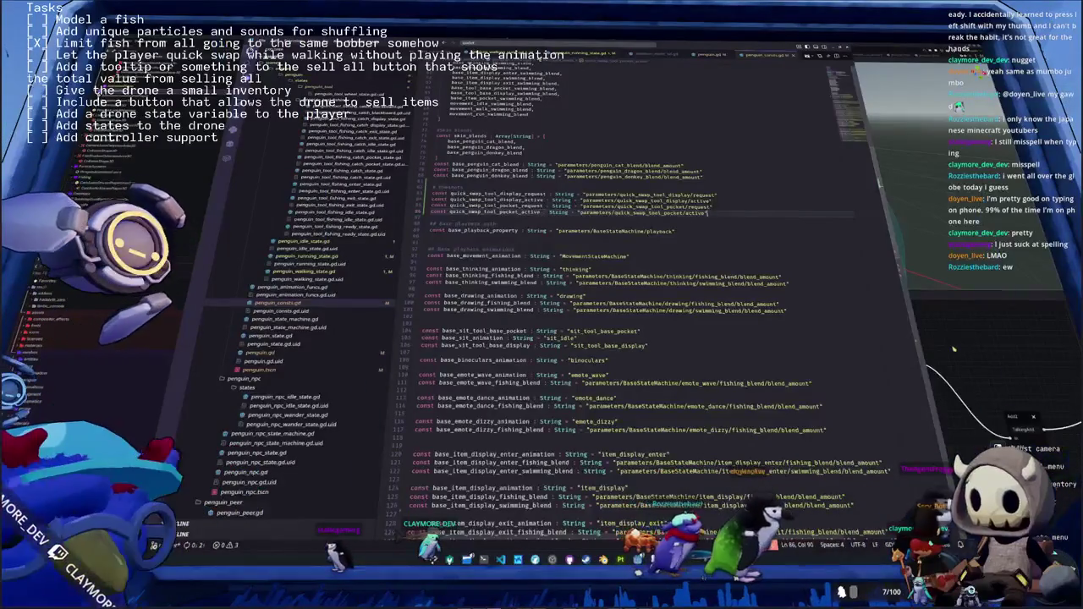
left_click(954, 348)
left_click(691, 417)
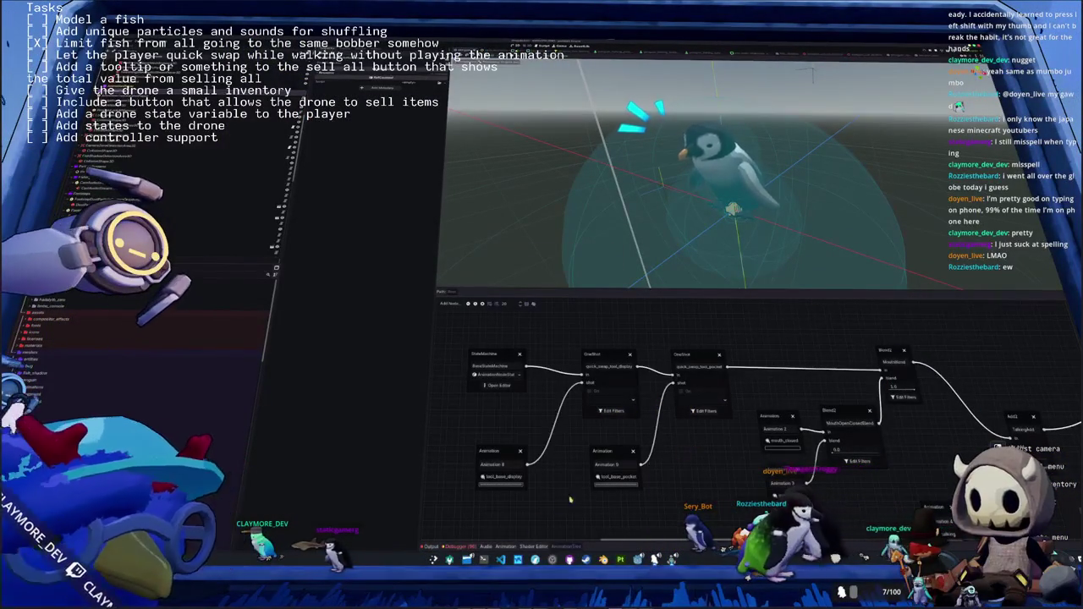
In penguin.gd, make sync_equipped_penguin_tool call show_equipped_penguin_tool() and open a line in the quick-swap function
key("alt+Tab")
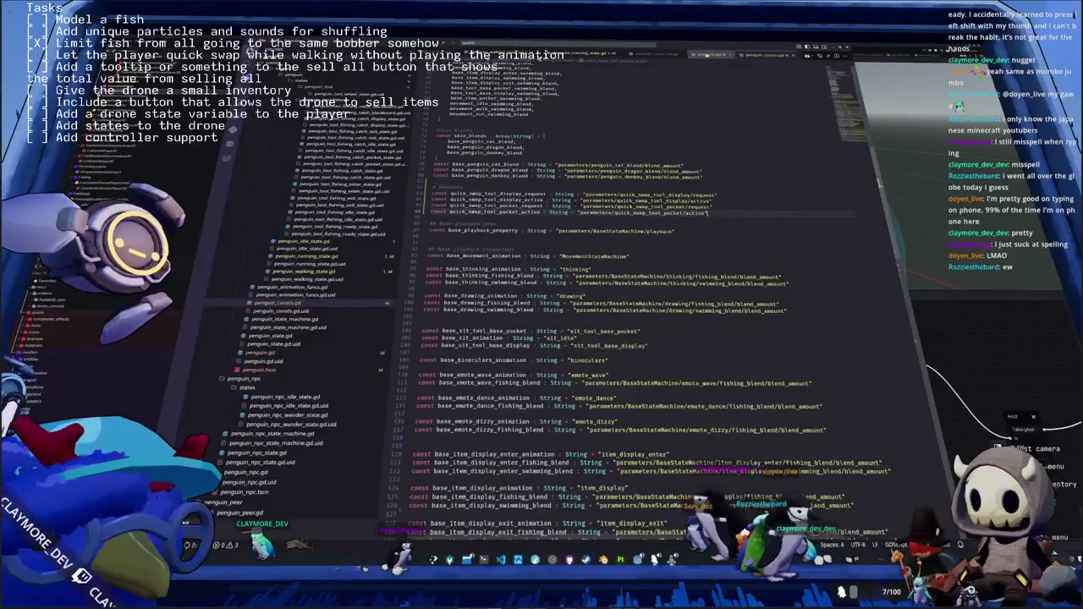
left_click(273, 352)
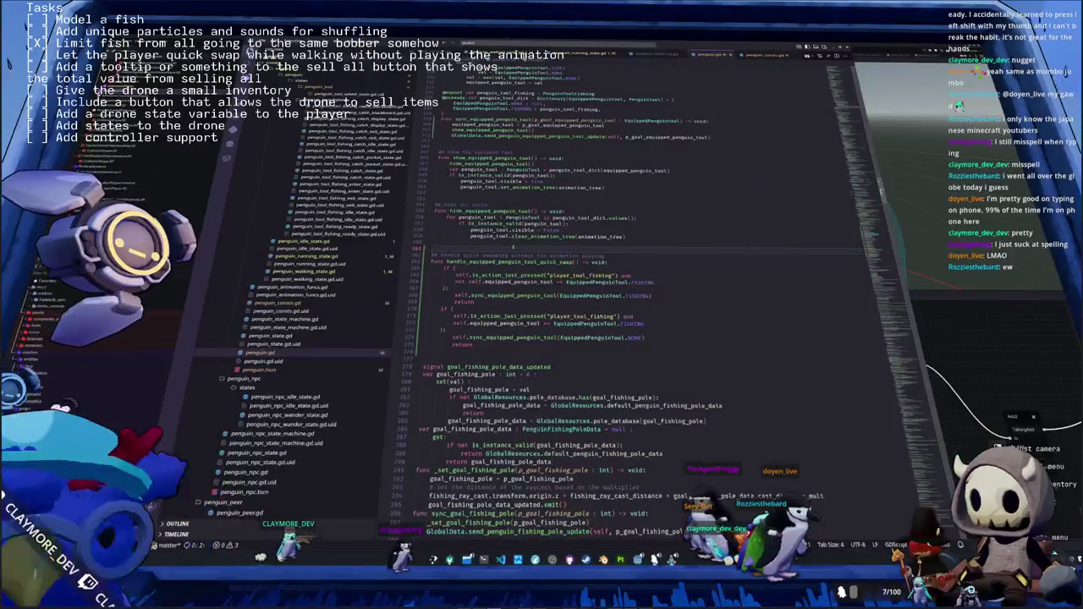
scroll(575, 339, "up", 4)
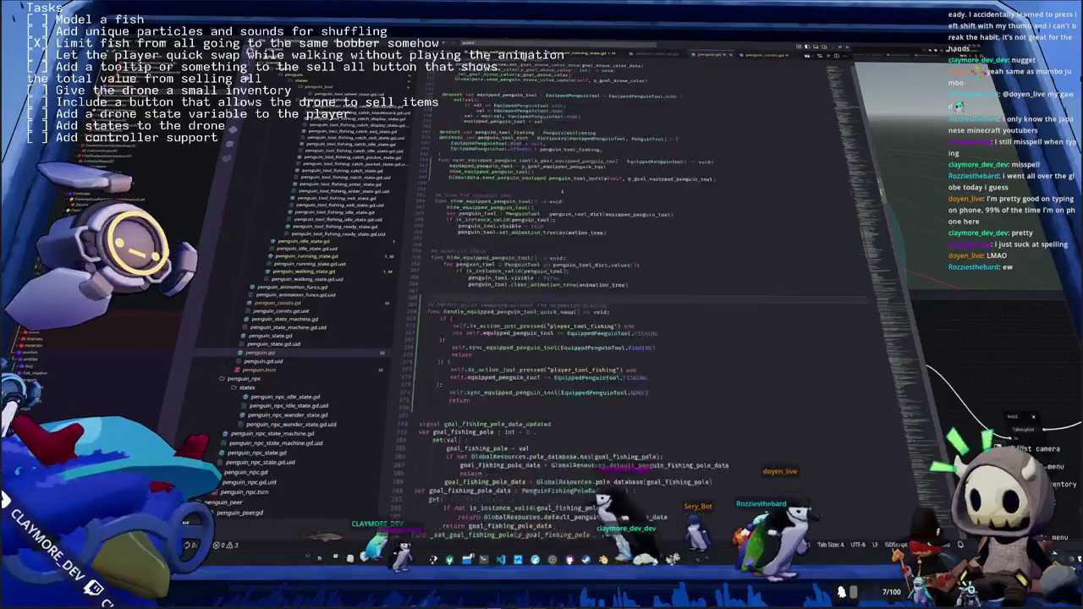
double_click(489, 204)
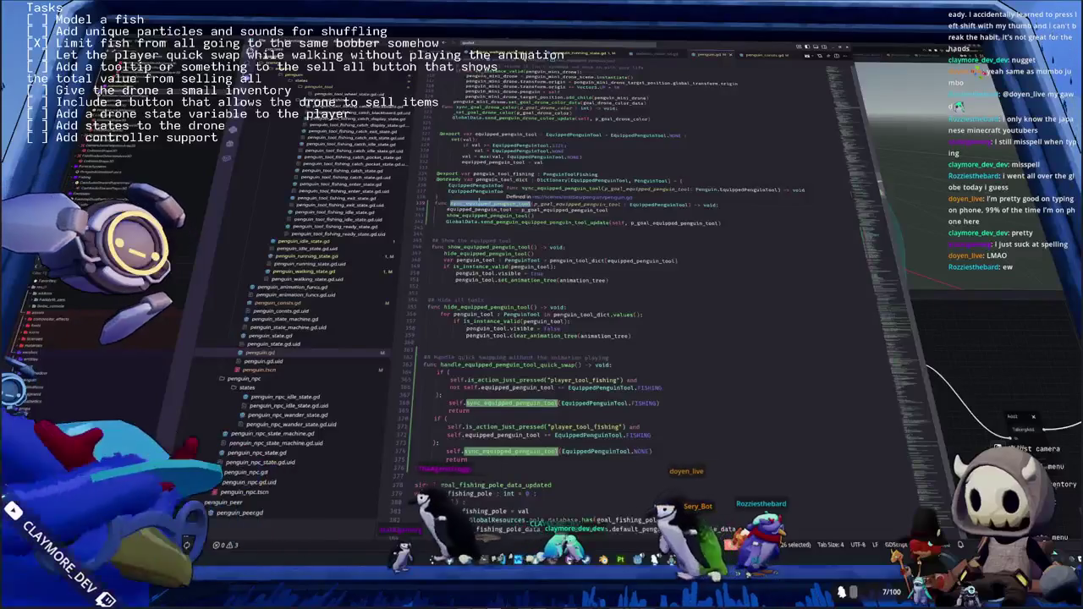
left_click(542, 199)
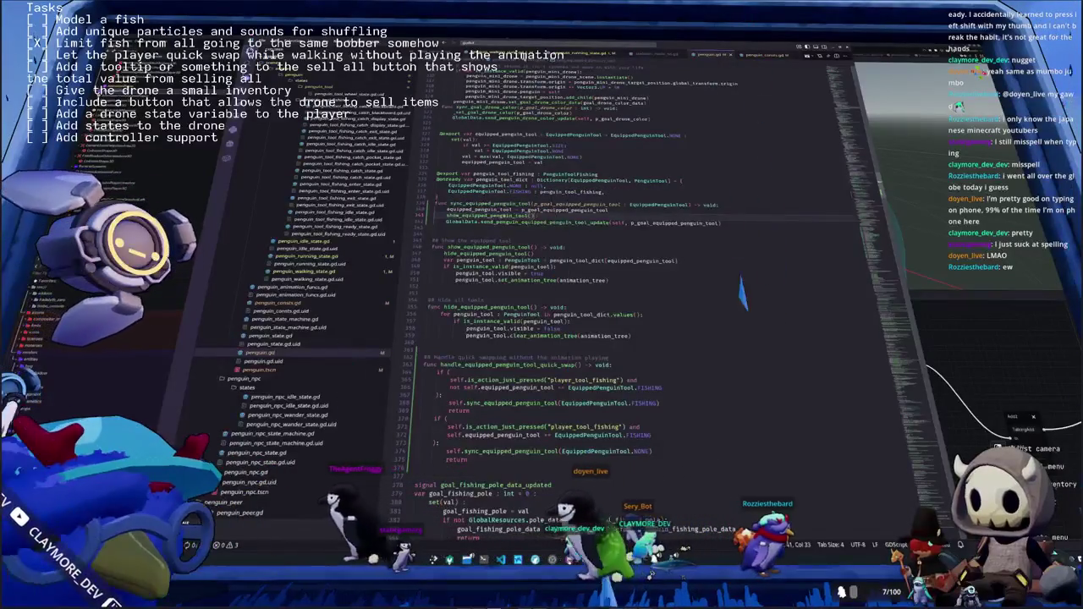
double_click(487, 216)
key("End")
type("()")
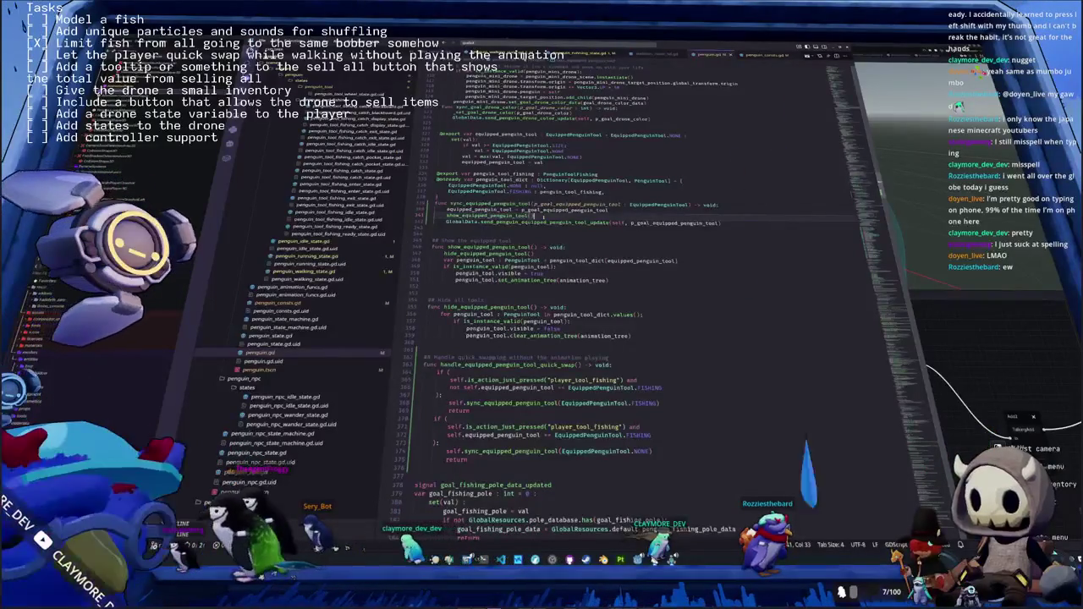
left_click(635, 364)
key("Return")
key("Return")
Write the comment 'either onesheet key is pressed and about' atop the quick-swap handler
key("Up")
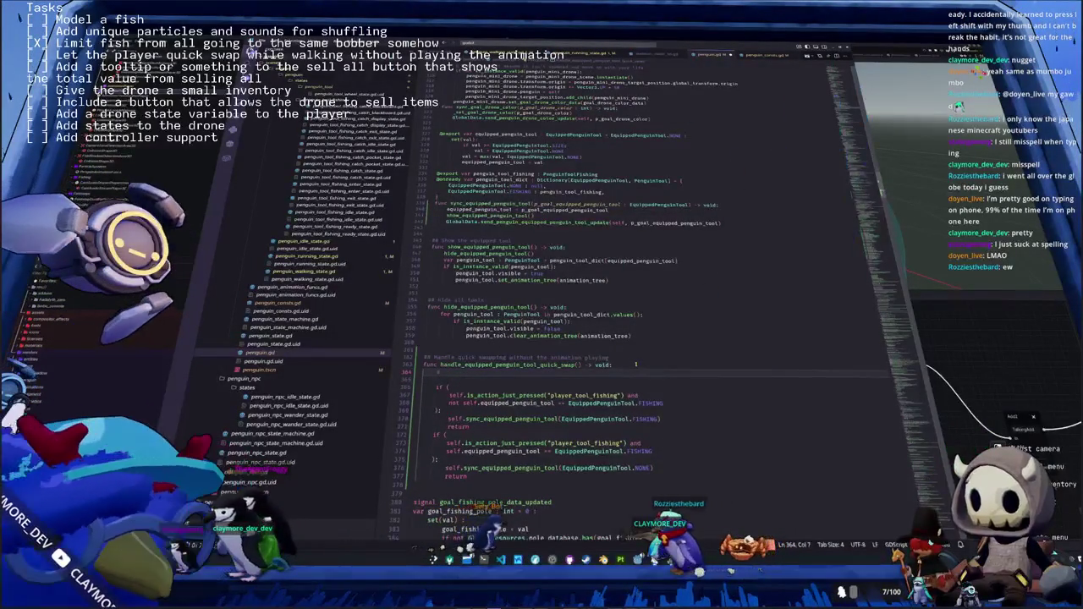
type("ei")
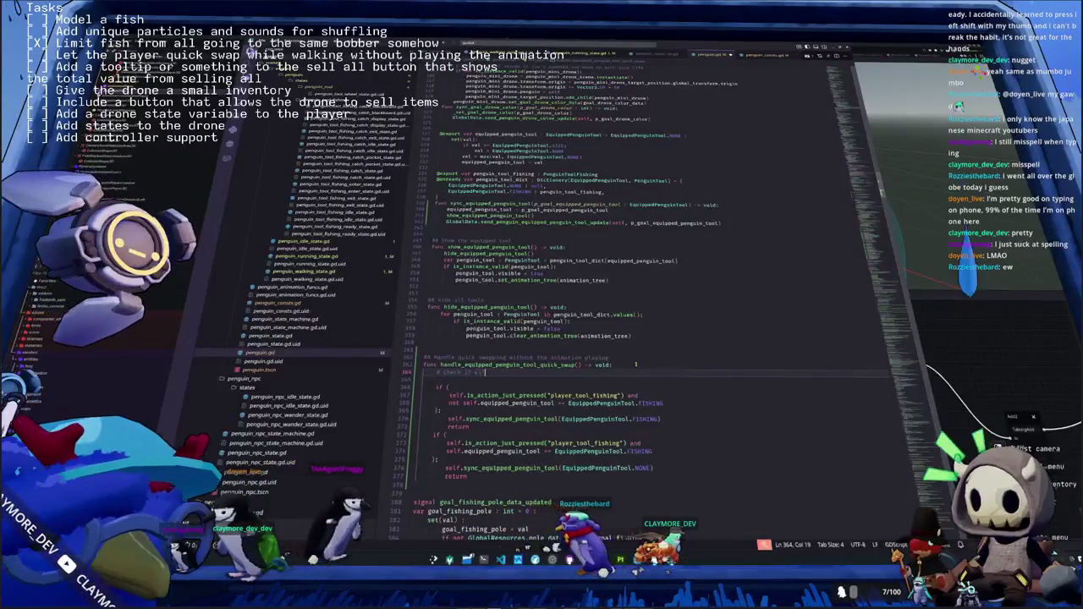
type("ther onesheet key is pressed and about")
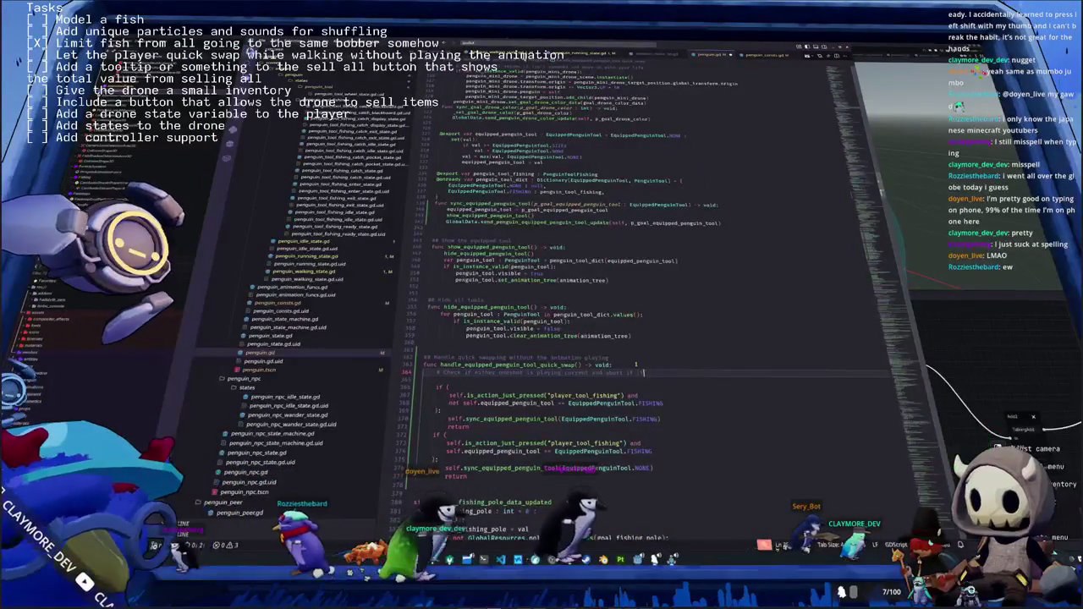
key("Return")
Add a guard returning early if animation_tree.get(PenguinConsts.quick_swap_tool_display_active) is true
type("if")
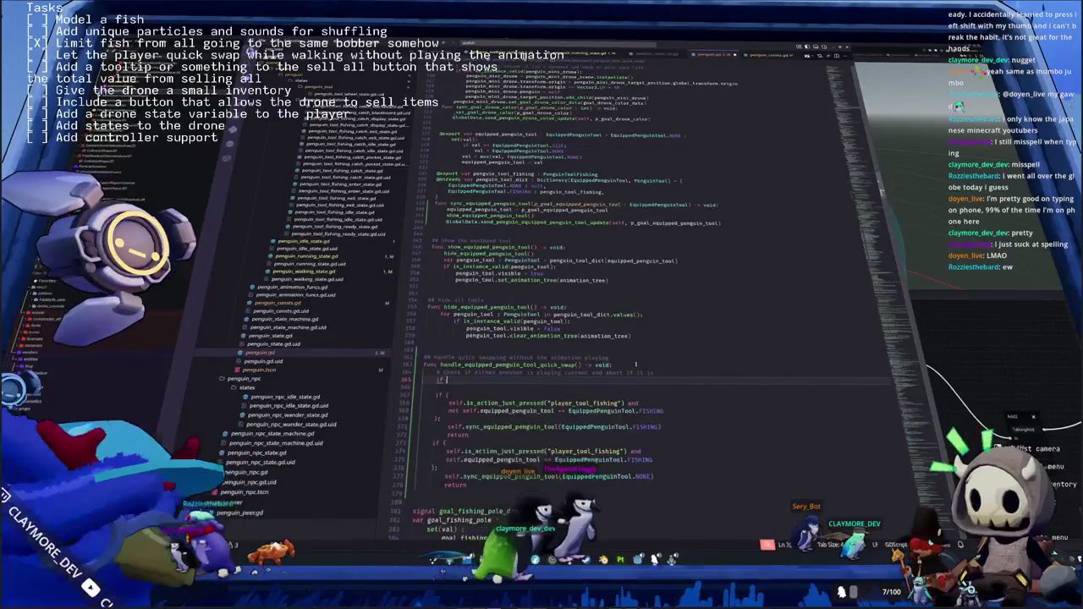
type(" animation_tree.")
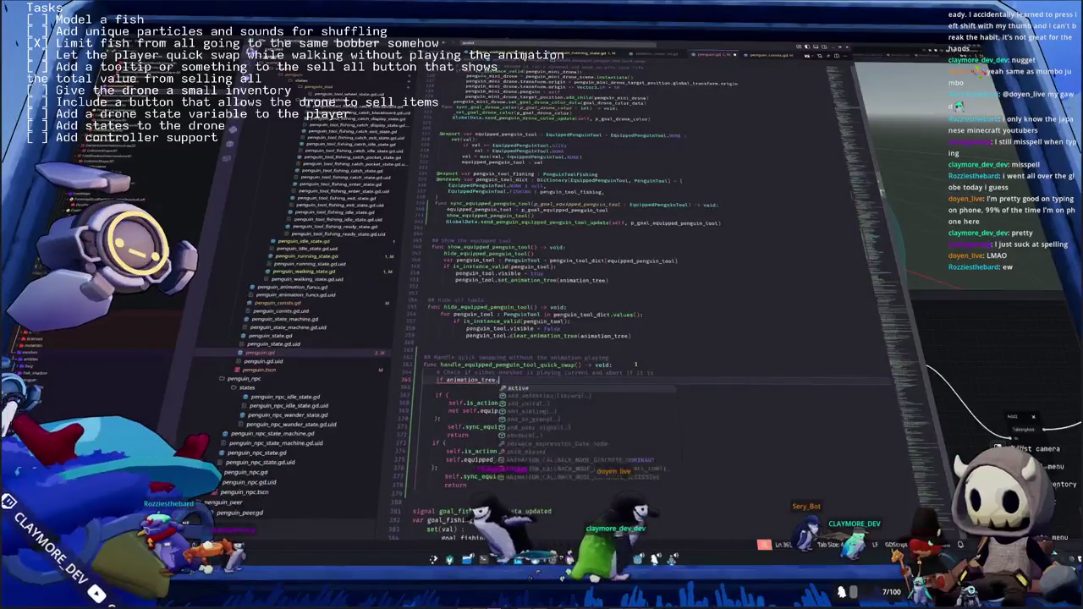
type("get(")
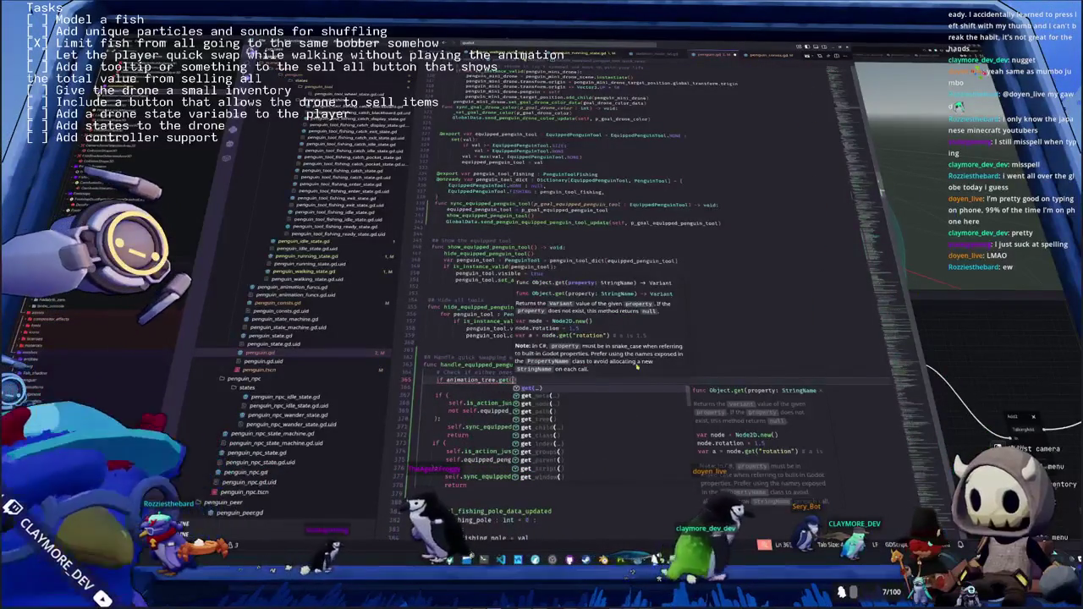
type("PenguinCust")
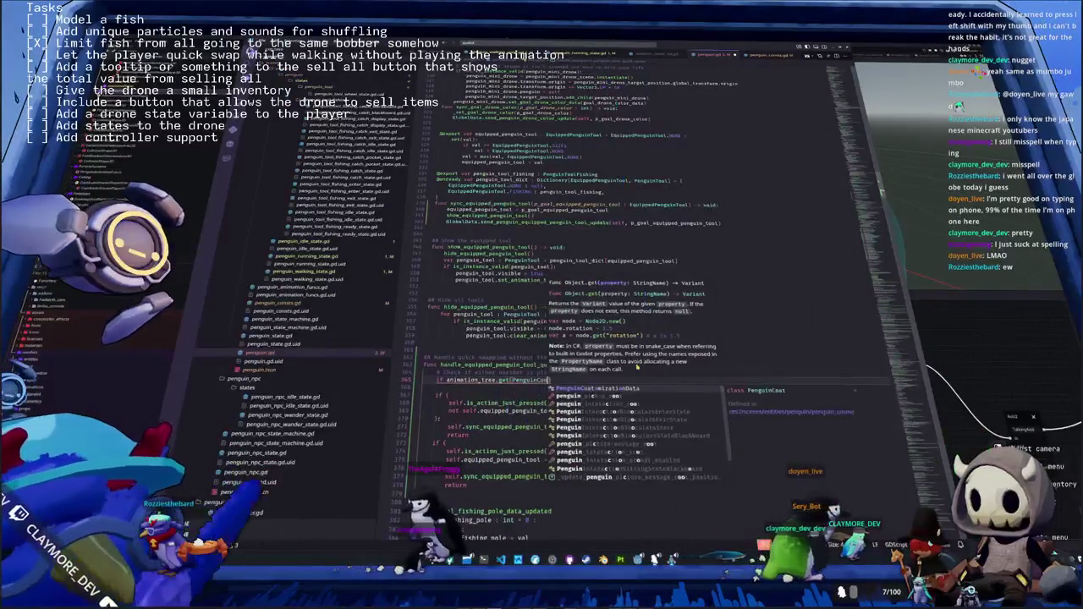
key("BackSpace")
key("BackSpace")
key("BackSpace")
type("onsts.active")
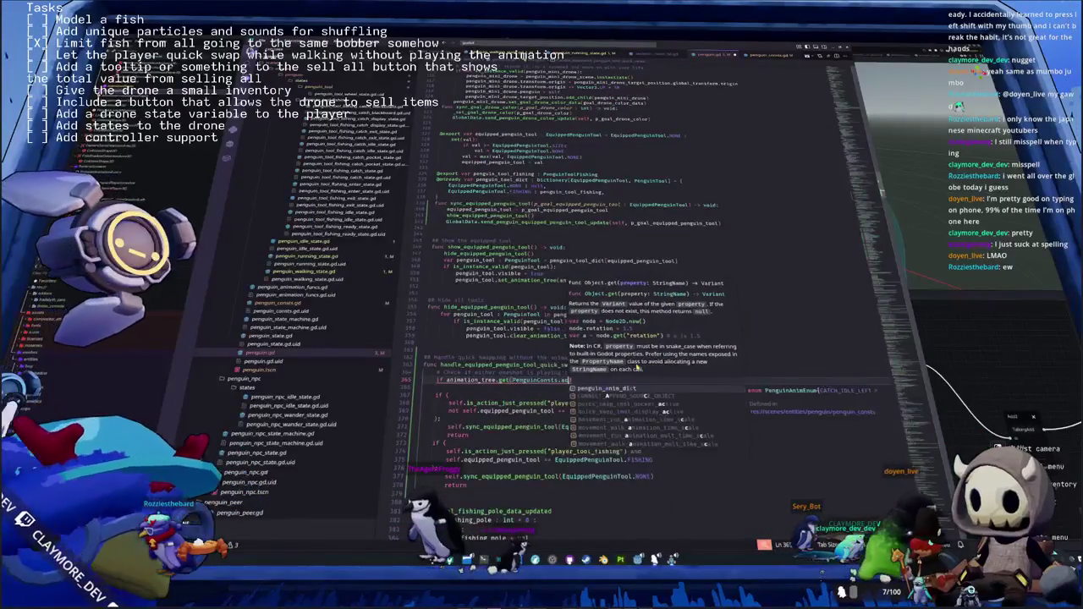
key("Down")
key("Return")
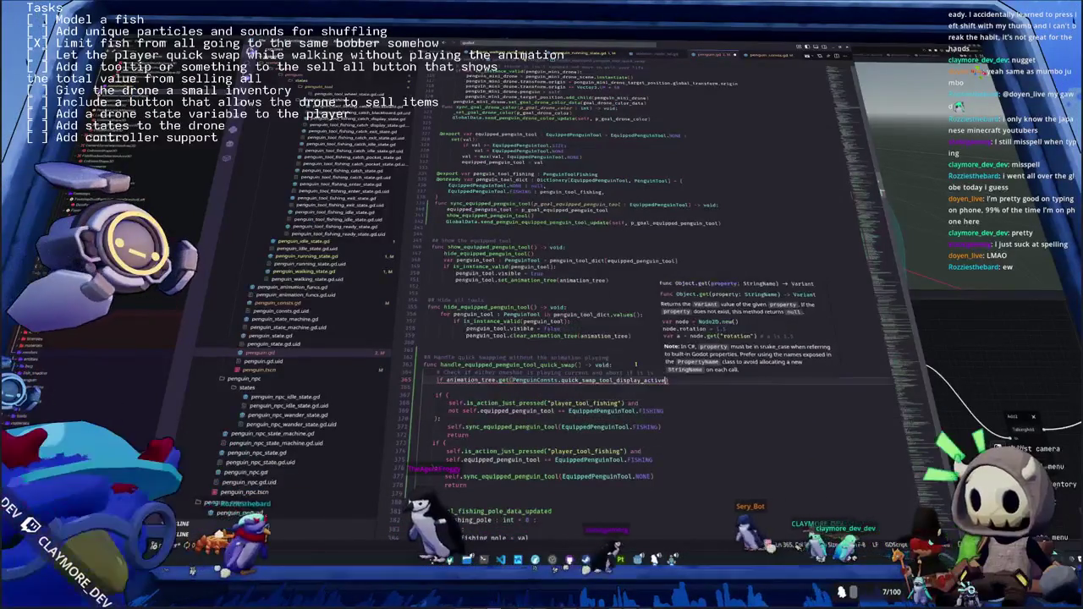
type(" or ")
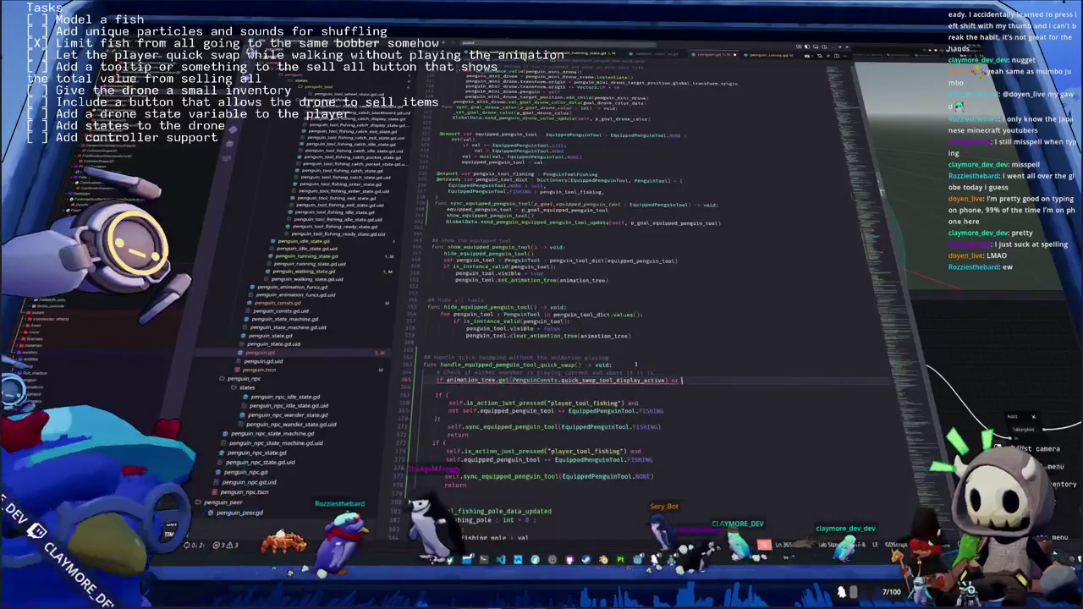
type("animation")
key("Escape")
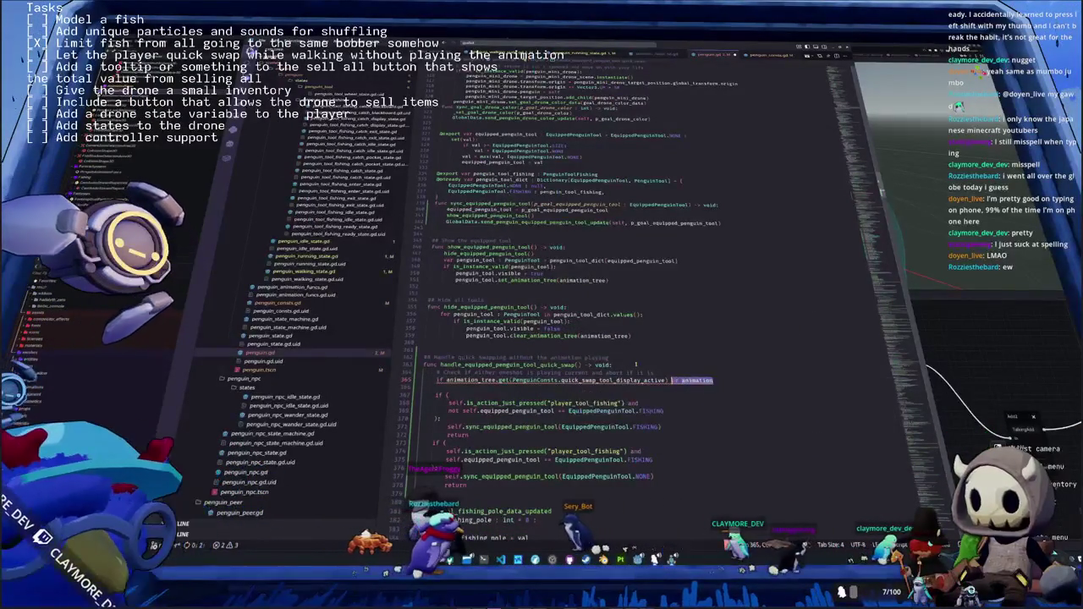
key("BackSpace")
type(":")
key("Return")
type("reu")
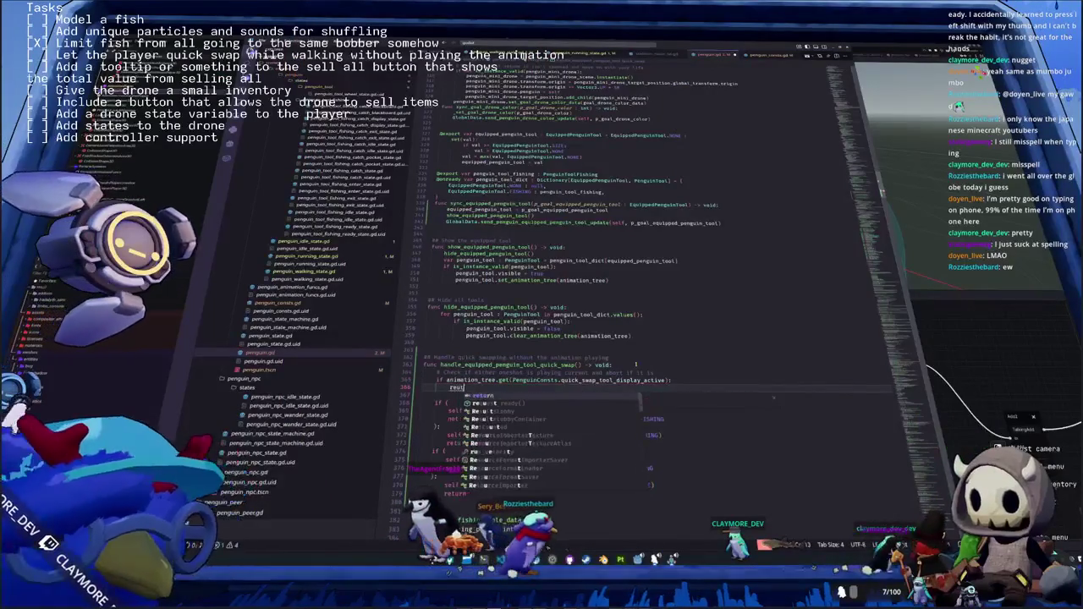
key("BackSpace")
type("turn")
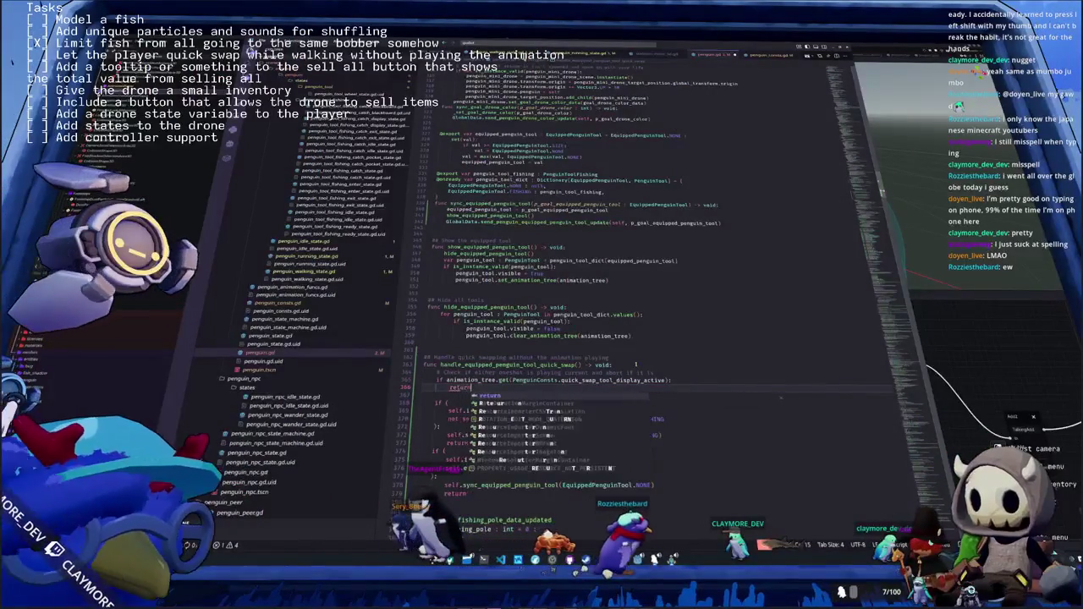
key("Return")
Add a second guard returning early if PenguinConsts.quick_swap_tool_pocket_active is set
type("if animati")
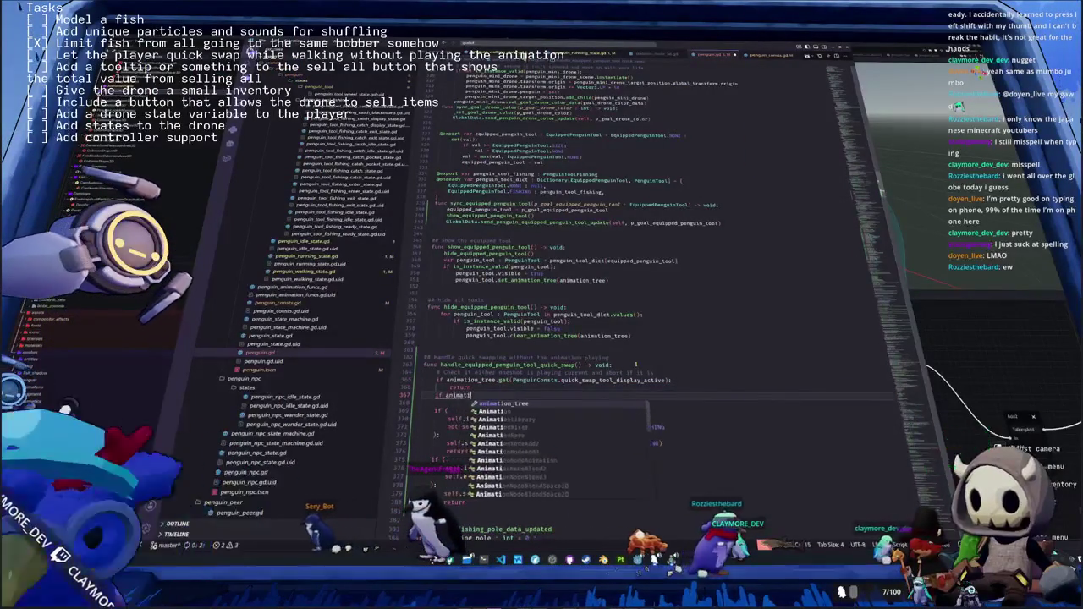
type("on_tree.get(")
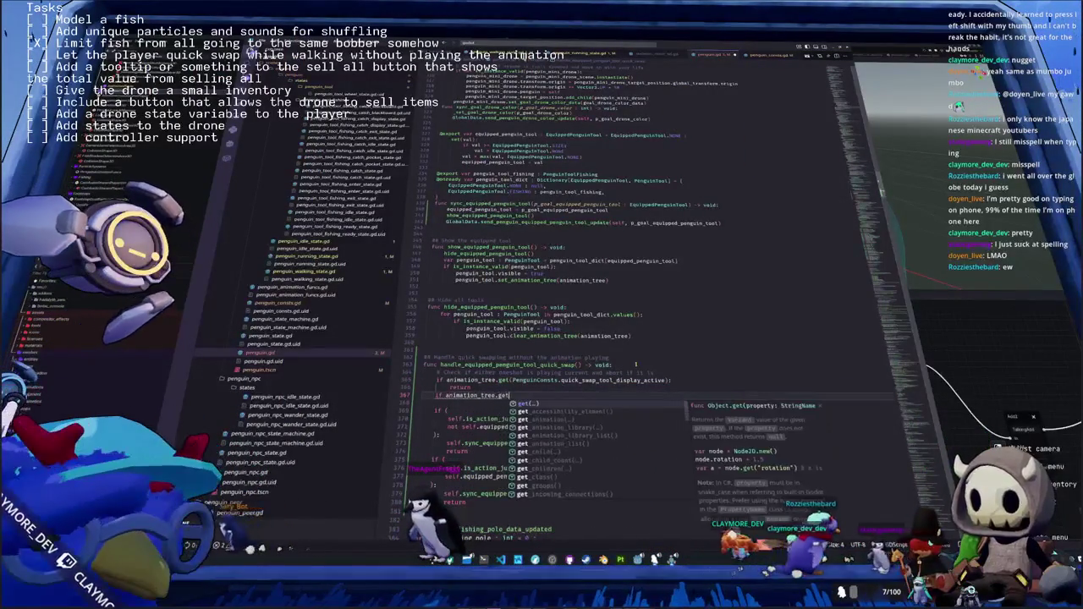
type("penguinConst")
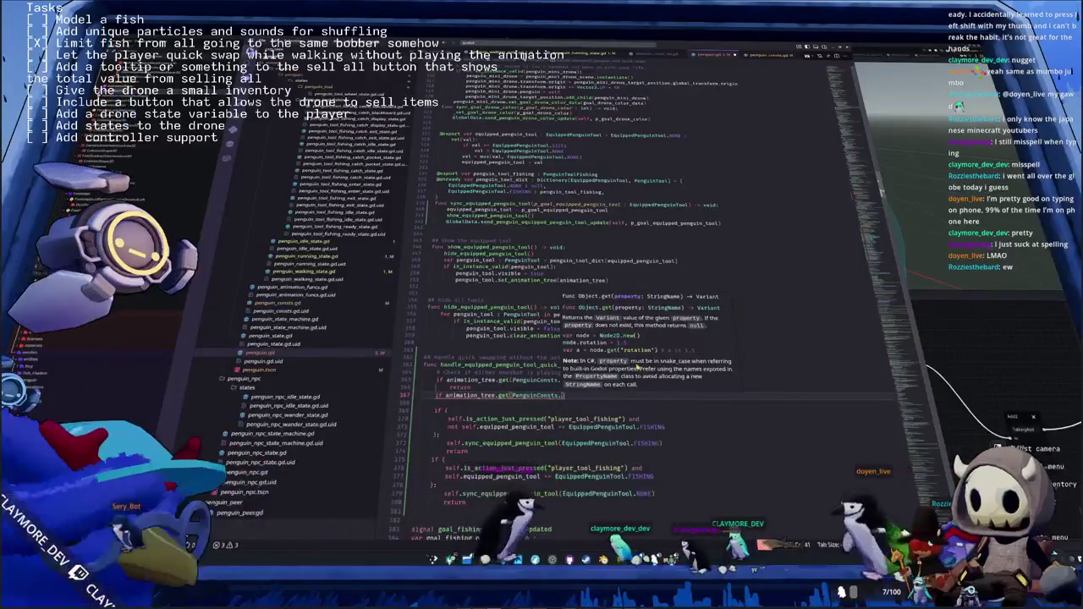
type("s.quick_swap_too")
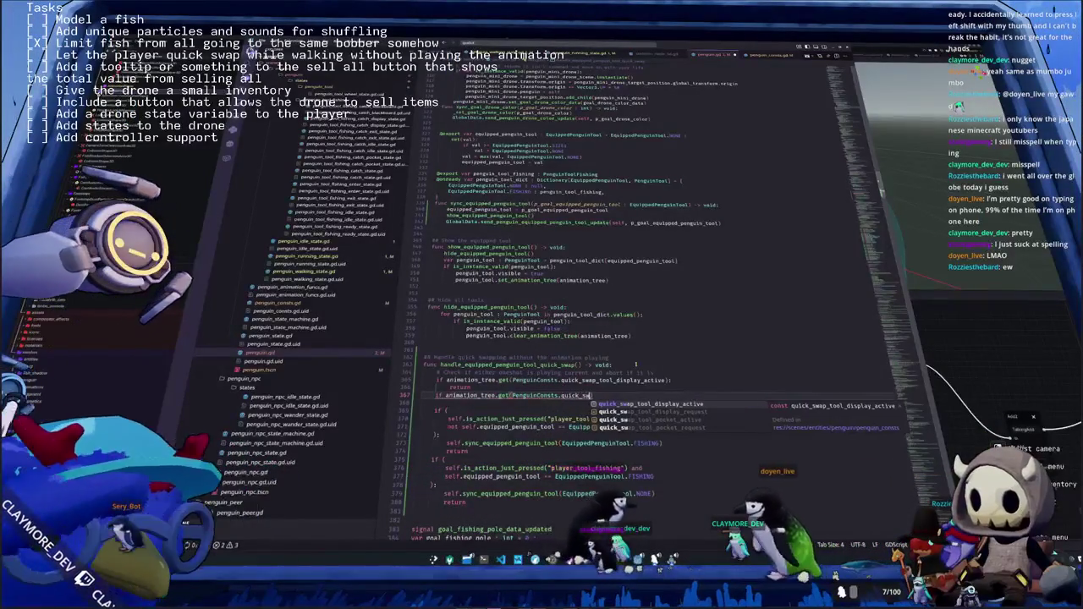
type("l")
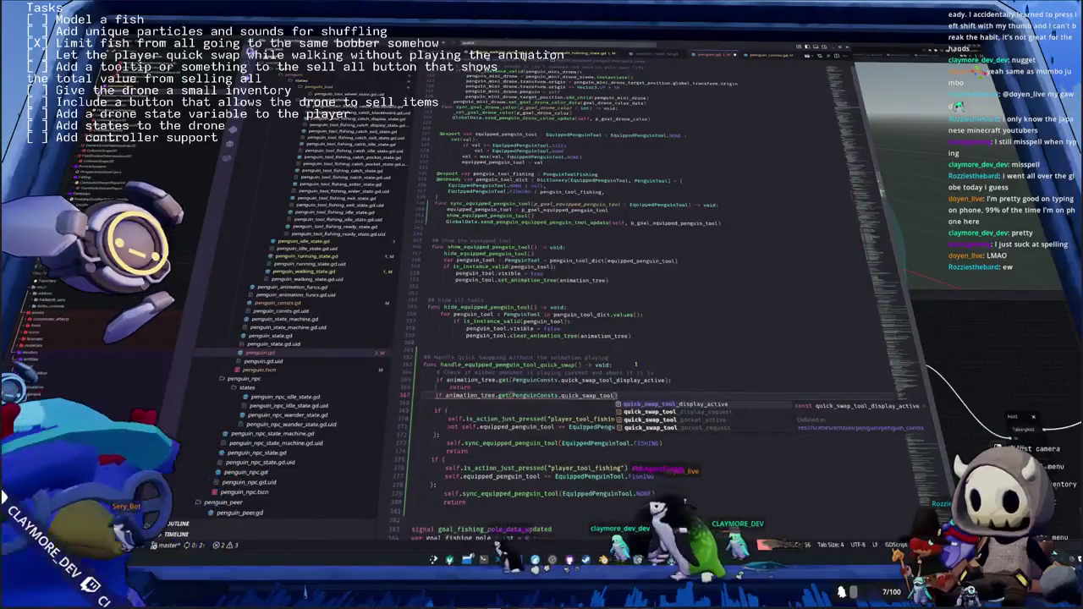
key("Down")
key("Down")
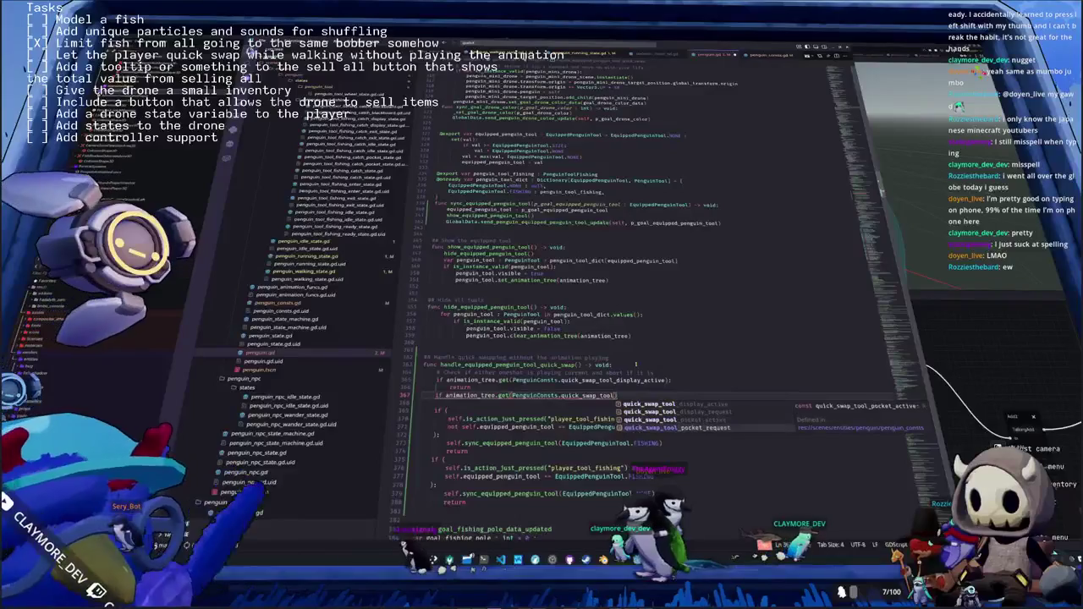
key("Return")
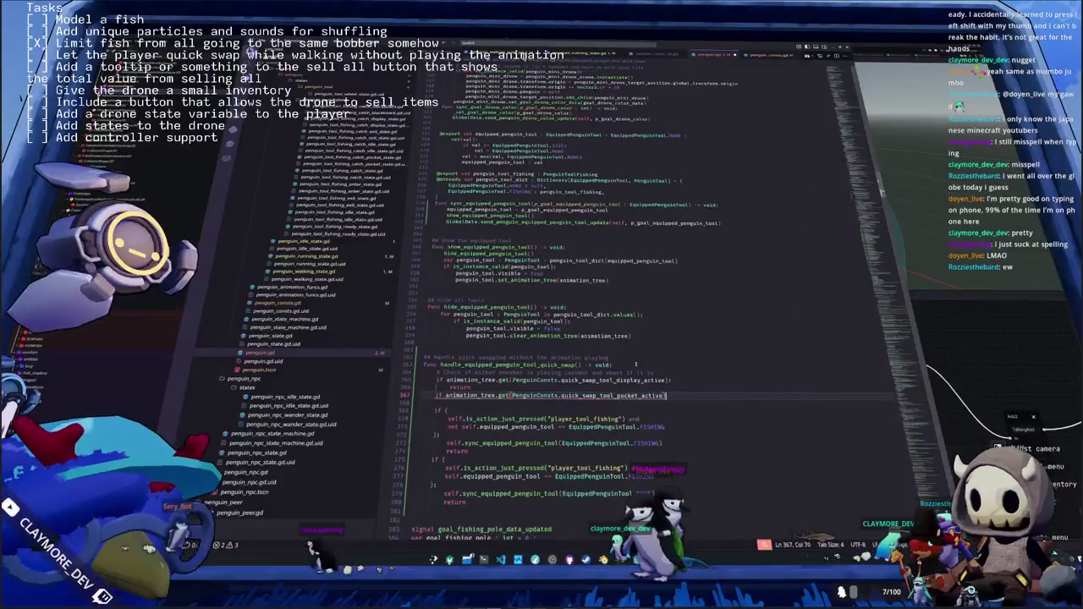
type("):")
key("Return")
type("return")
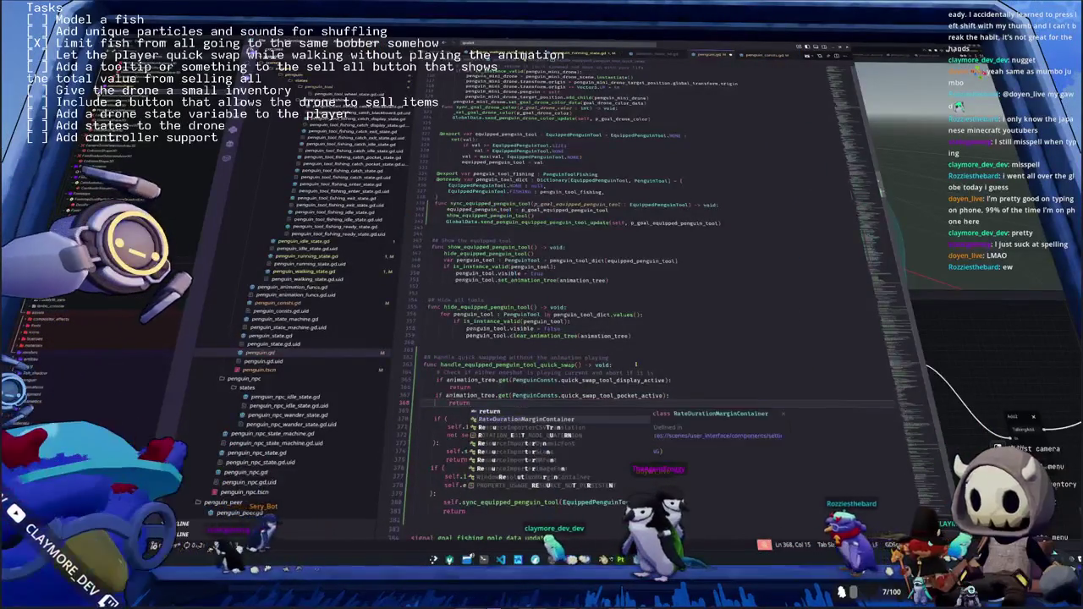
left_click(420, 410)
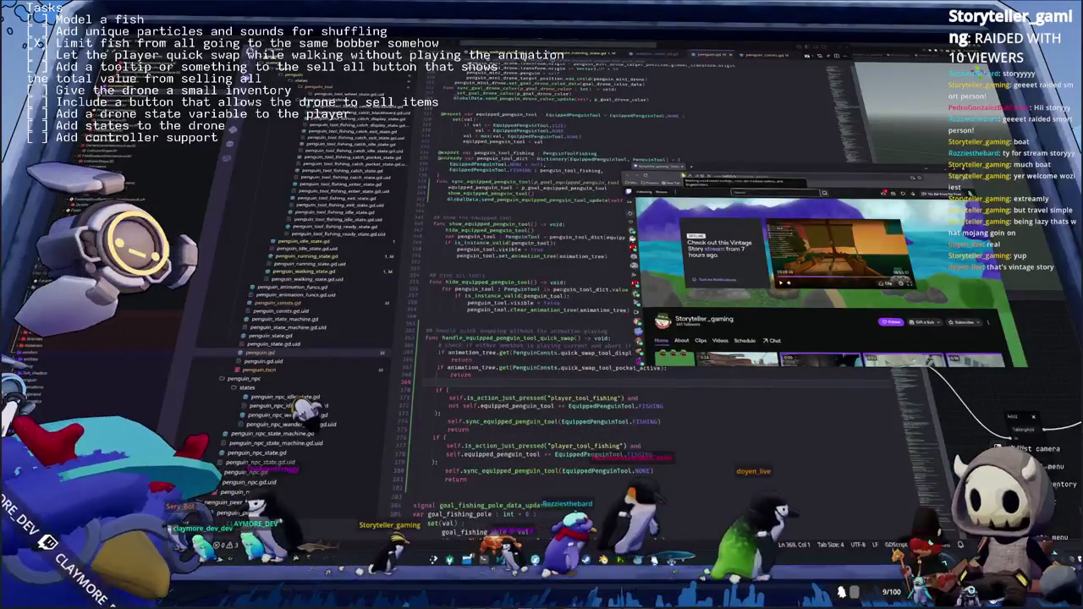
Close the browser window and add blank lines to space out the guard checks
left_click(827, 451)
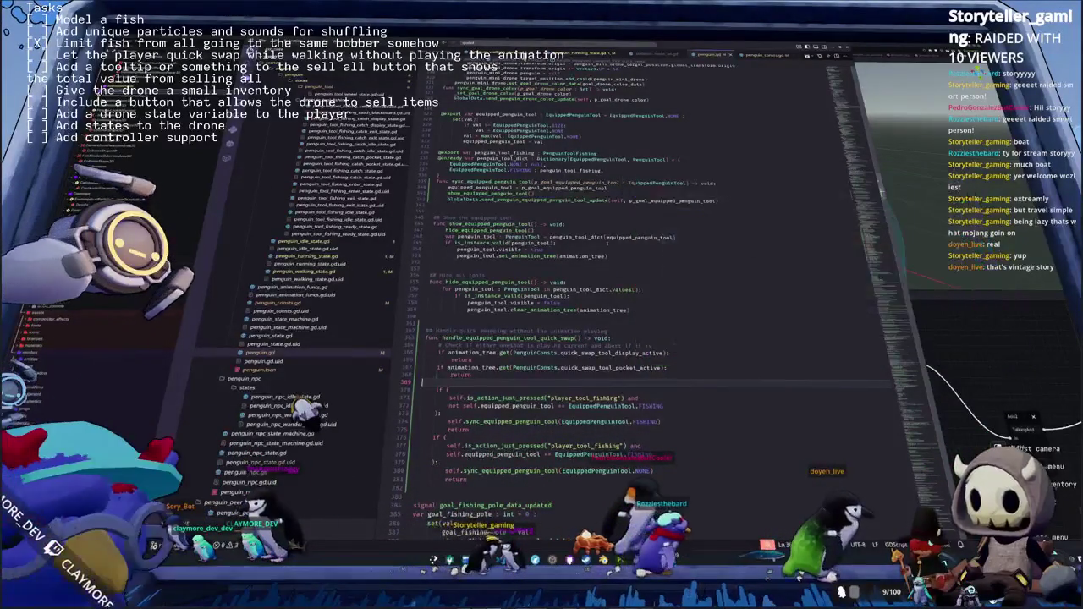
scroll(828, 451, "down", 3)
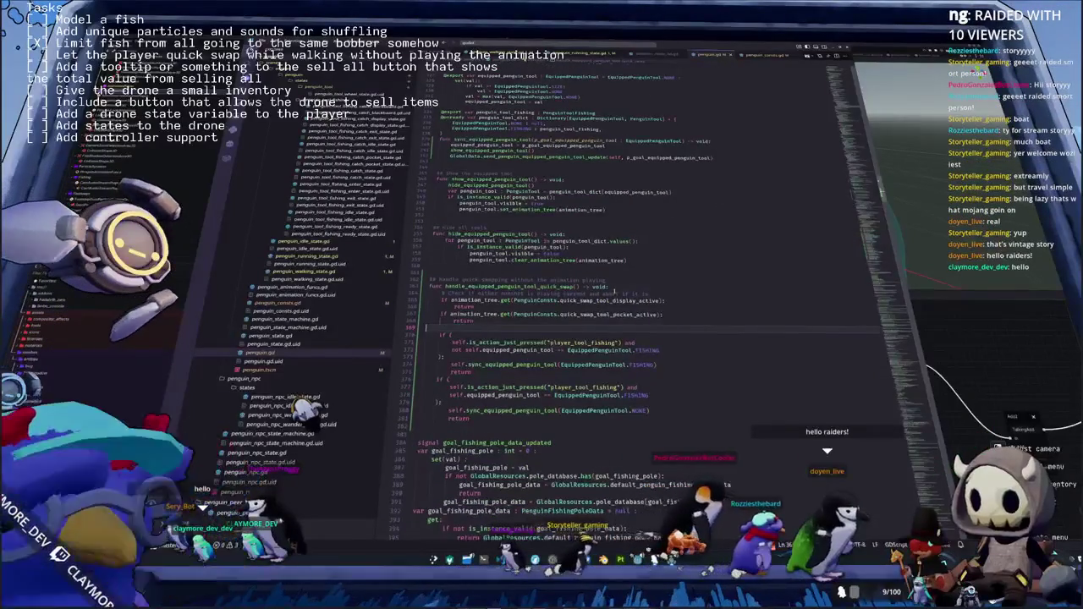
scroll(615, 287, "down", 2)
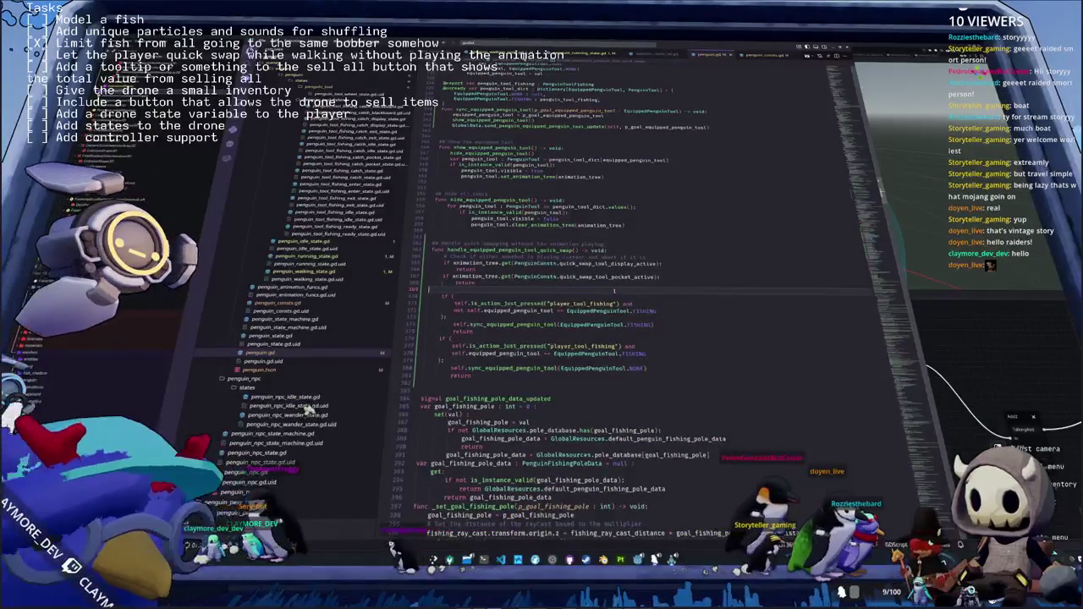
key("Return")
key("Return")
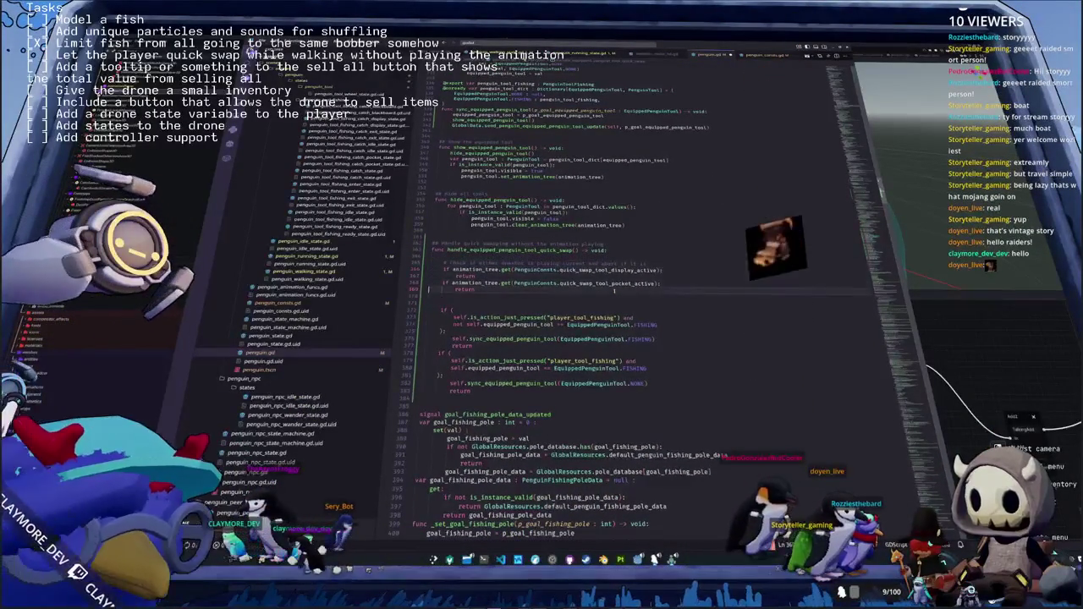
key("Down")
key("Down")
key("Down")
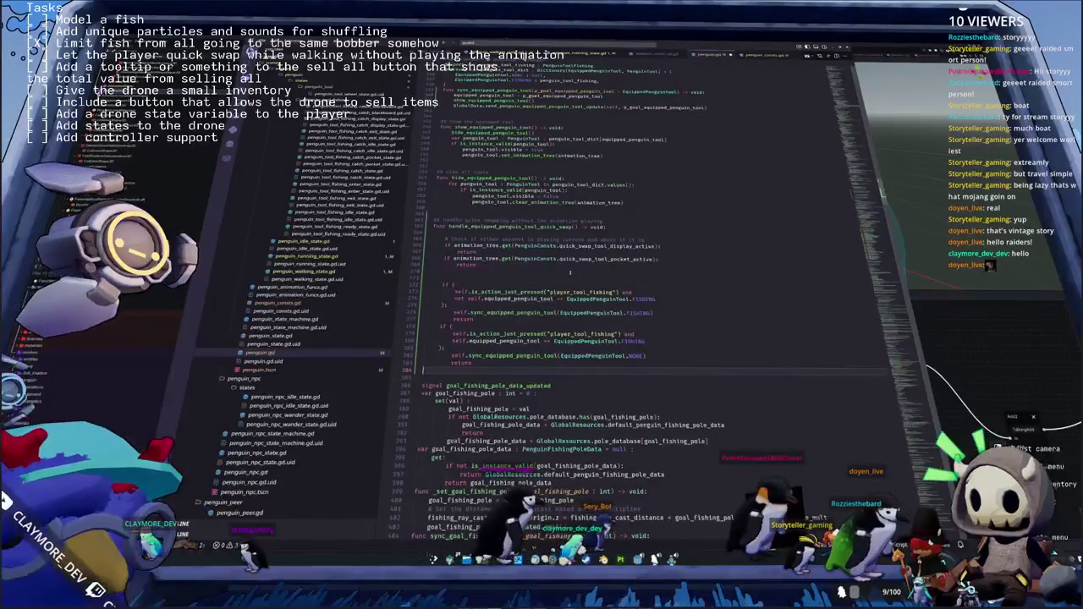
Select show_equipped_penguin_tool to highlight where it is used
scroll(550, 296, "up", 2)
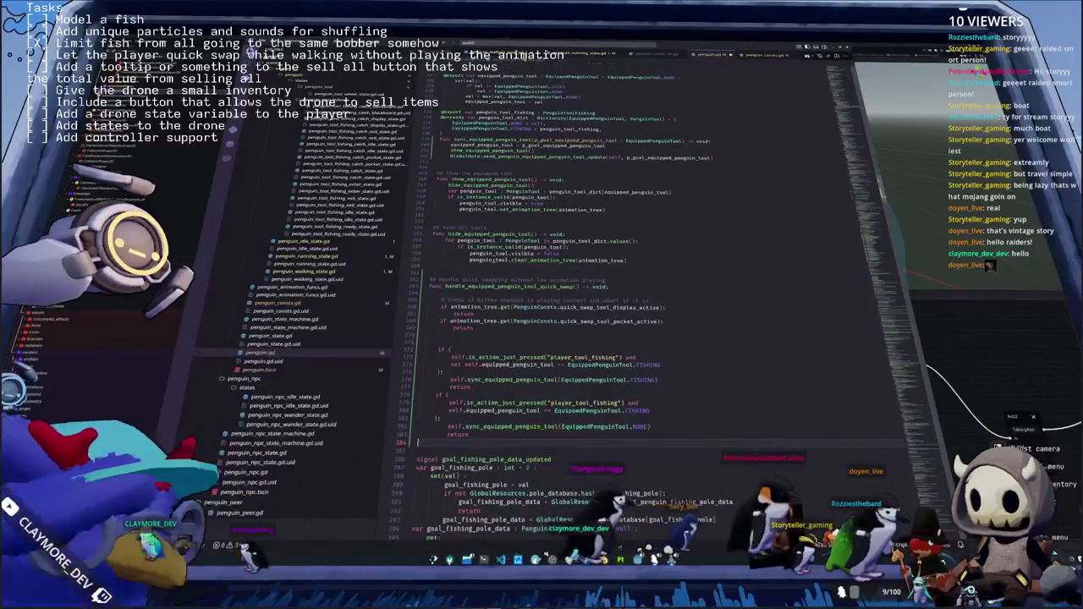
scroll(495, 276, "up", 1)
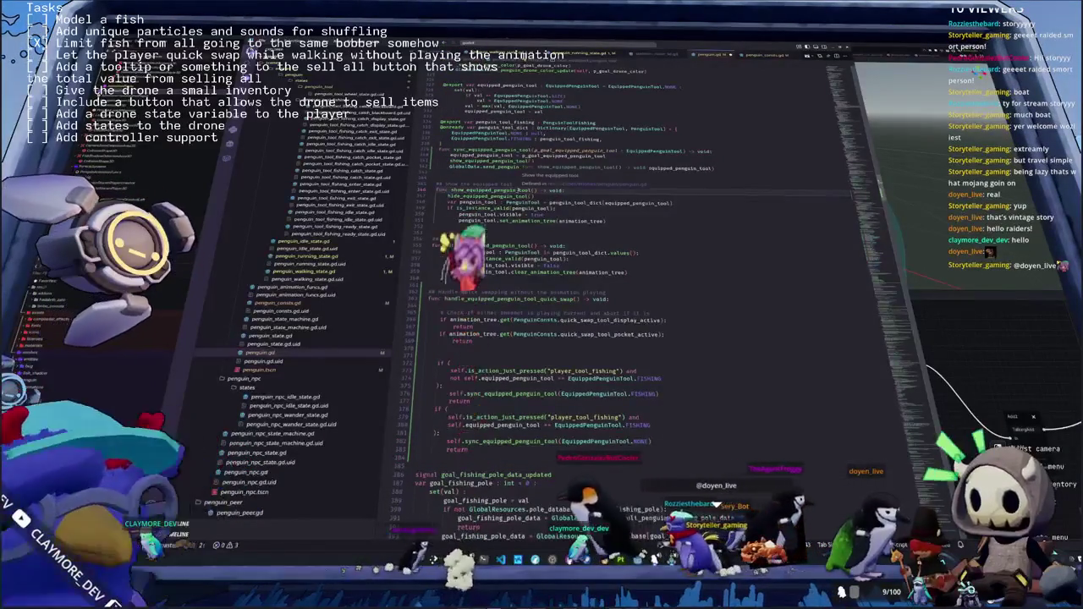
double_click(491, 190)
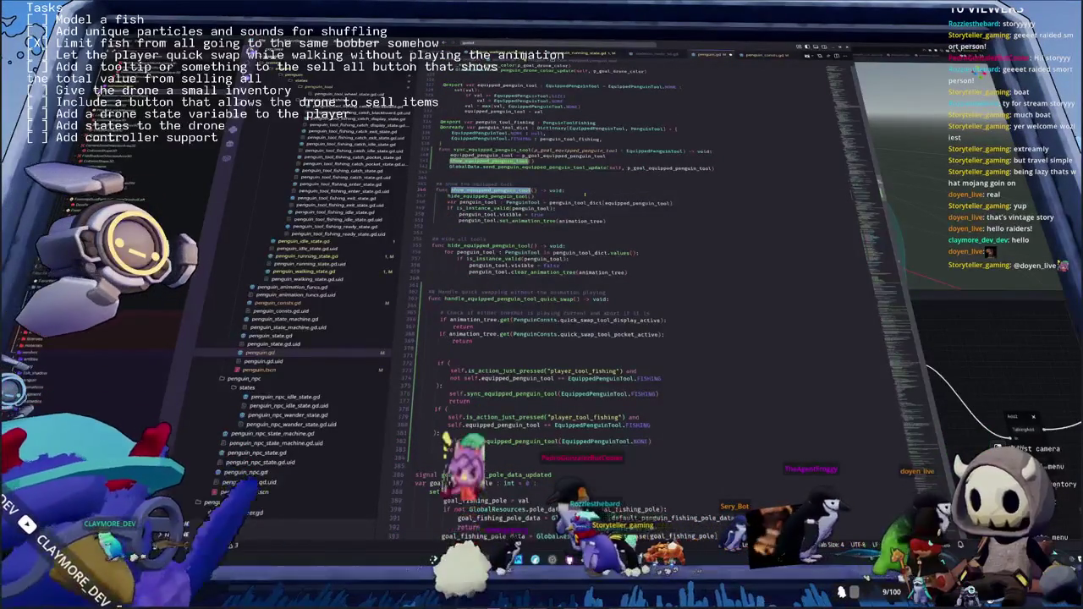
scroll(584, 193, "up", 1)
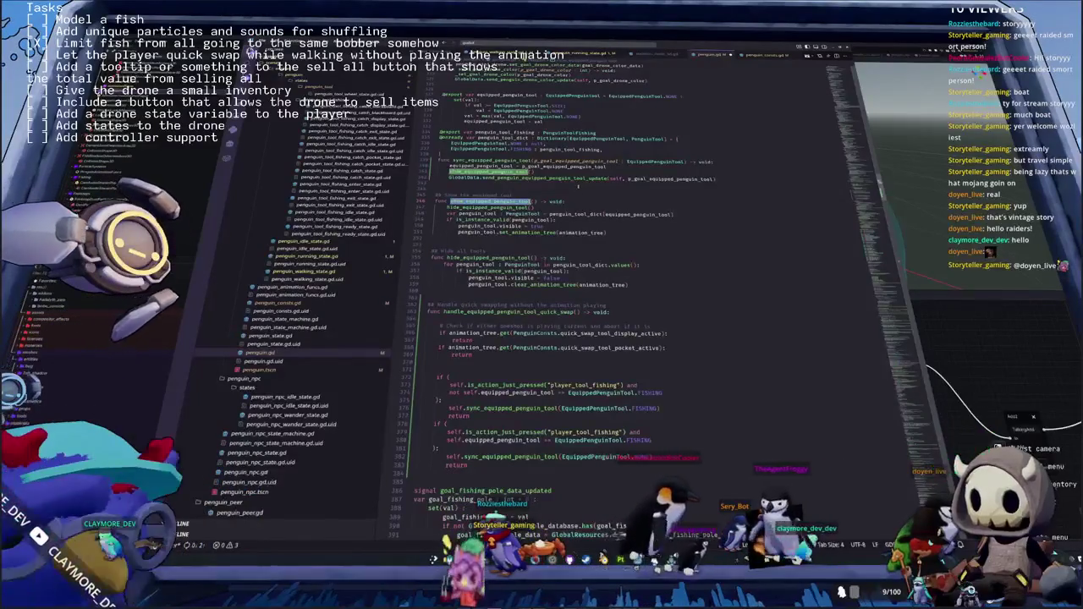
Paste a duplicate of show_equipped_penguin_tool and rewrite its comment to start 'Hide the equ'
key("Return")
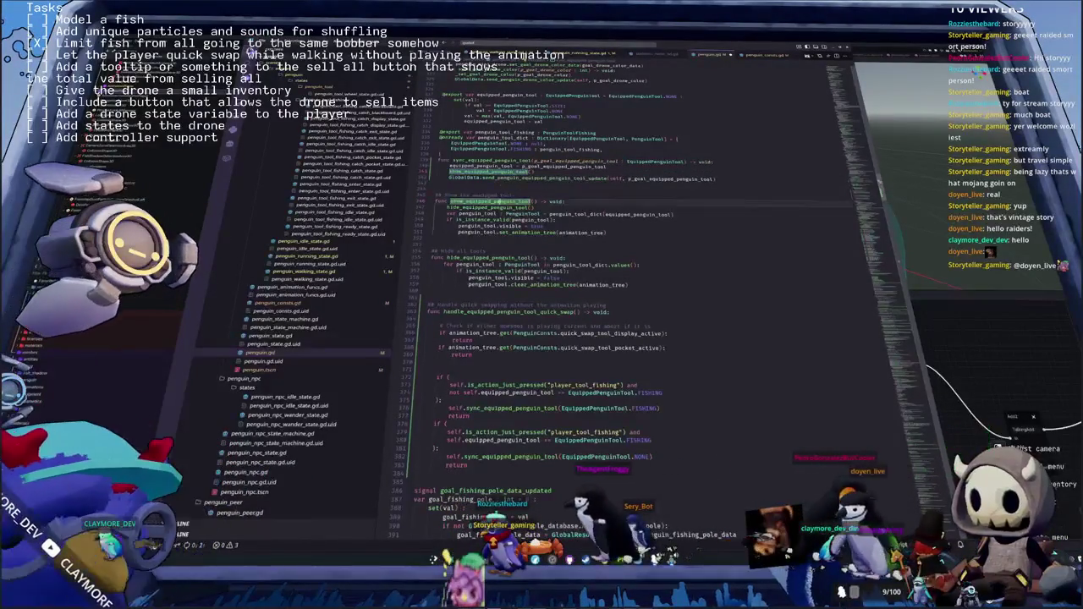
key("shift+Up")
key("shift+Up")
key("shift+Up")
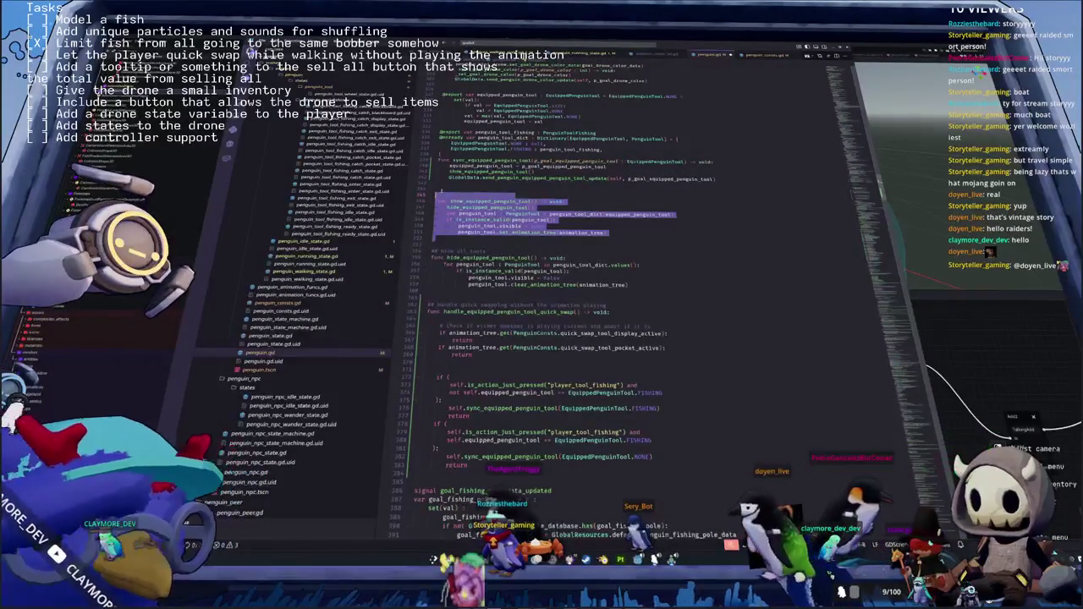
key("Escape")
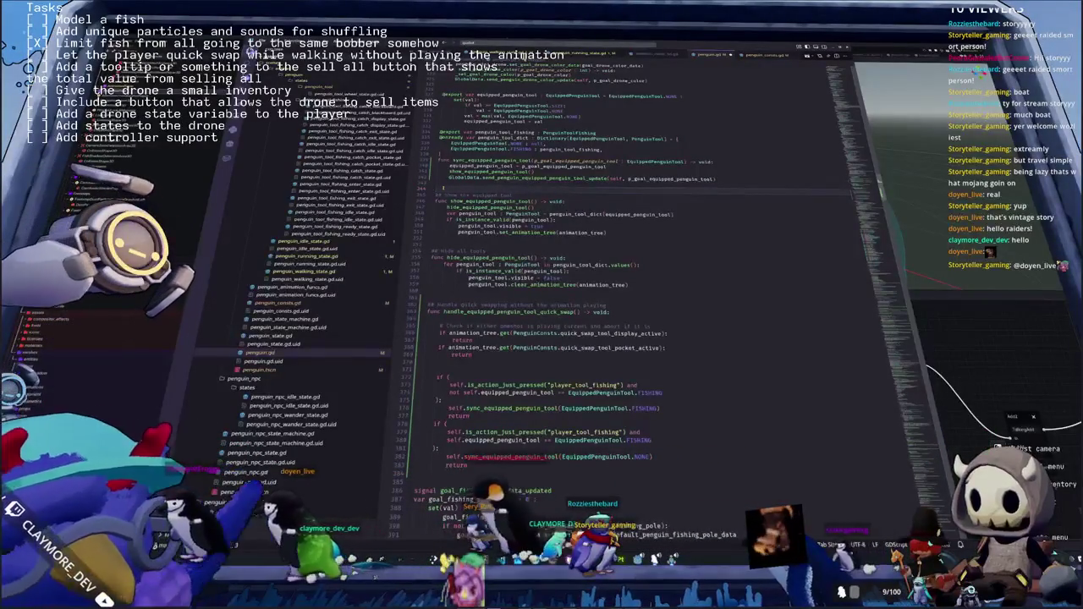
key("ctrl+v")
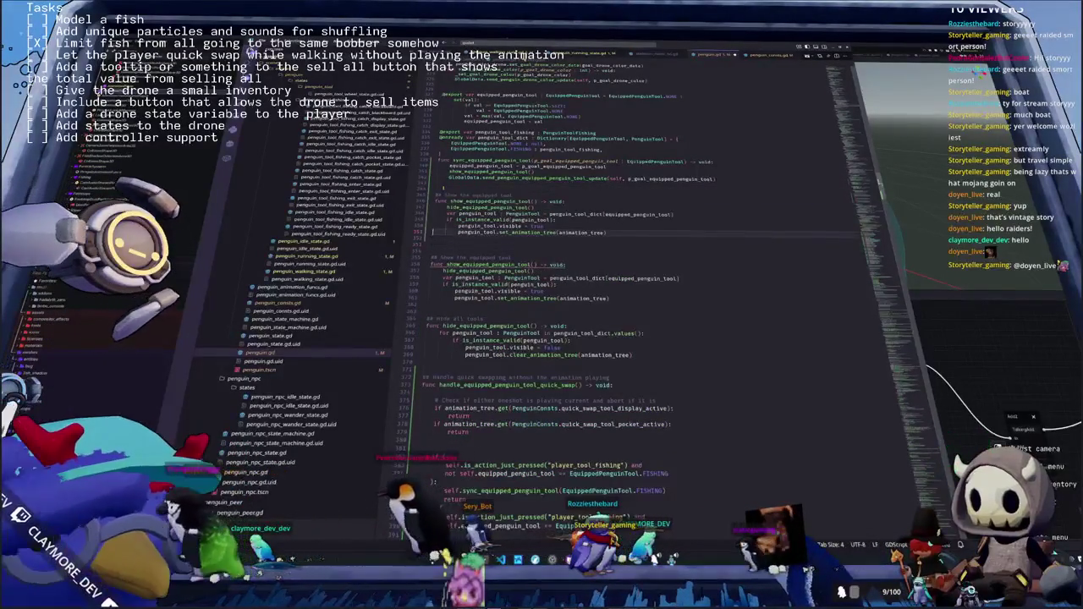
key("BackSpace")
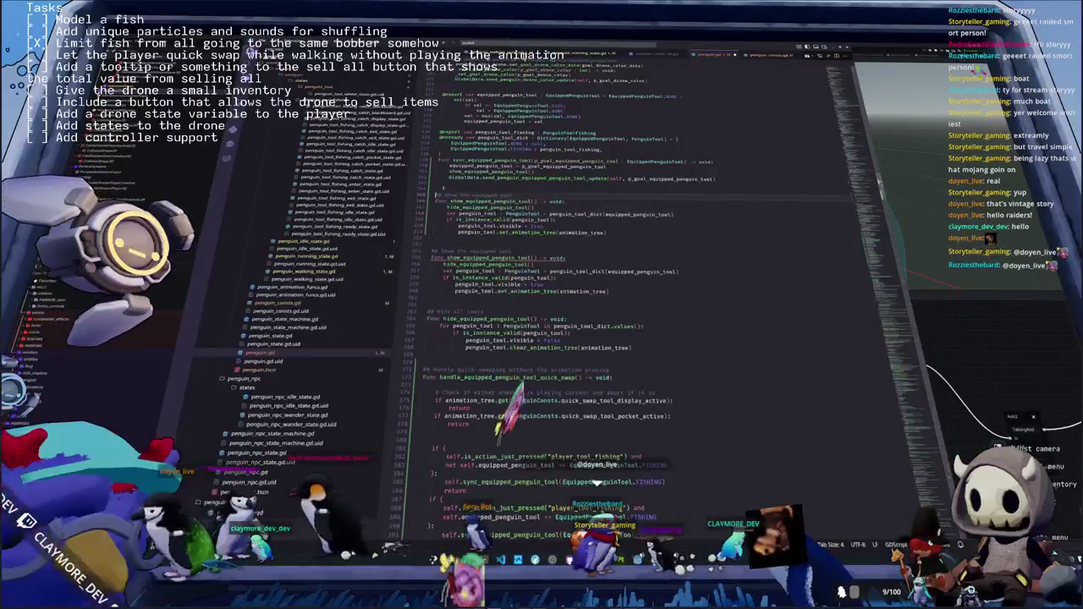
key("shift+End")
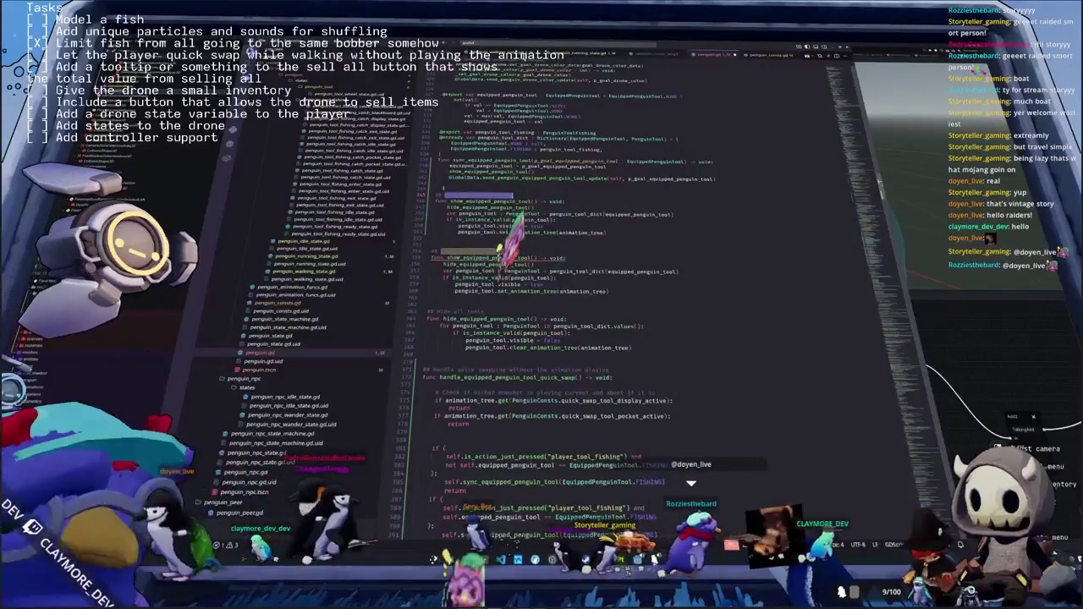
type("Hide the equ")
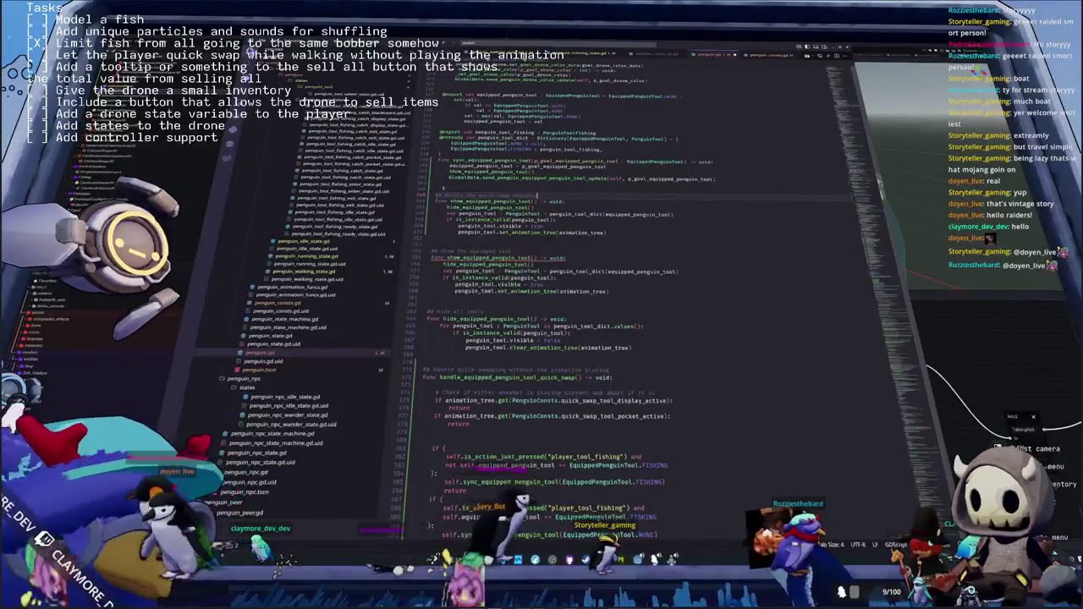
left_click(474, 207)
Add a match line inside the copied function's body
double_click(487, 208)
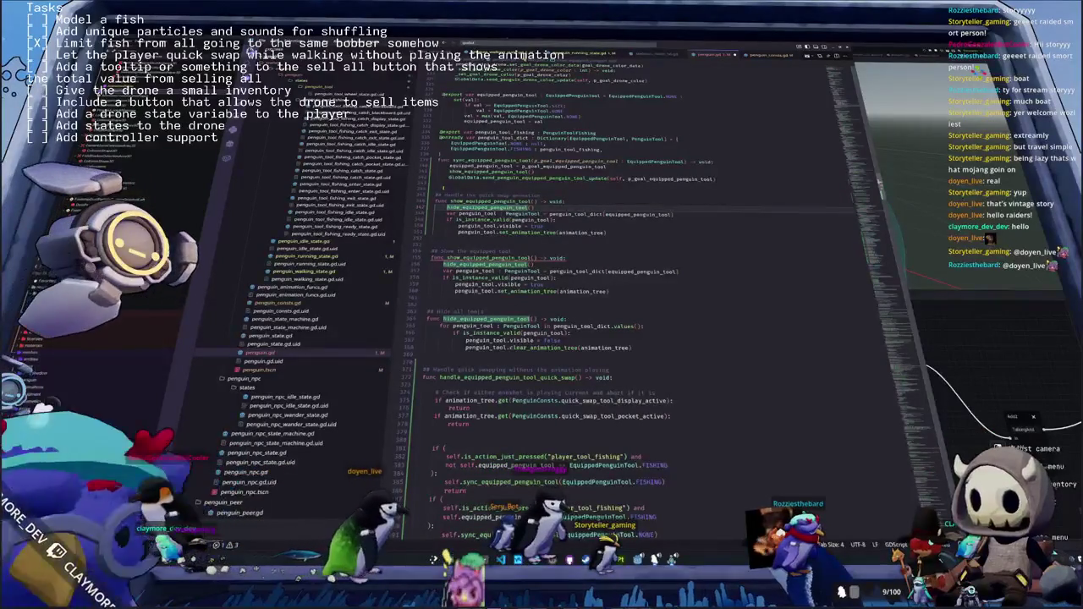
left_click(449, 214)
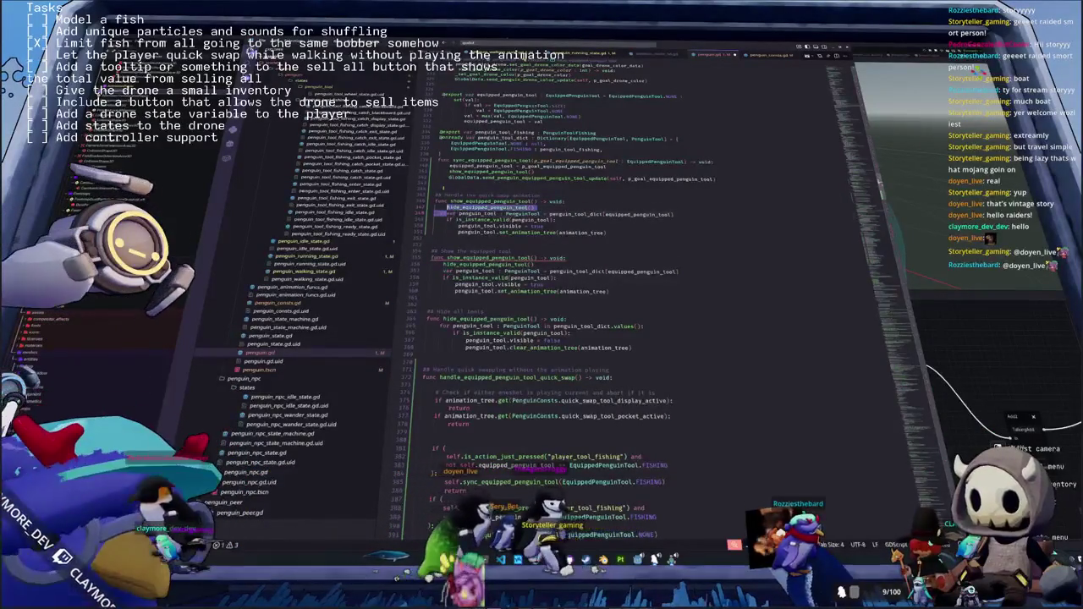
key("Return")
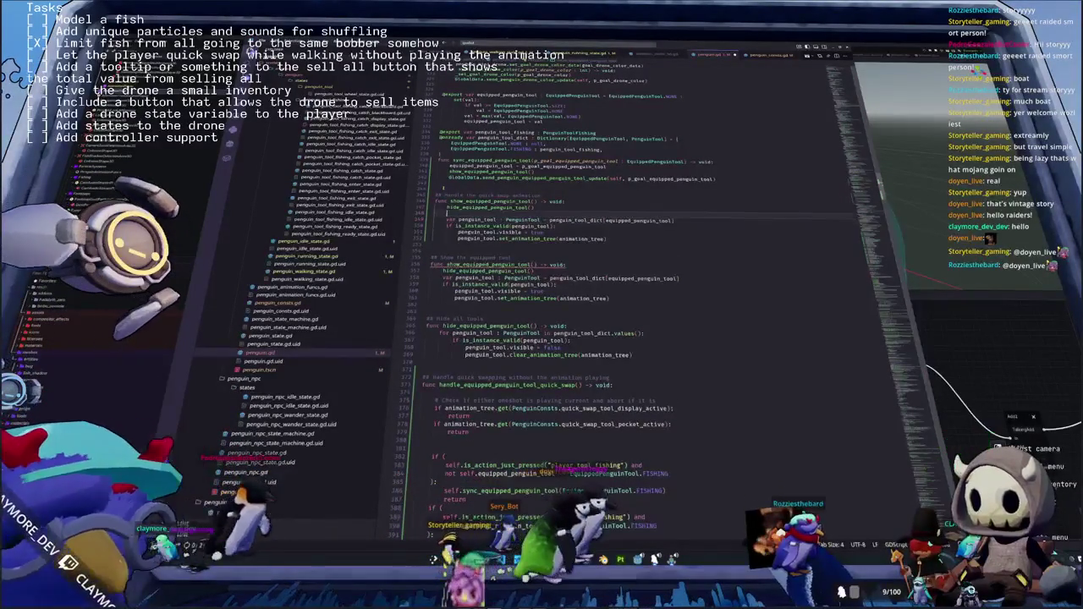
scroll(593, 296, "down", 3)
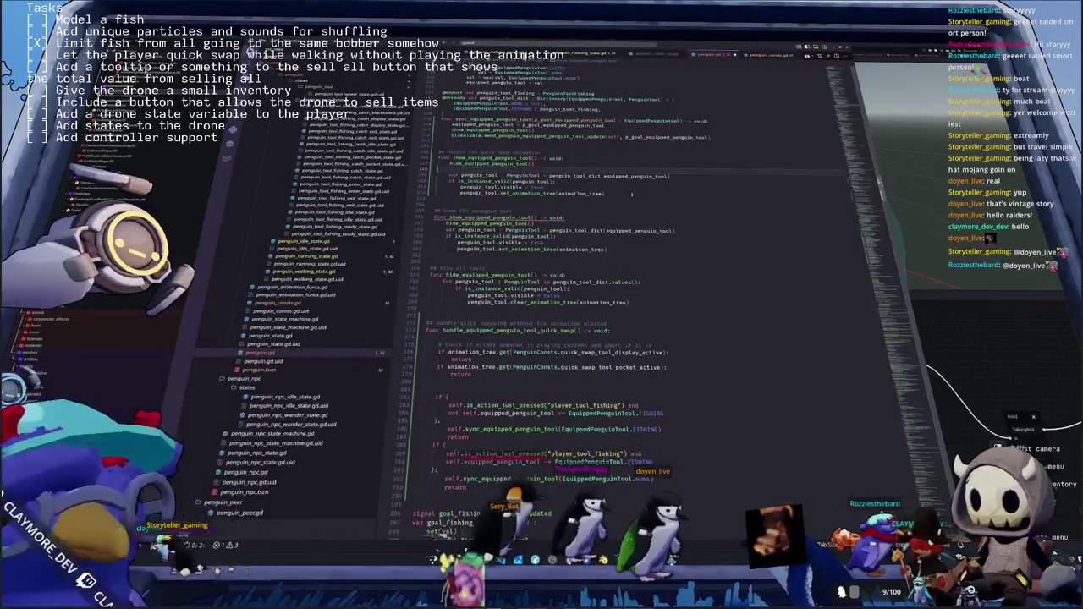
scroll(631, 194, "down", 1)
key("shift+Down")
key("shift+Down")
key("shift+Down")
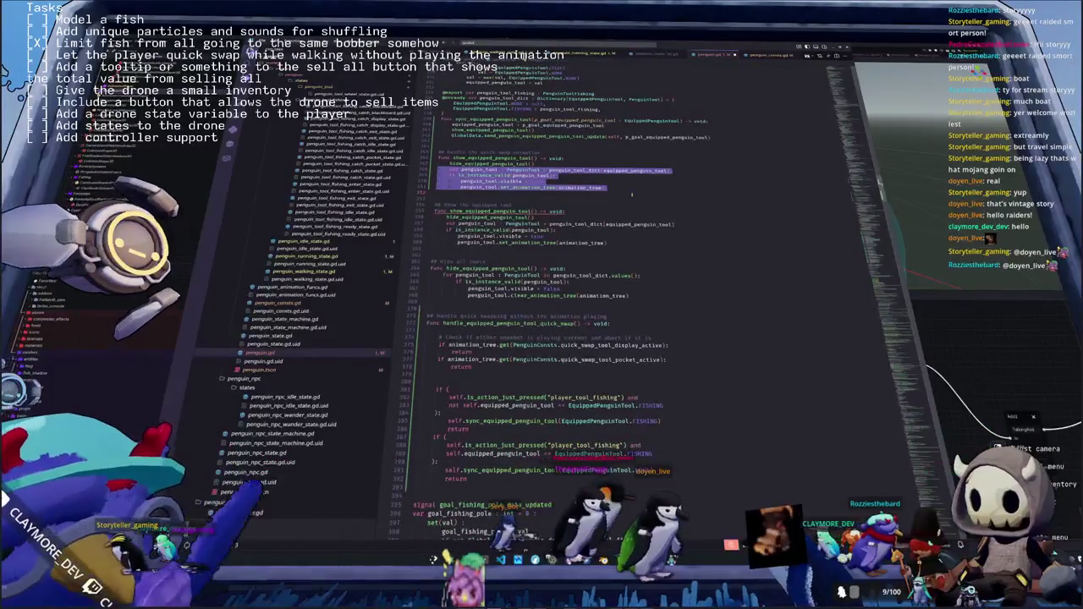
key("ctrl+v")
key("Return")
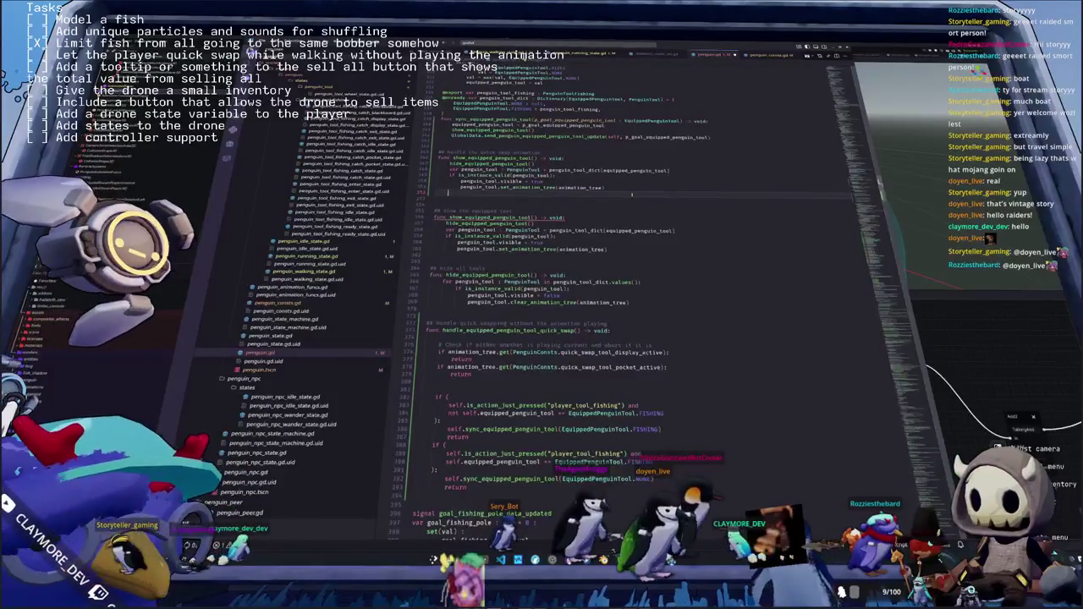
type("match")
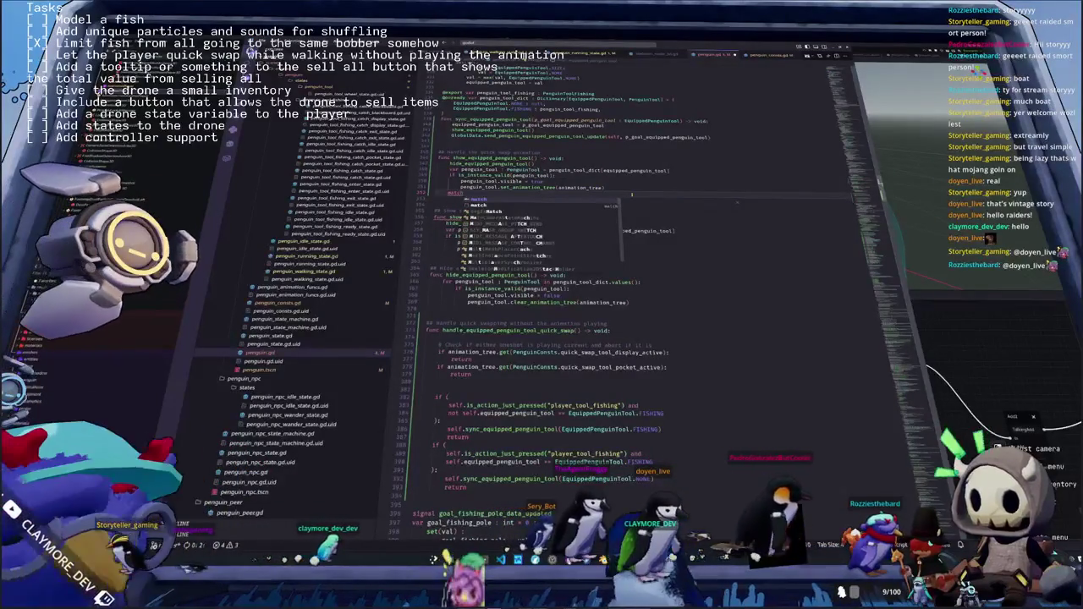
Delete the copy's old body lines and start renaming the function to play_quick…
key("Escape")
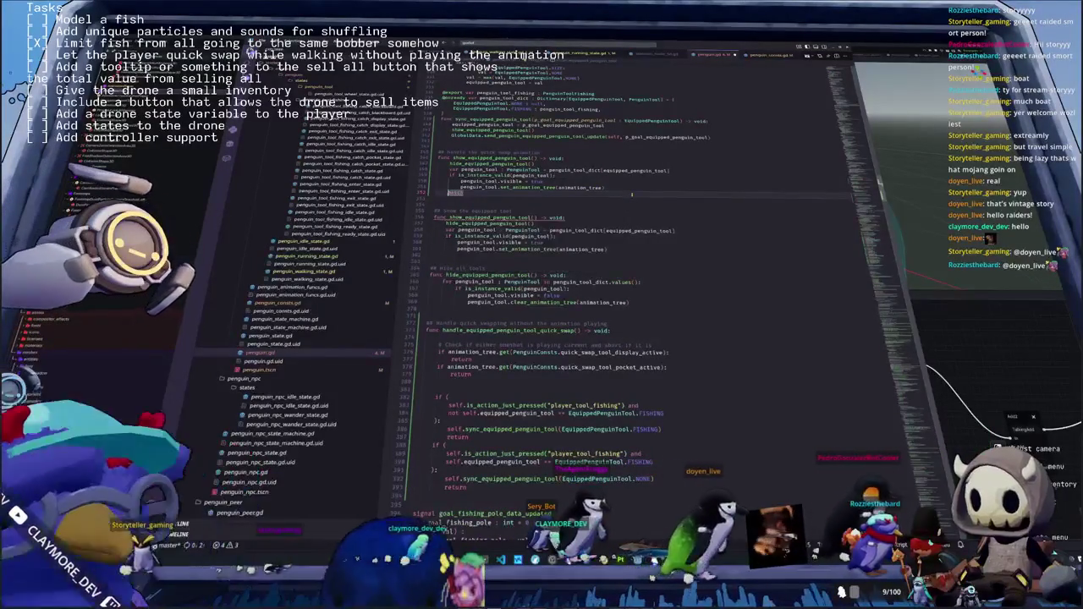
key("shift+Up")
key("shift+Up")
key("shift+Up")
key("BackSpace")
key("ctrl+shift+Right")
type("pl")
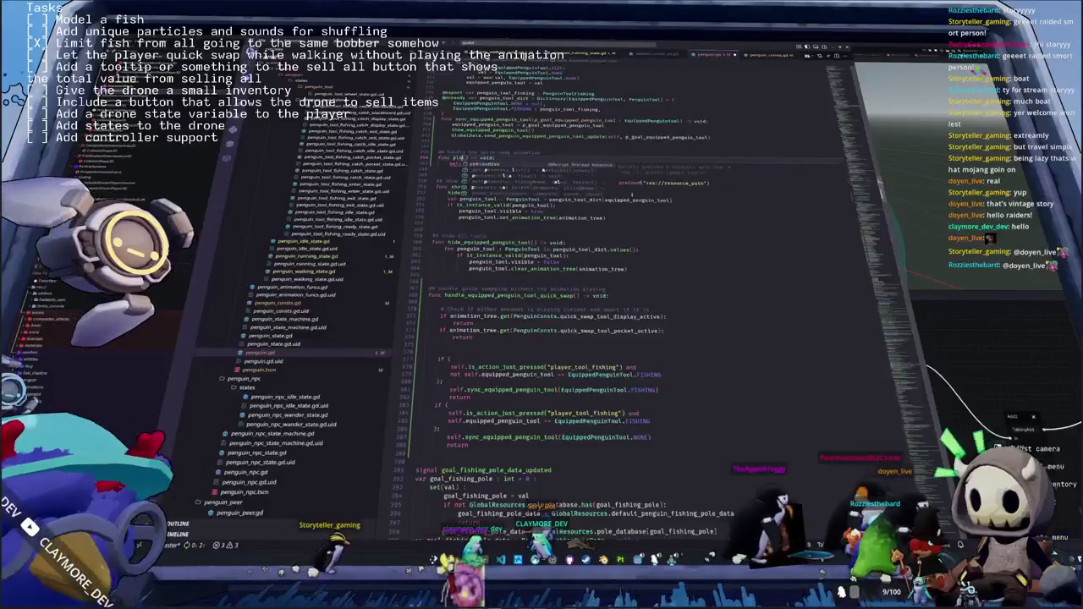
type("ay_quick")
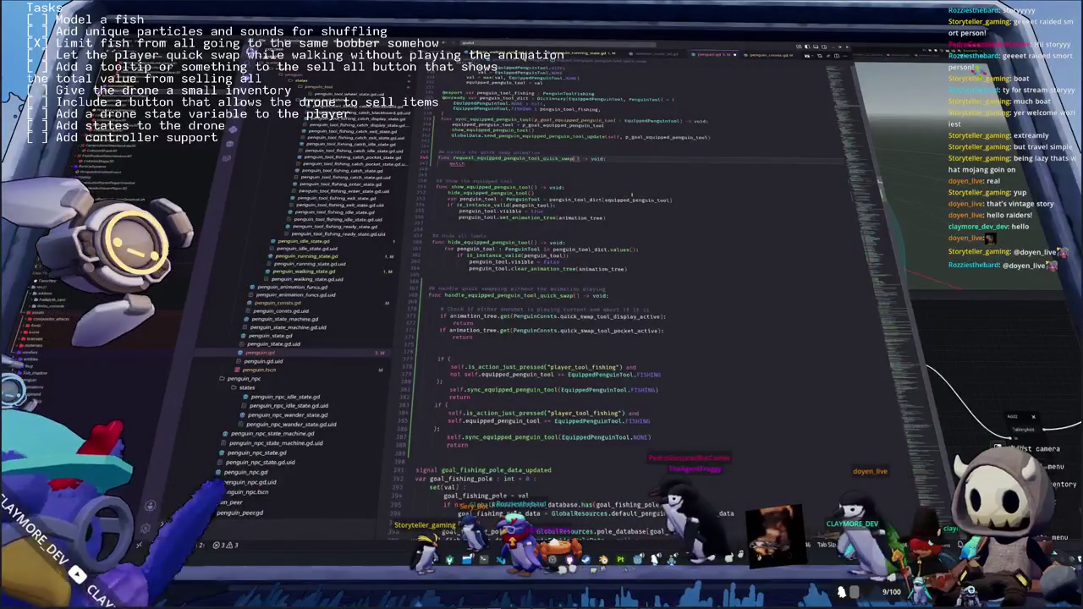
Finish the function name, start match equipped_penguin_tool:, and add an EquippedPenguinTool.NONE case
type("swap equipped")
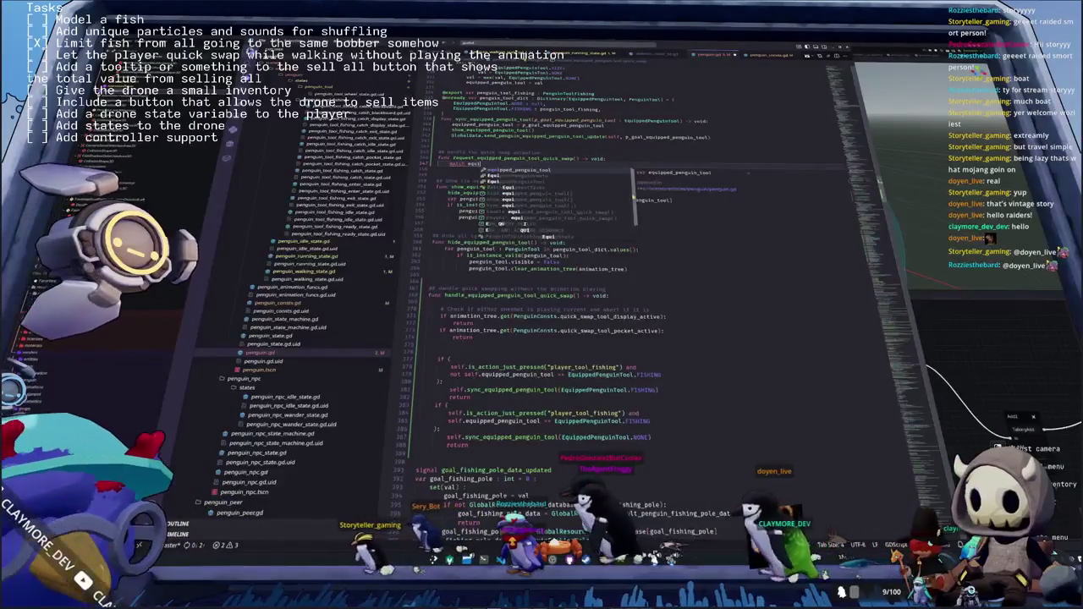
key("Return")
key("Return")
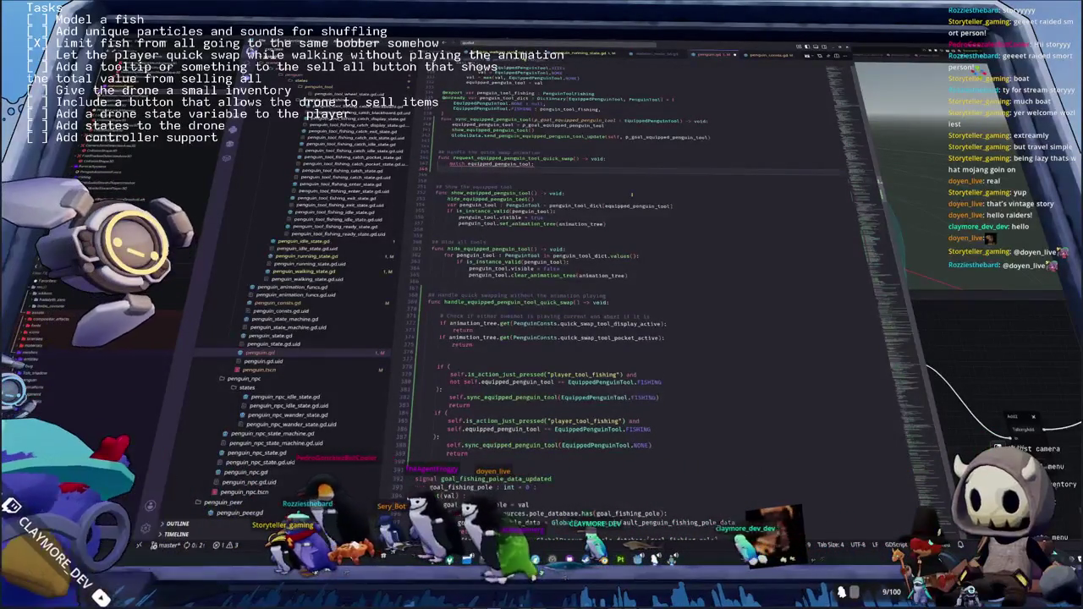
type("Equipped")
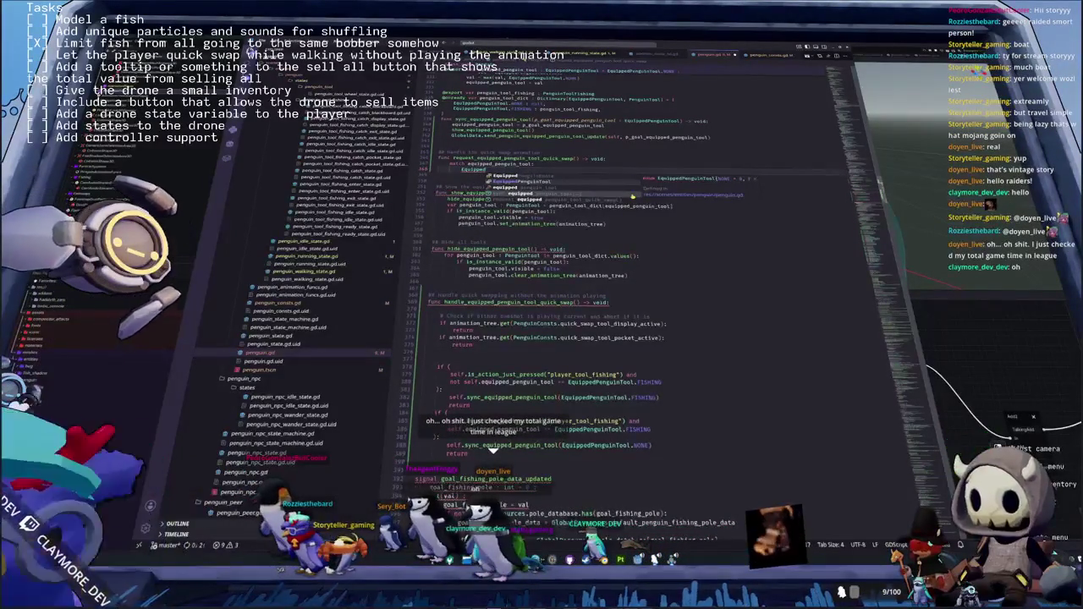
key("Return")
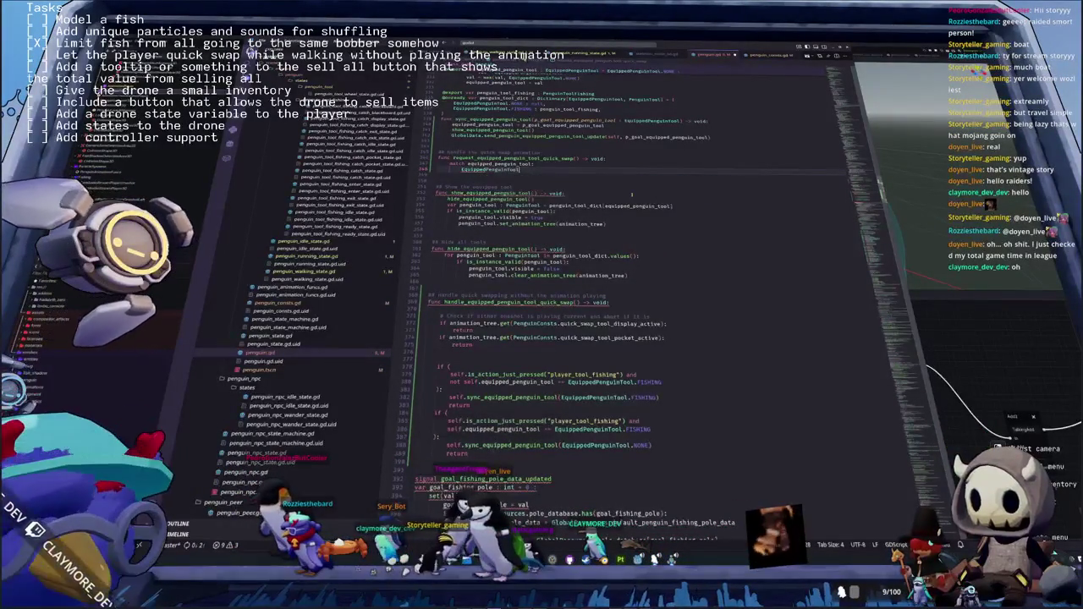
type("NONE")
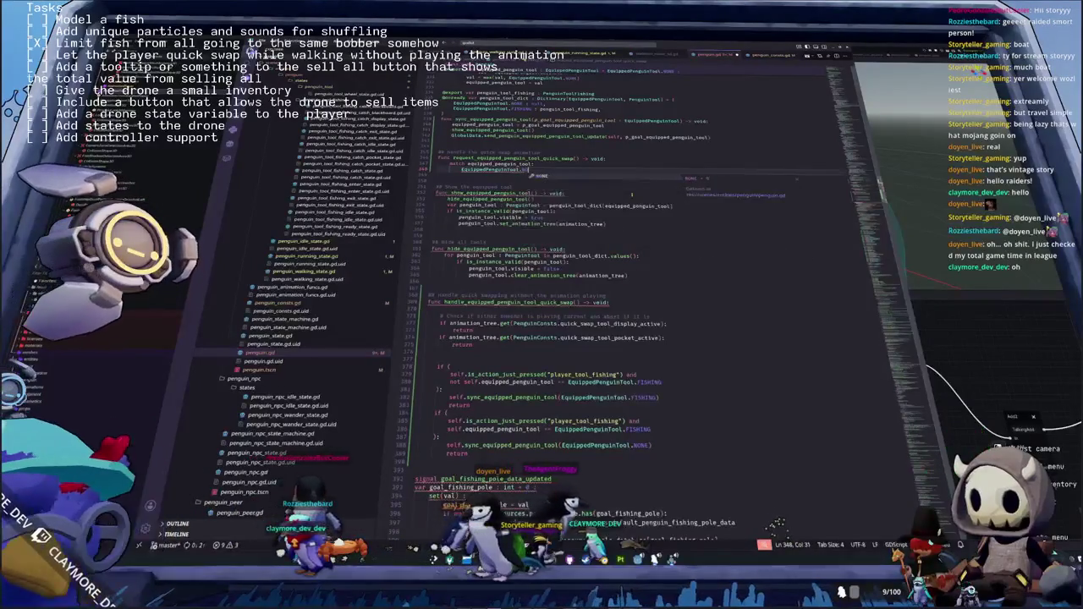
key("Return")
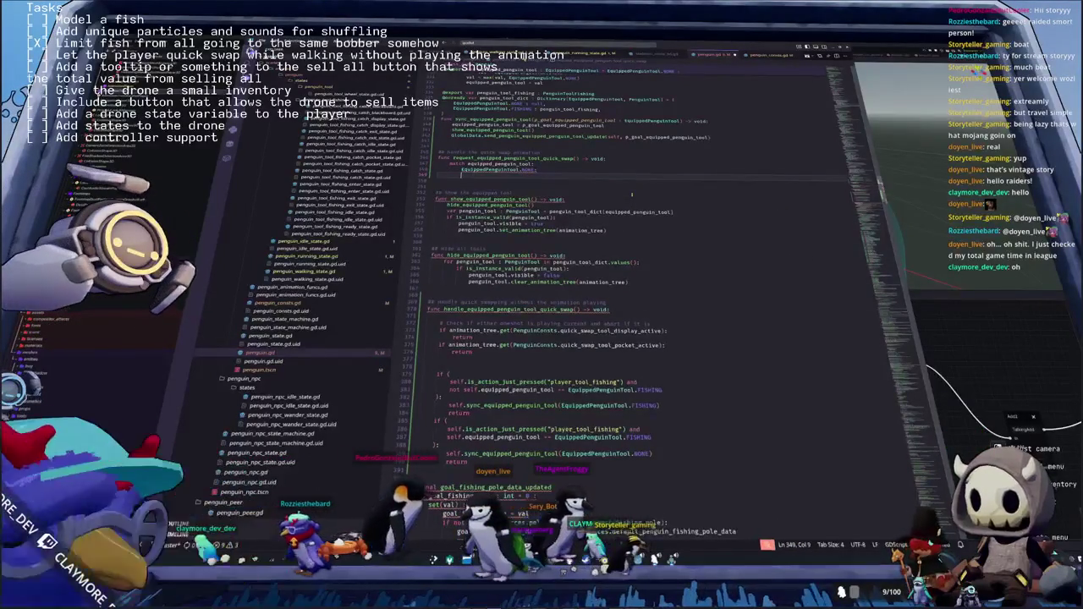
Add an EquippedPenguinTool.FISHING case and leave blank lines under the NONE case
key("Return")
type("Equip")
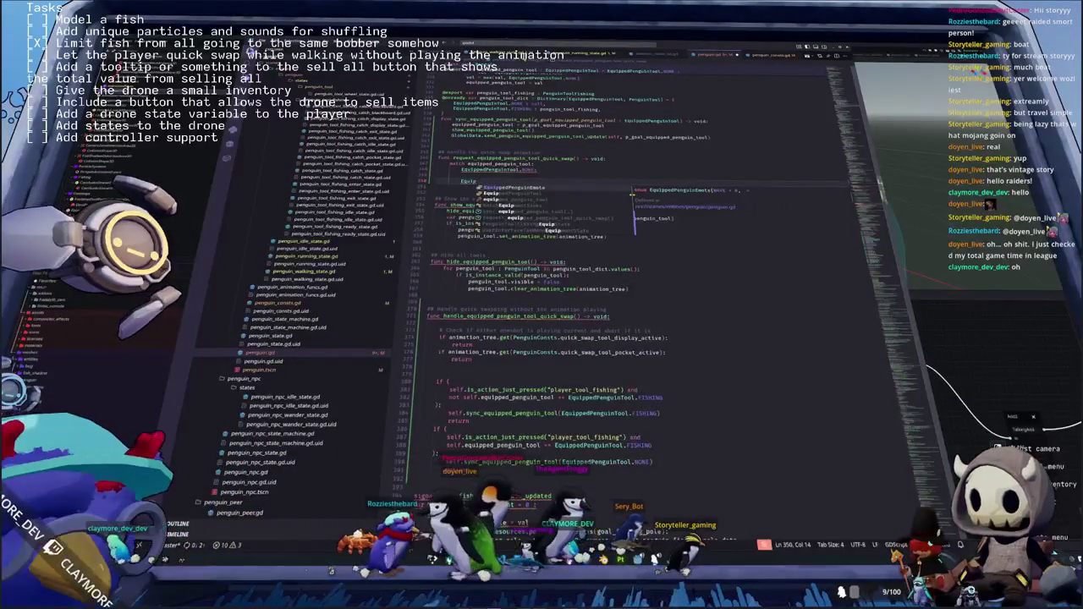
key("Return")
type(".")
key("Return")
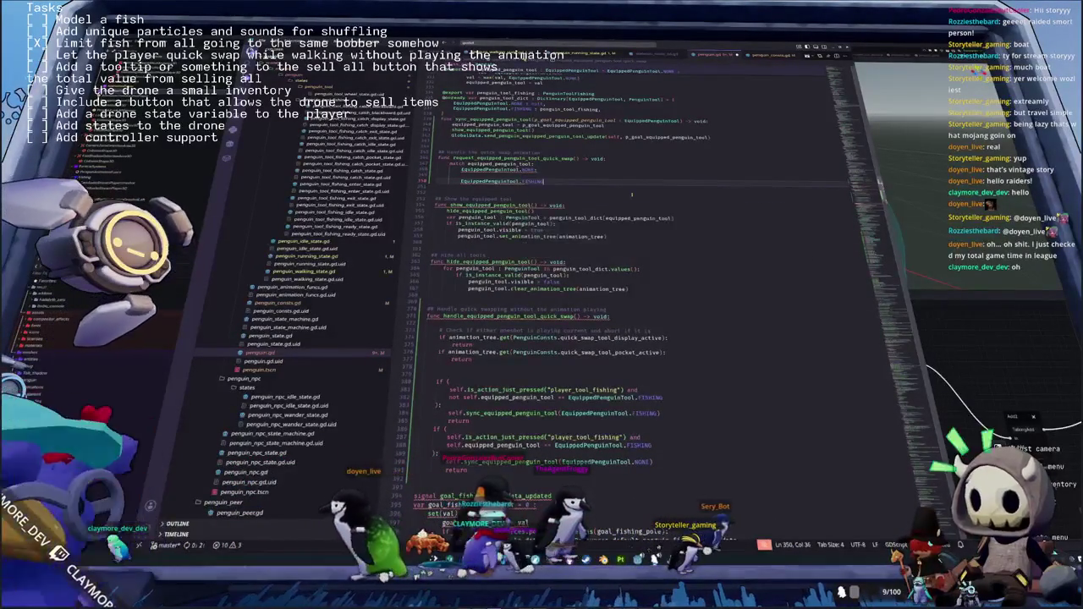
key("Up")
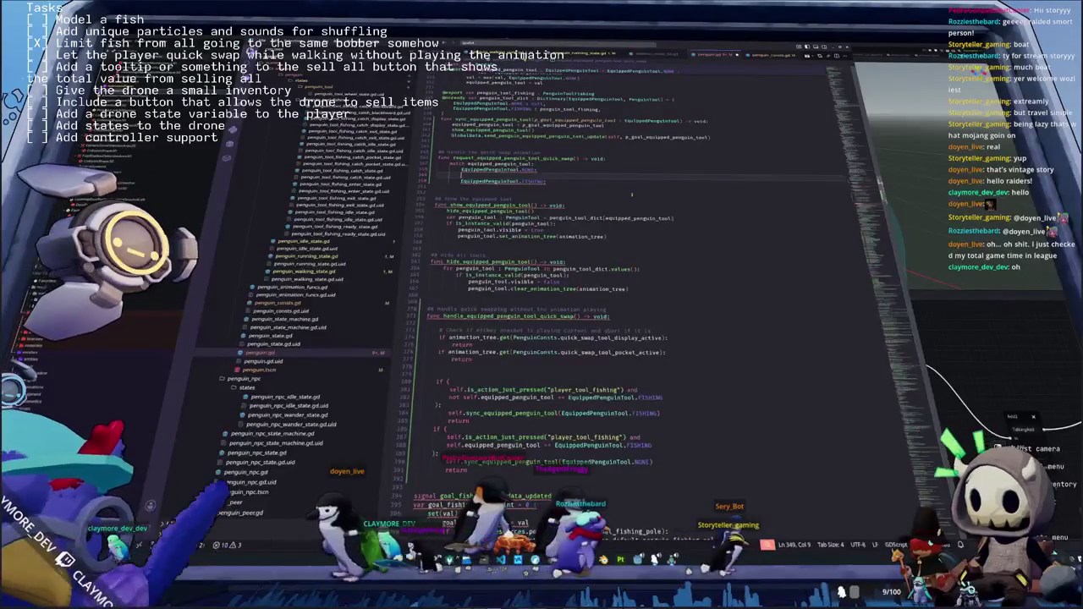
key("Return")
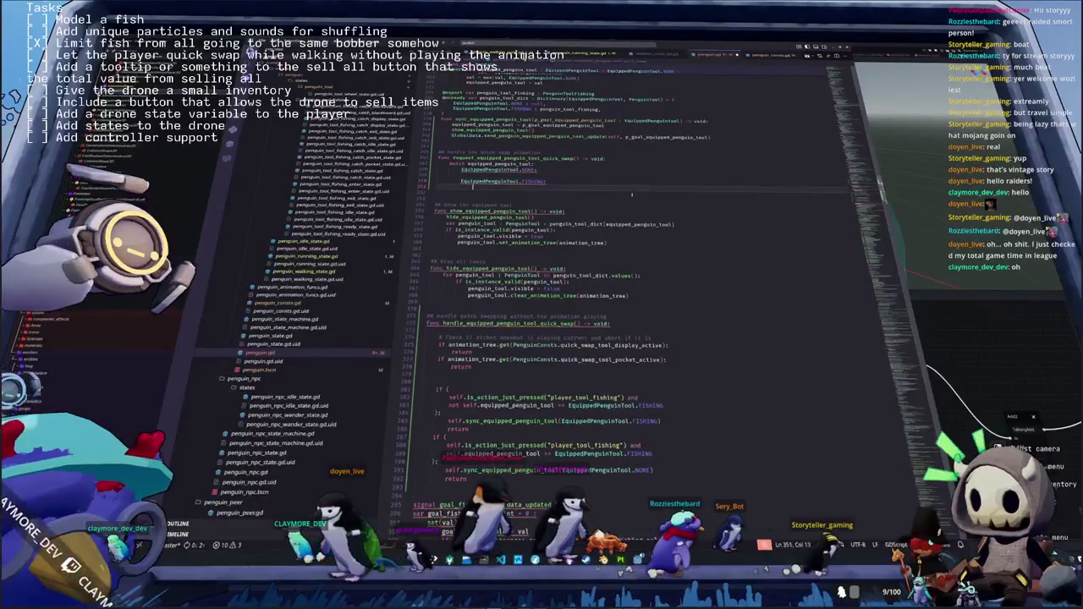
key("Return")
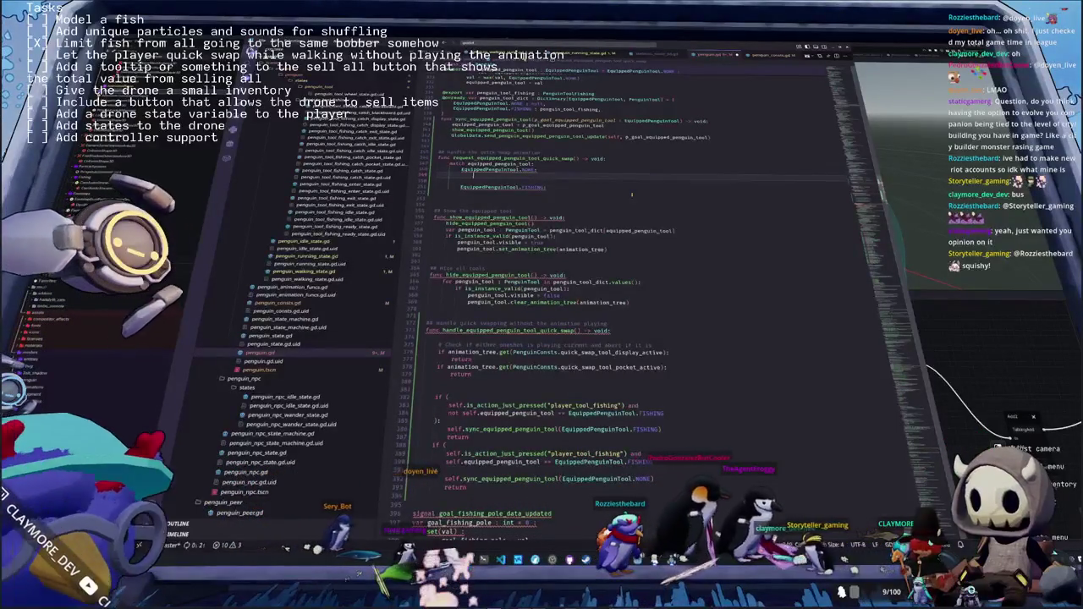
In the NONE case, set animation_tree's quick_swap_tool_pocket_request to an AnimationNodeOneShot fire request
type("animation_")
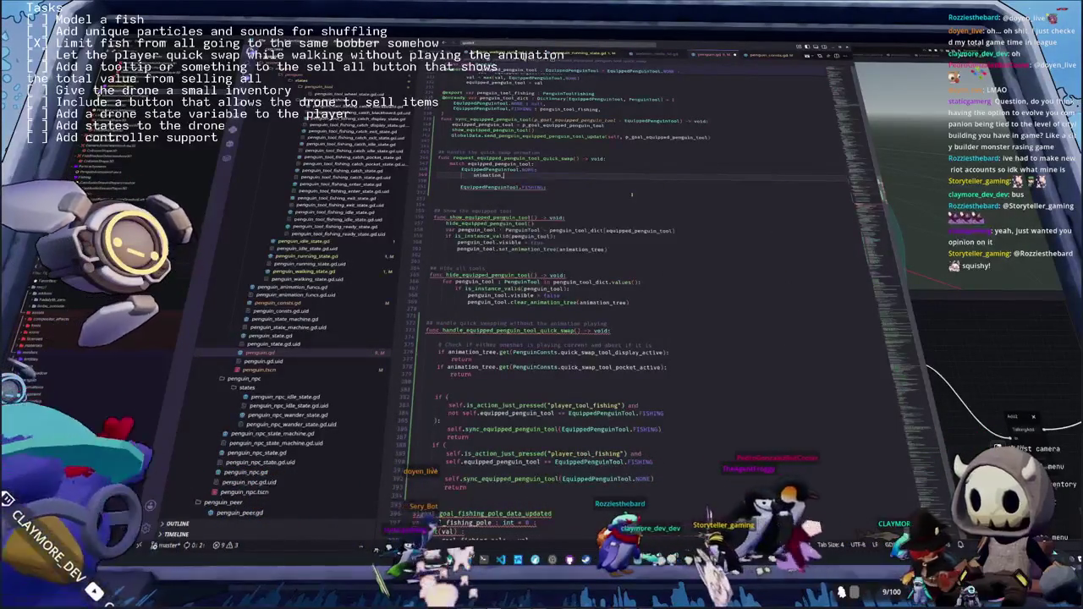
type("animat")
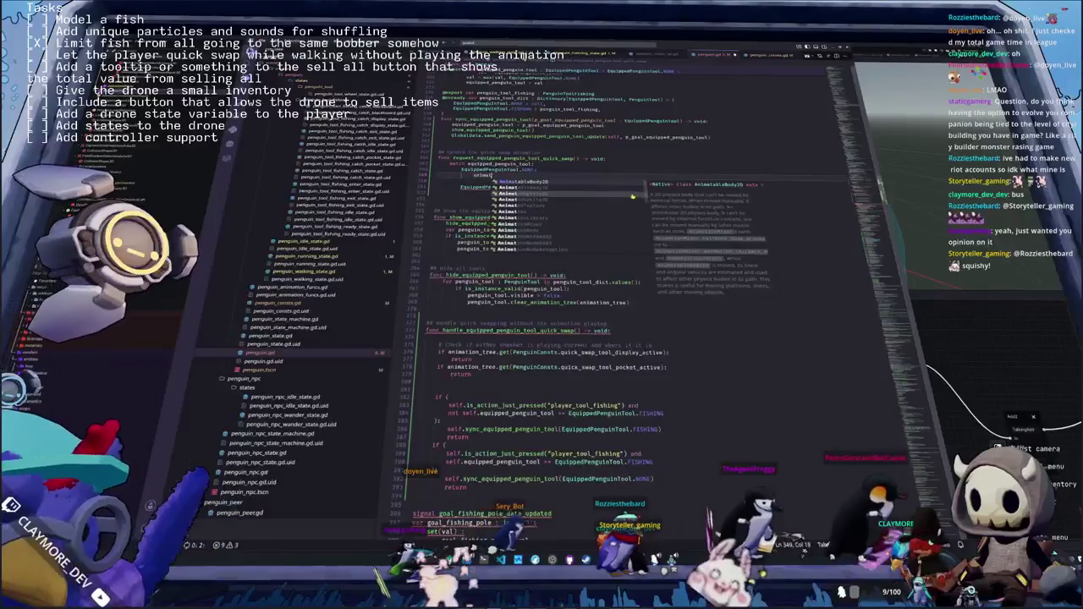
type("ion_set(")
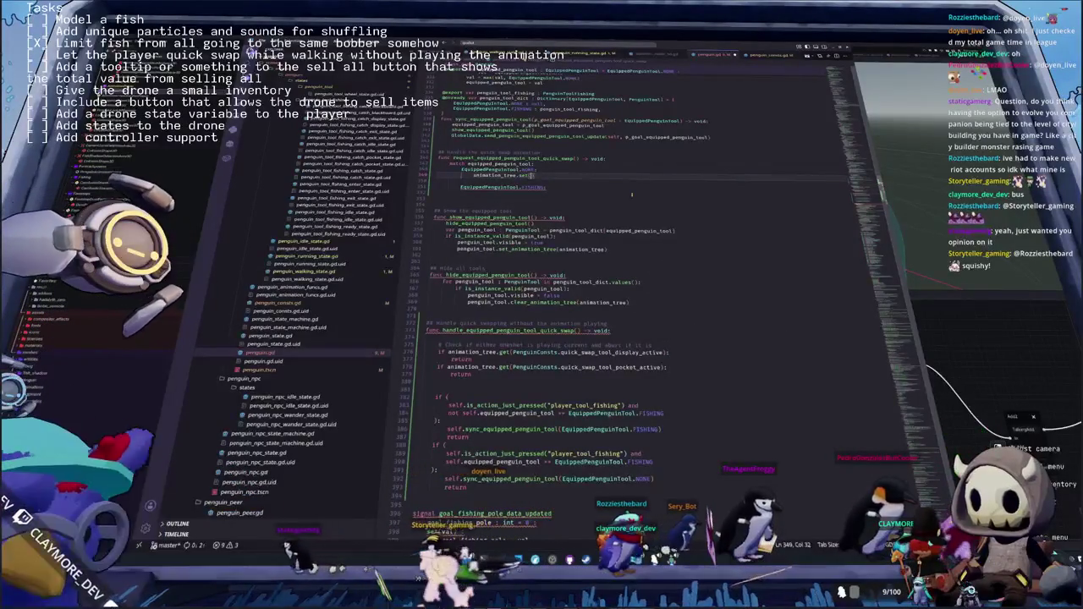
type("PenguinConsts.")
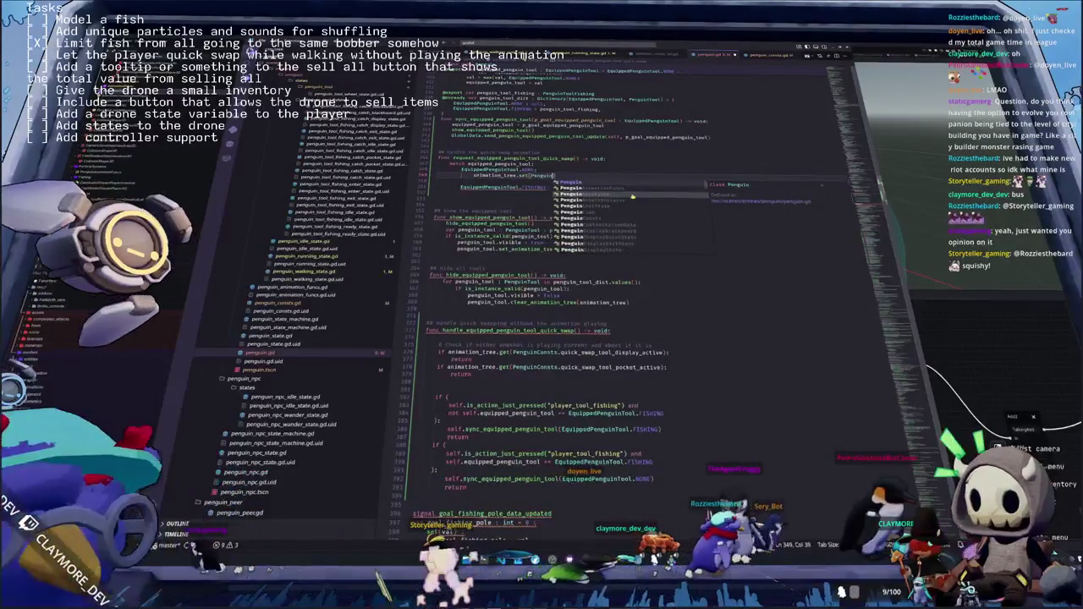
type("b")
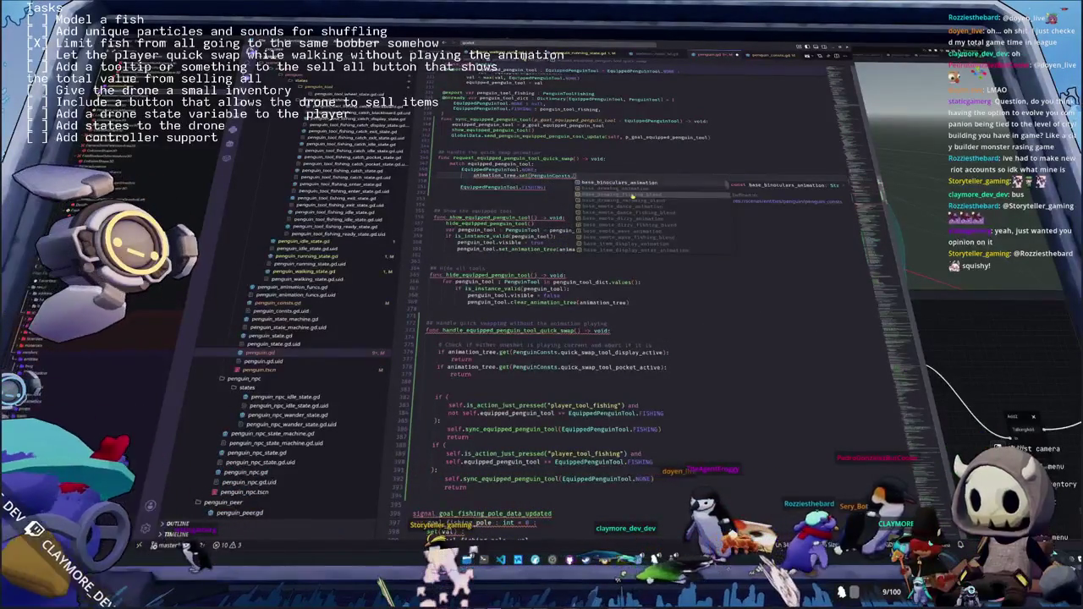
key("BackSpace")
type("request")
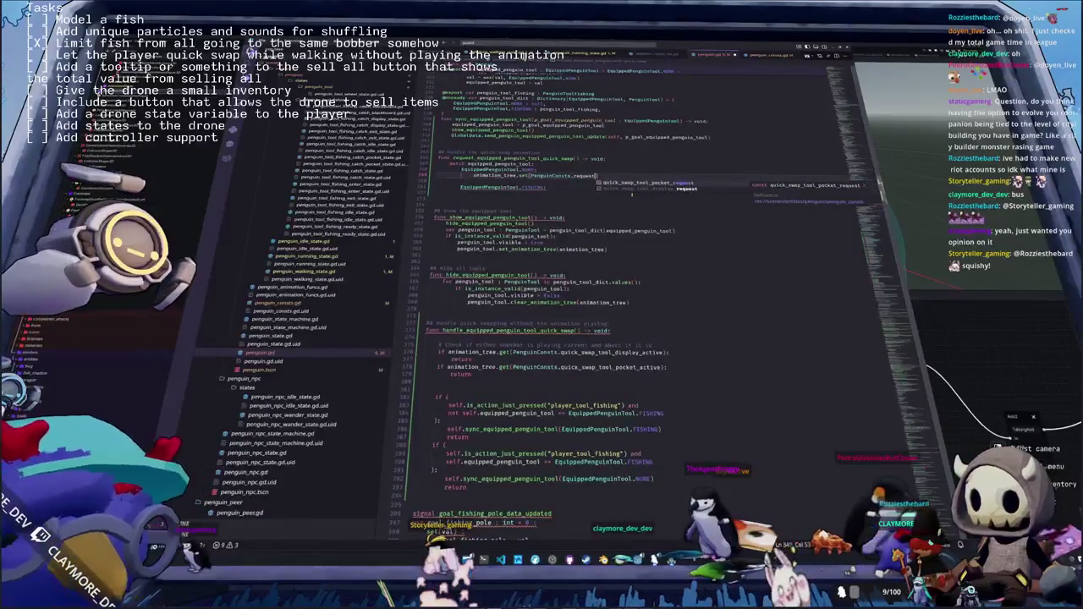
key("Return")
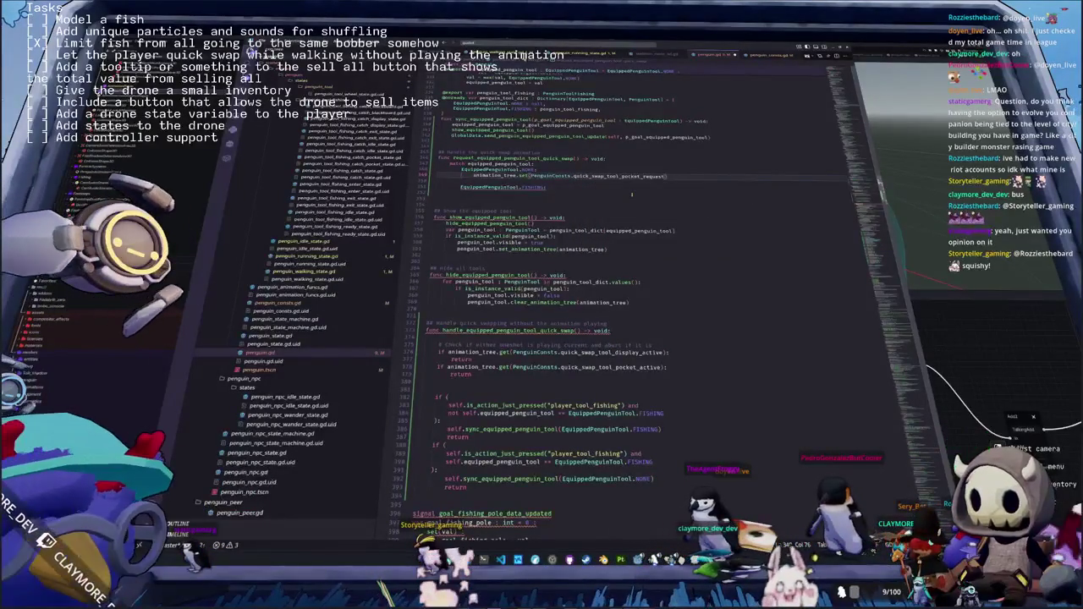
type("Anima")
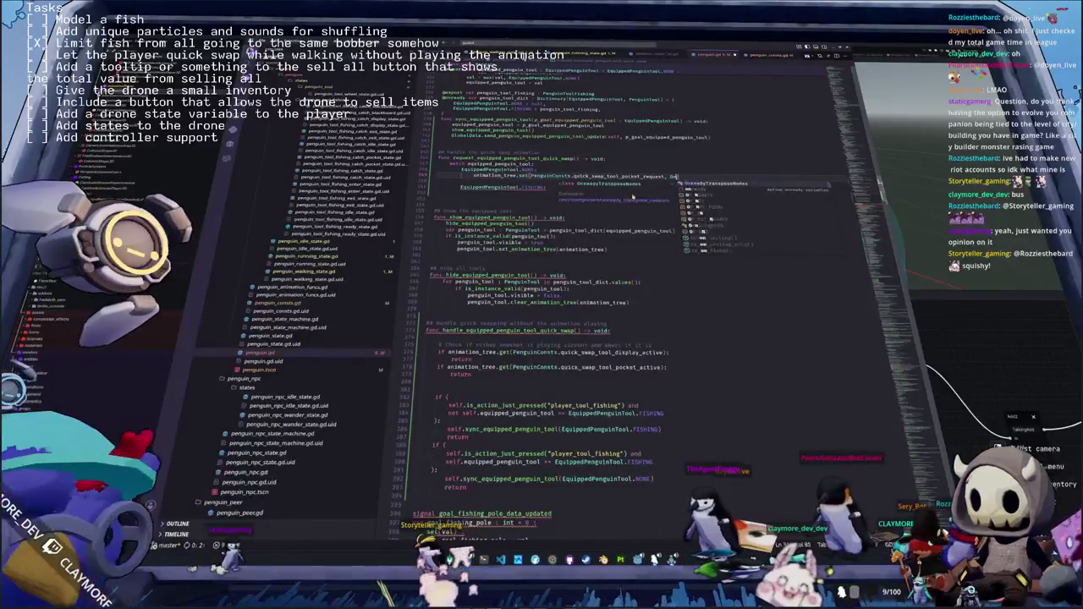
type("tionNodeOneShot.")
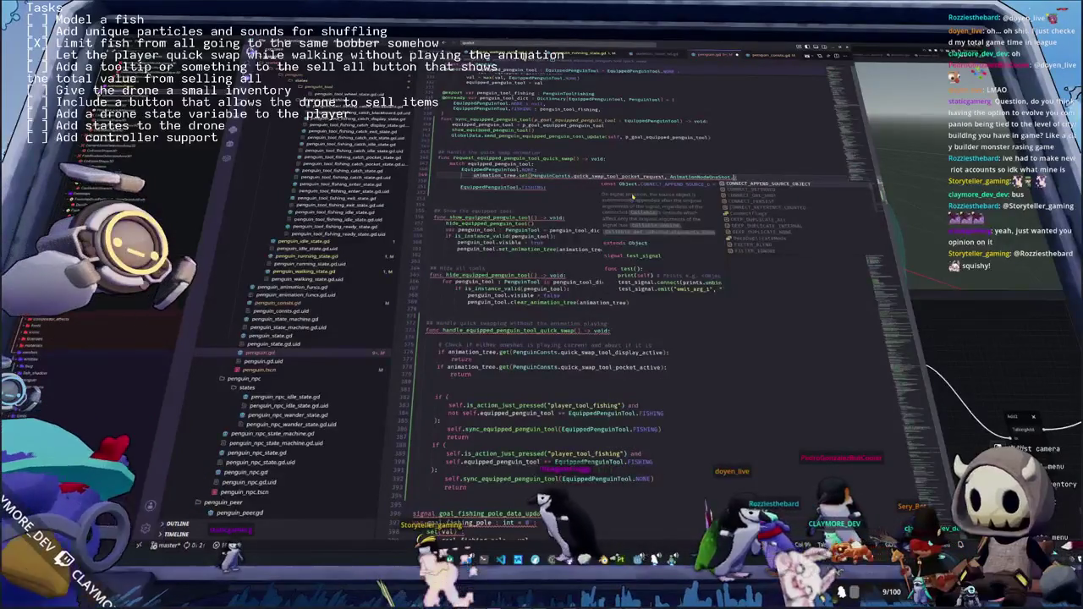
type("One")
key("Return")
type(".")
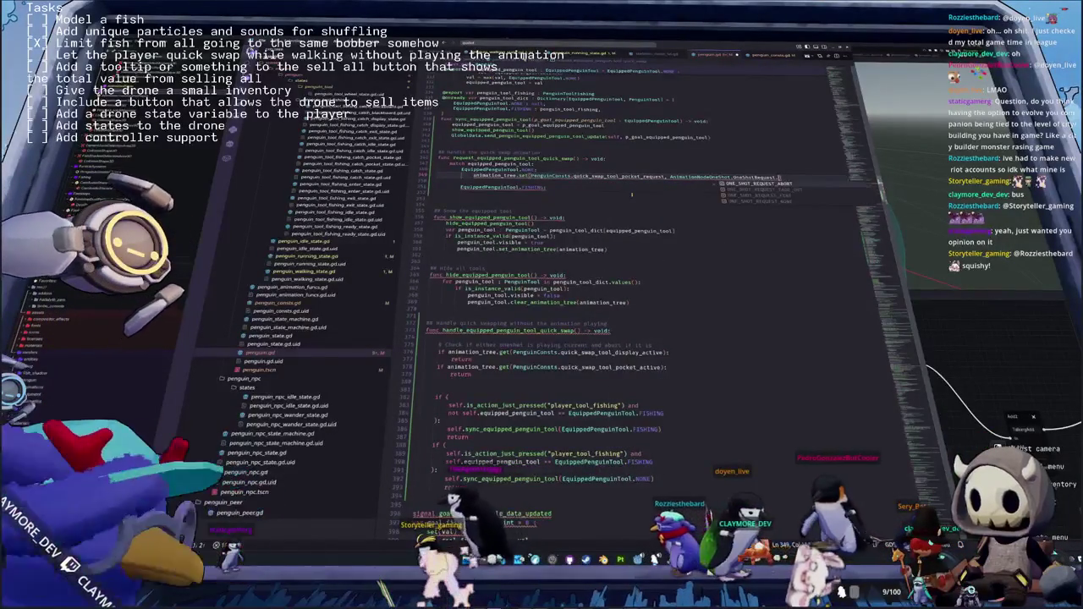
key("Return")
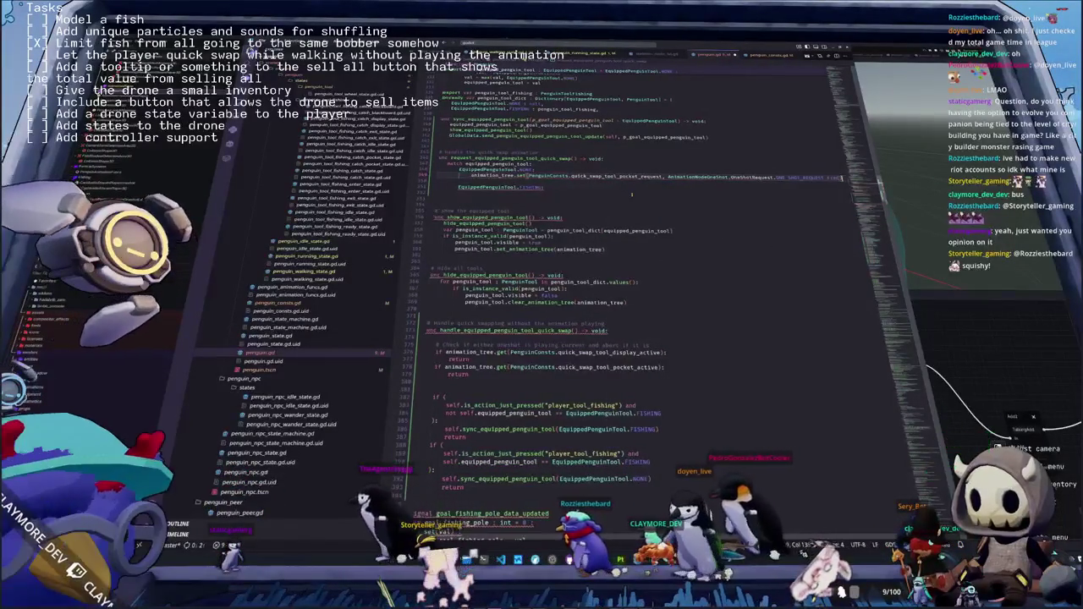
key("Down")
Duplicate that line for quick_swap_tool_display_request and turn the FISHING case into a _ catch-all
key("ctrl+v")
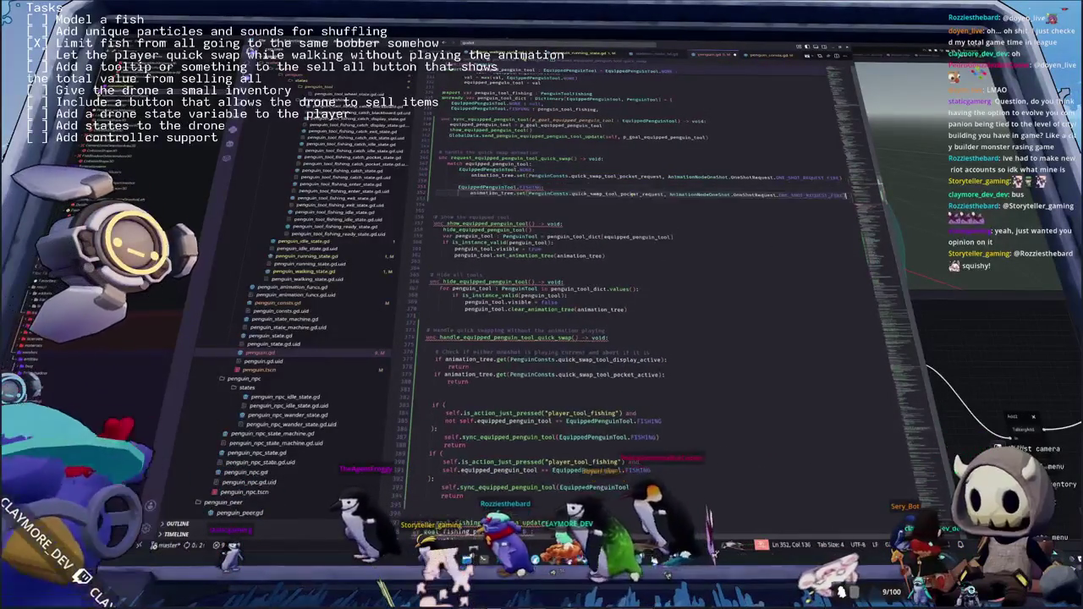
double_click(631, 194)
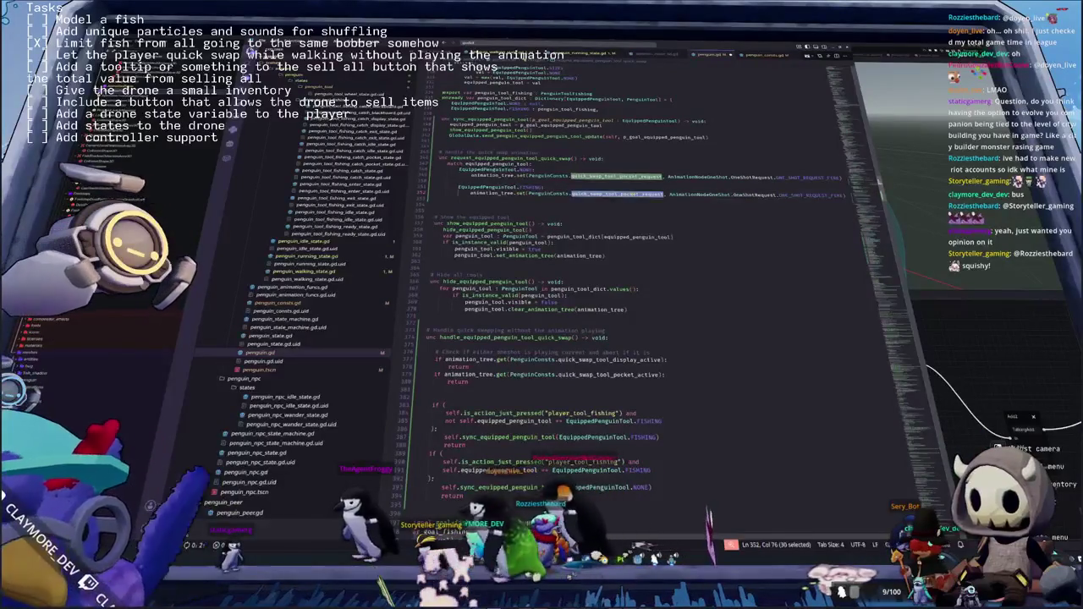
type("quick")
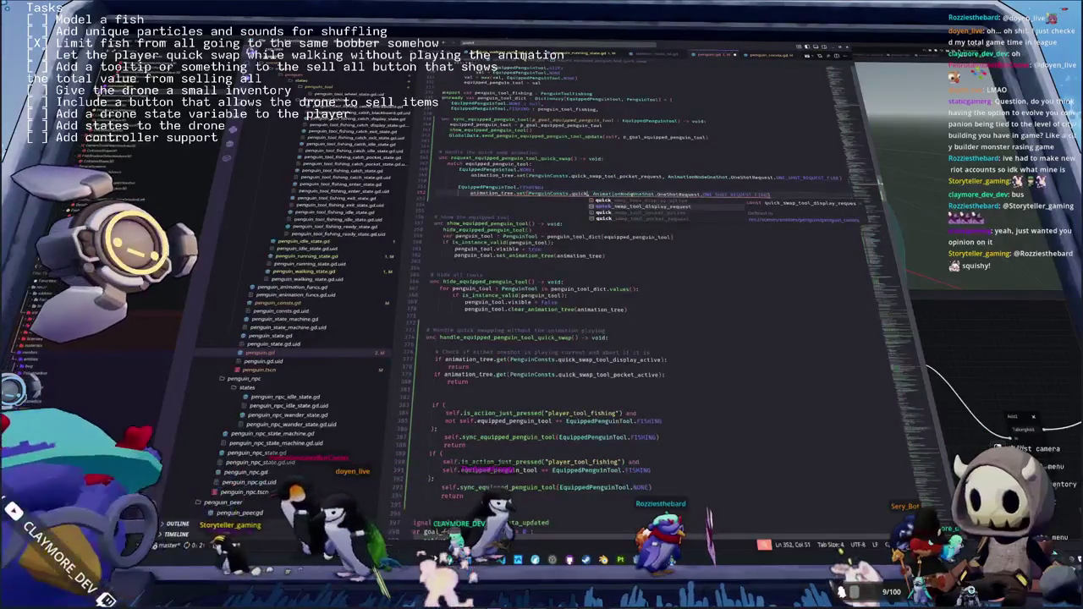
key("Return")
double_click(530, 186)
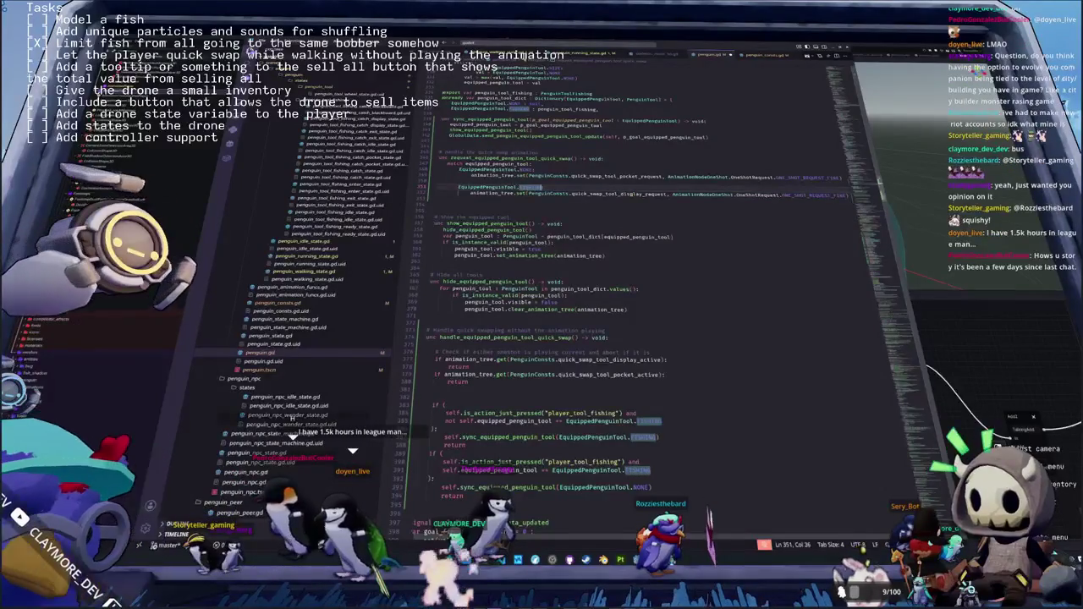
key("shift+Home")
type("_")
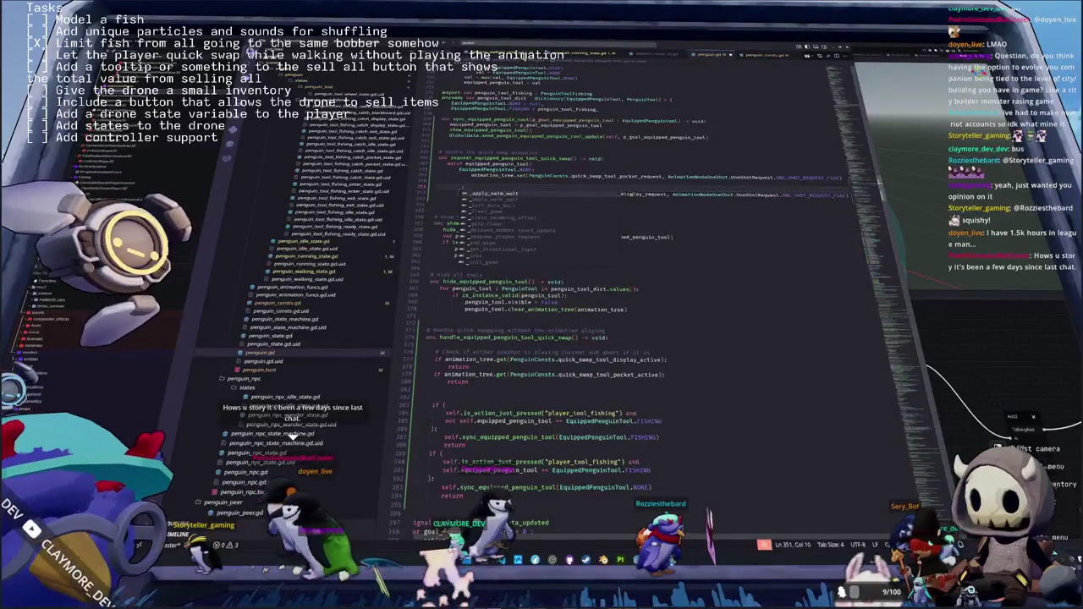
key("Escape")
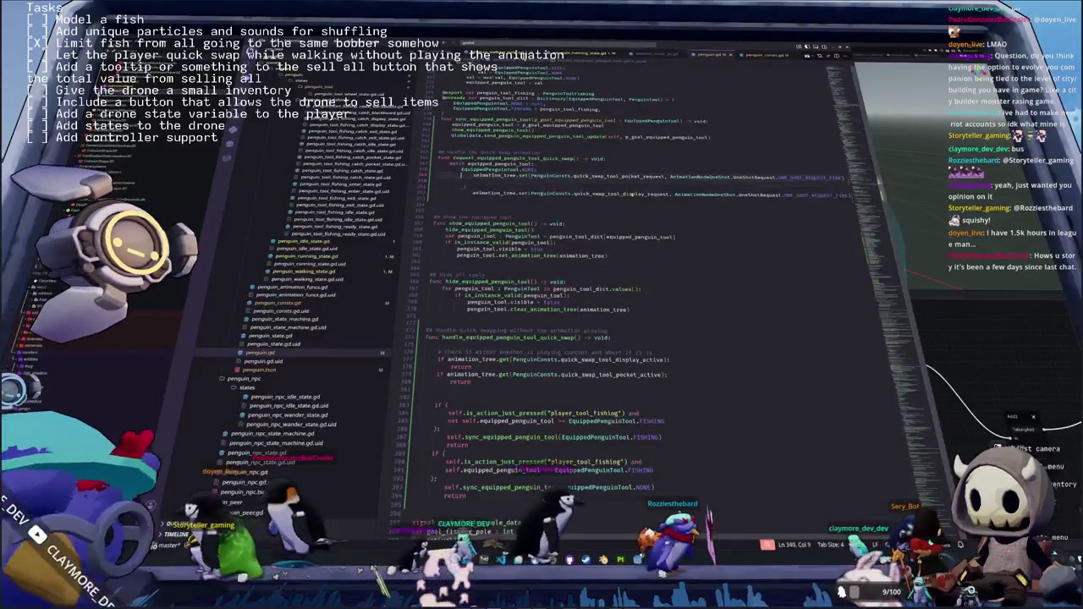
Review the quick-swap request and handle functions and locate where sync_equipped_penguin_tool is used
left_click(618, 470)
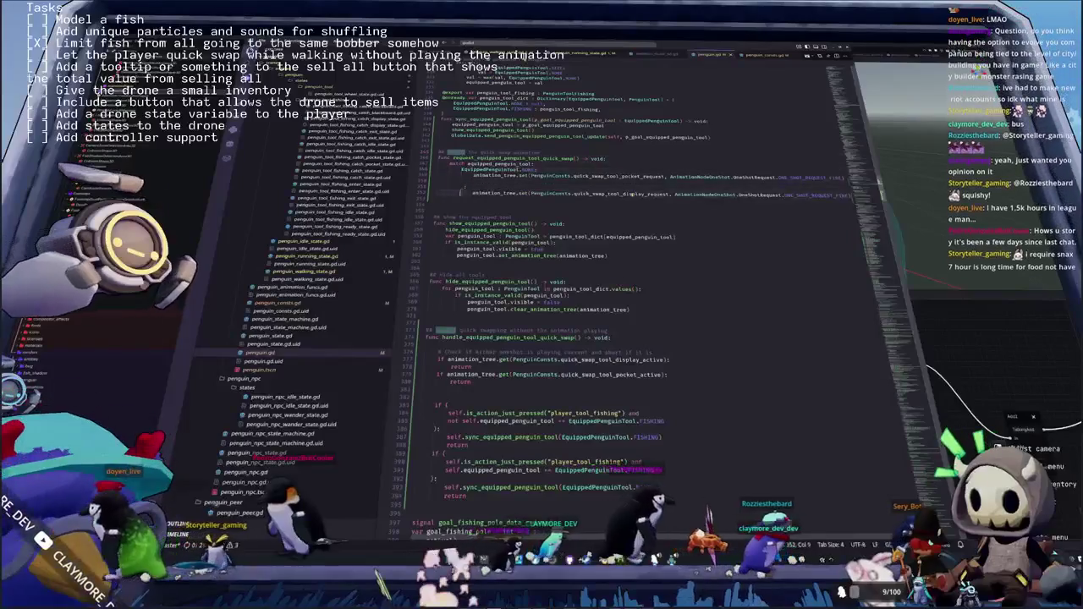
scroll(592, 338, "down", 1)
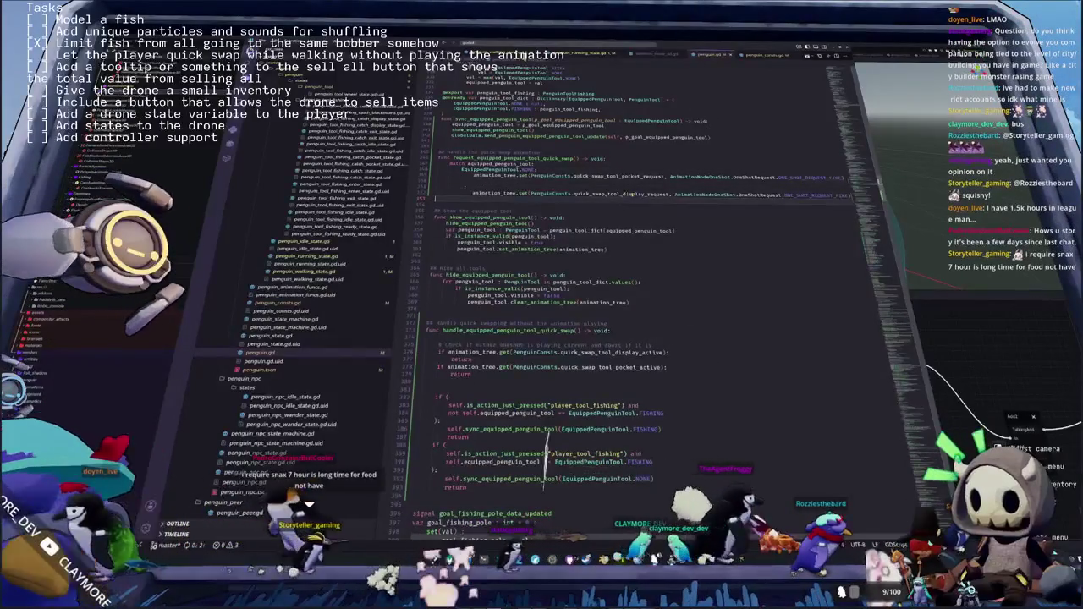
left_click(444, 158)
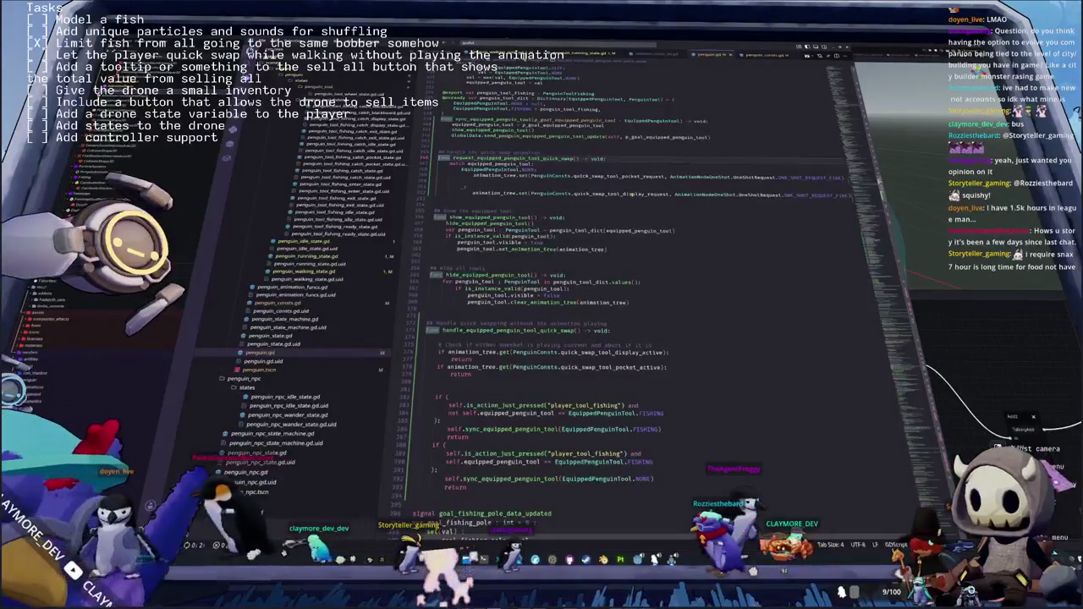
left_click(426, 359)
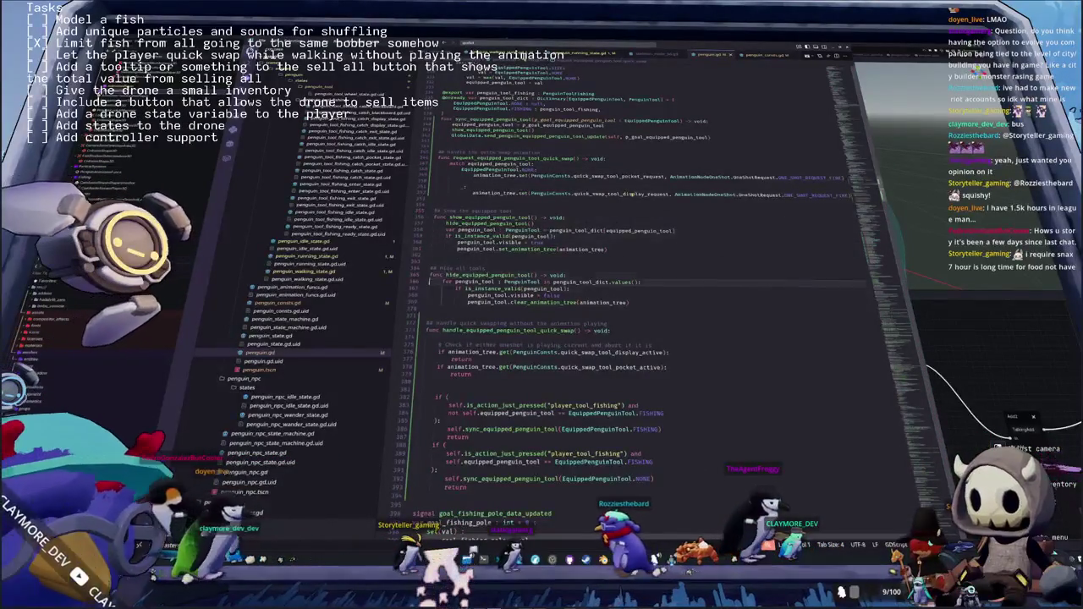
left_click(415, 491)
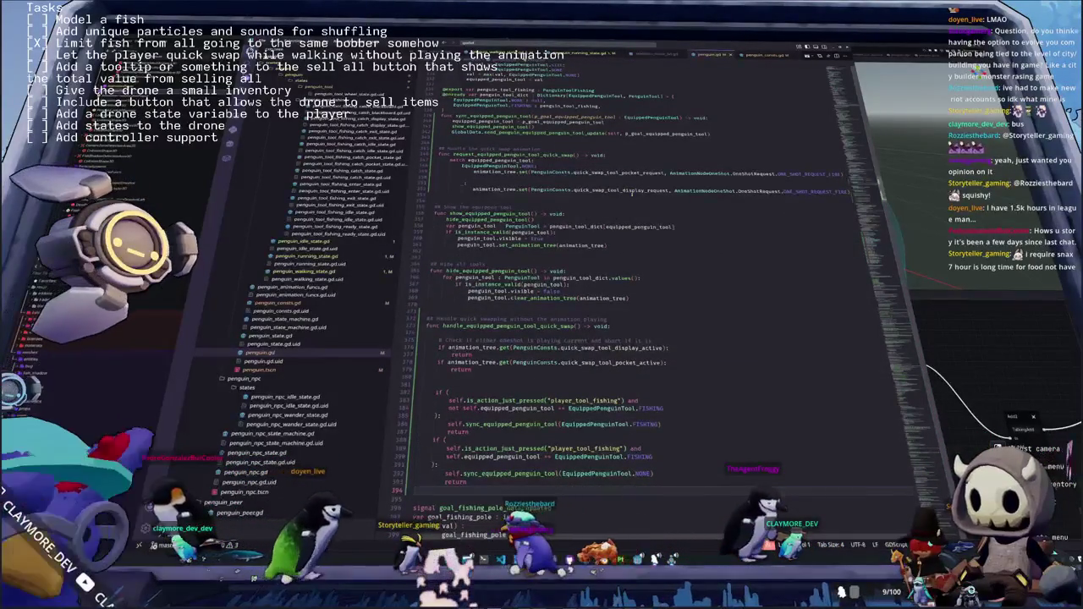
double_click(513, 155)
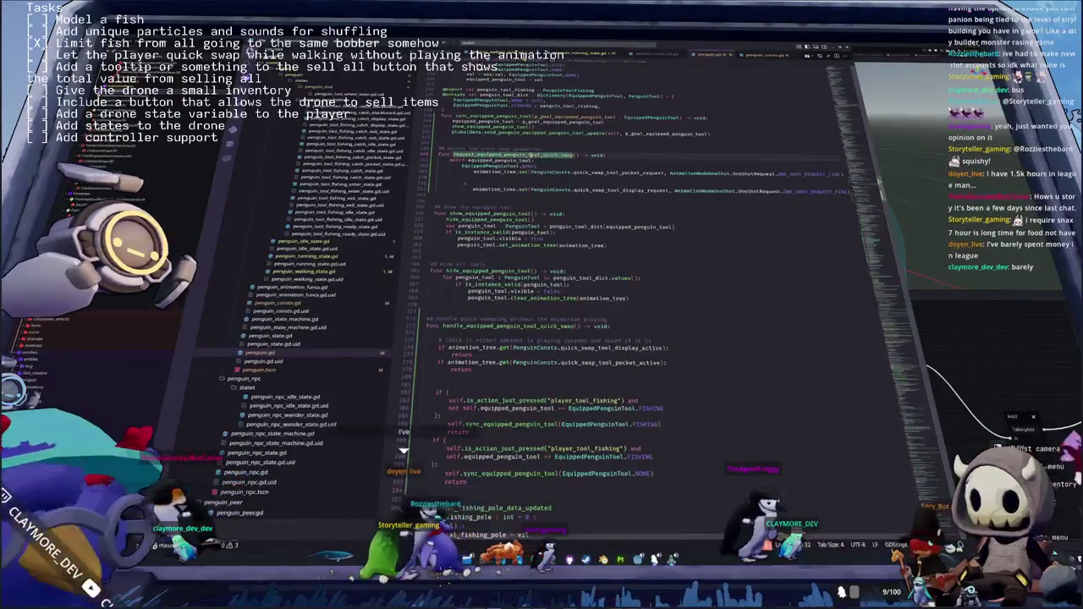
scroll(635, 296, "down", 1)
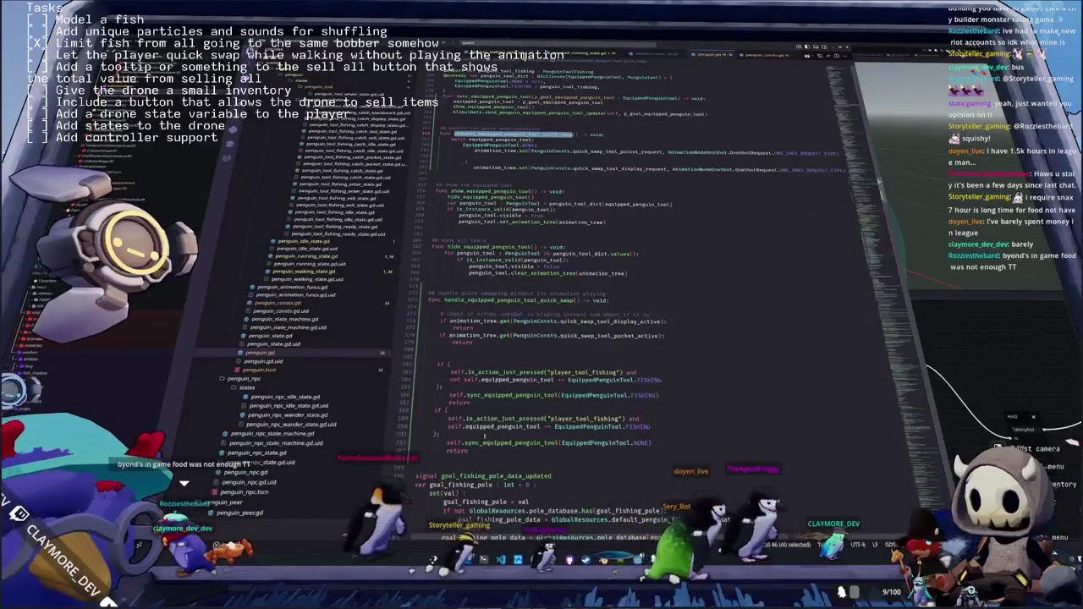
left_click(506, 308)
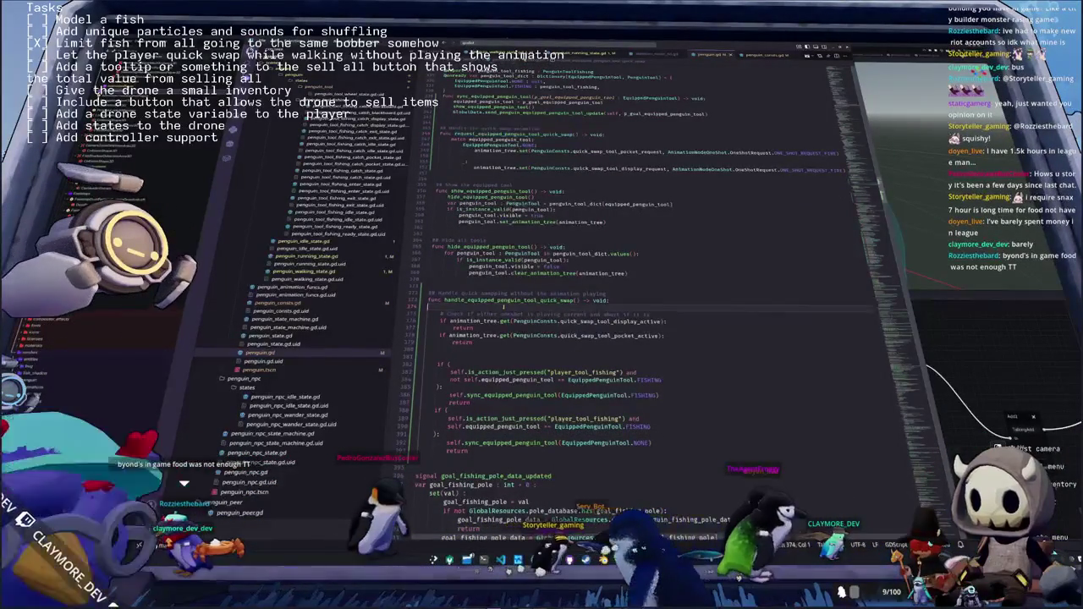
double_click(508, 301)
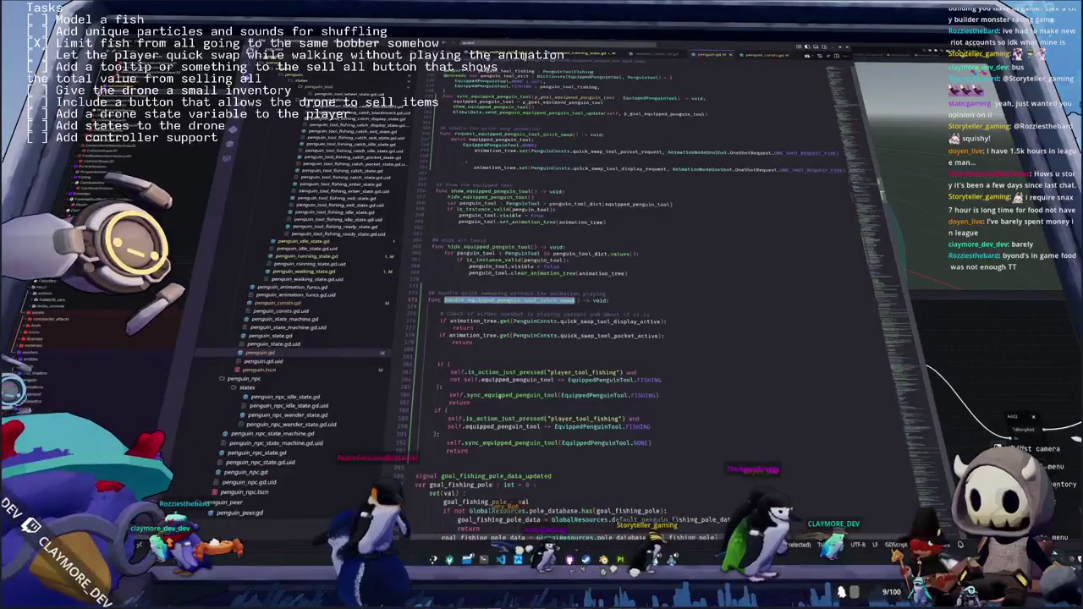
double_click(508, 442)
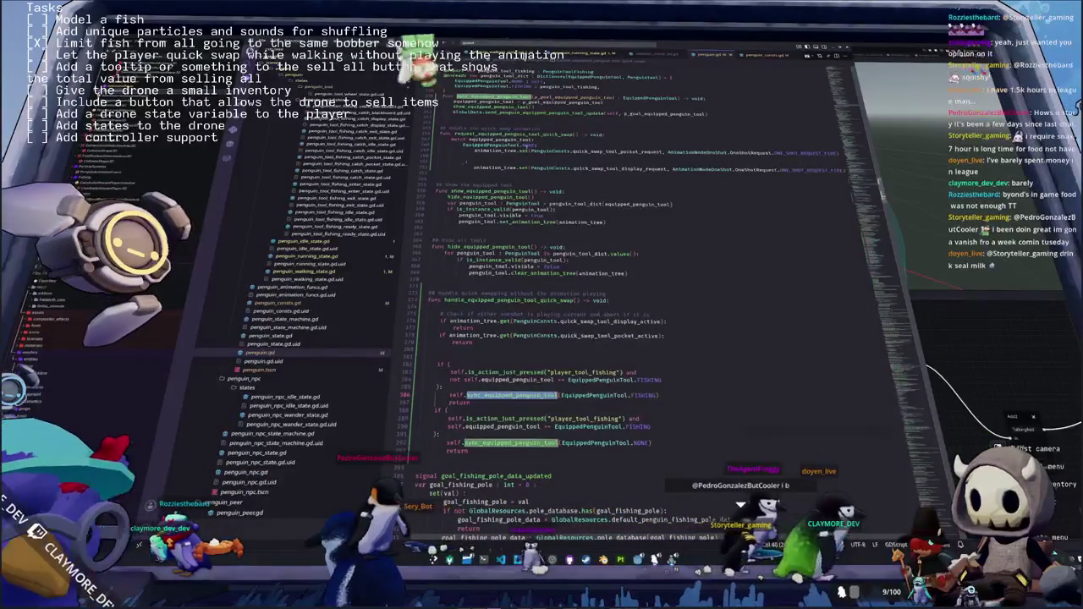
scroll(593, 296, "up", 2)
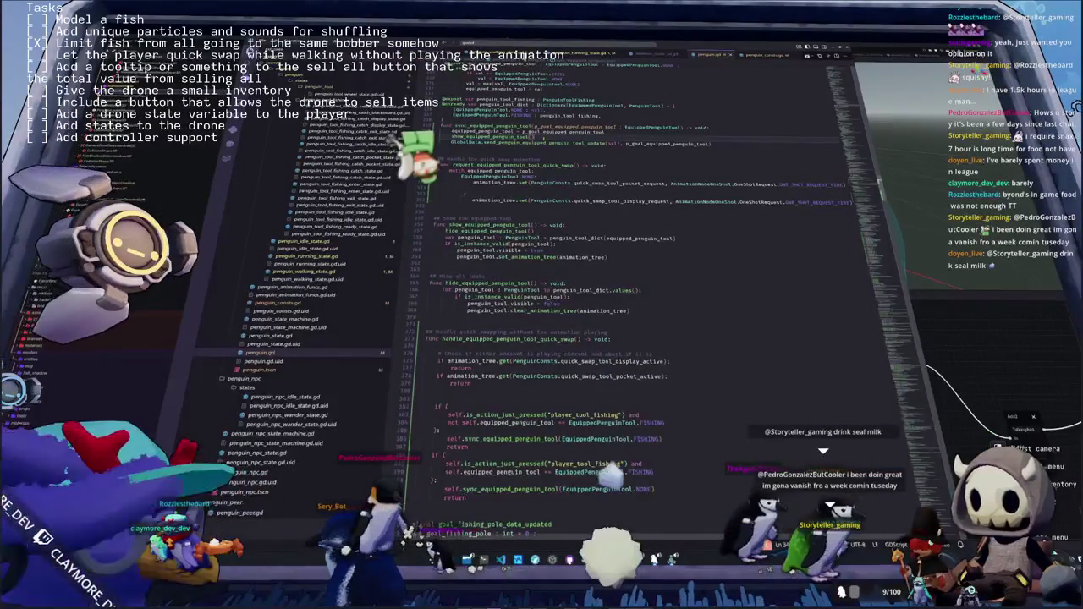
Call request_equipped_penguin_tool_quick_swap() in sync_equipped_penguin_tool right after showing the tool
key("Return")
type("req")
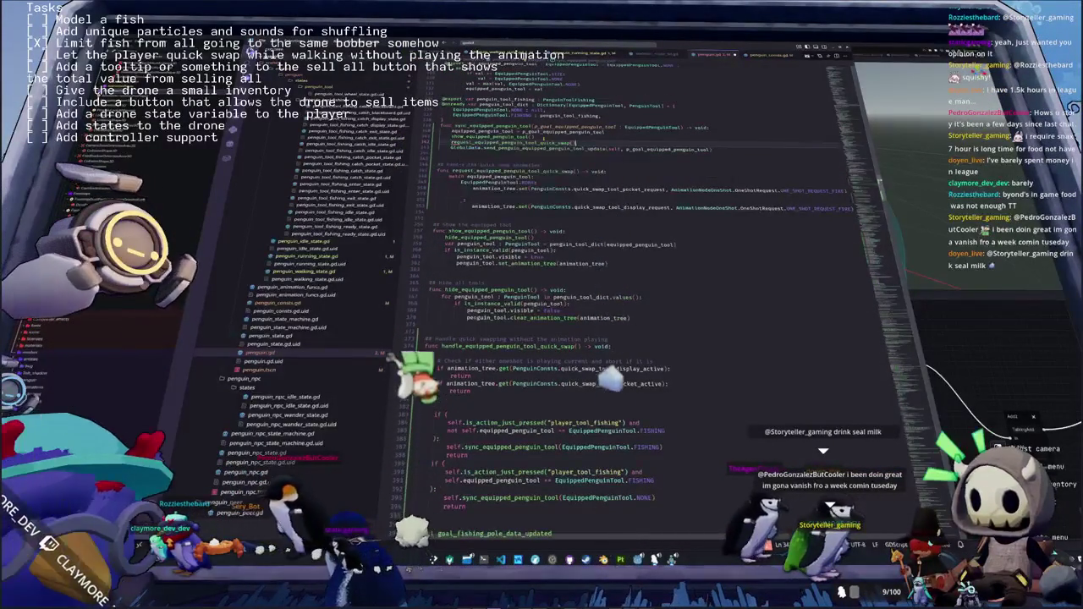
key("Return")
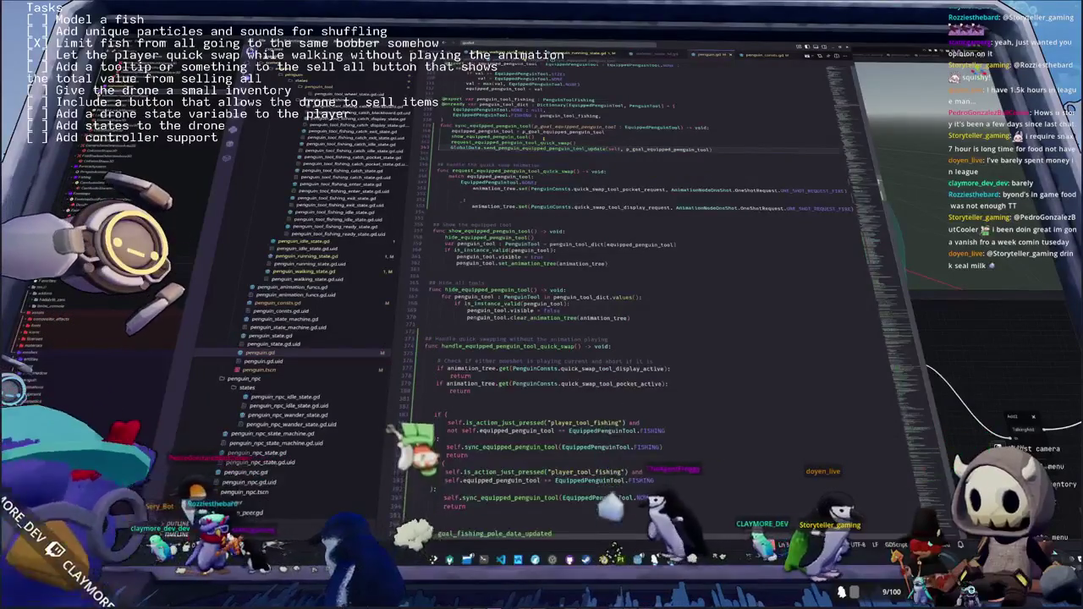
key("shift+Home")
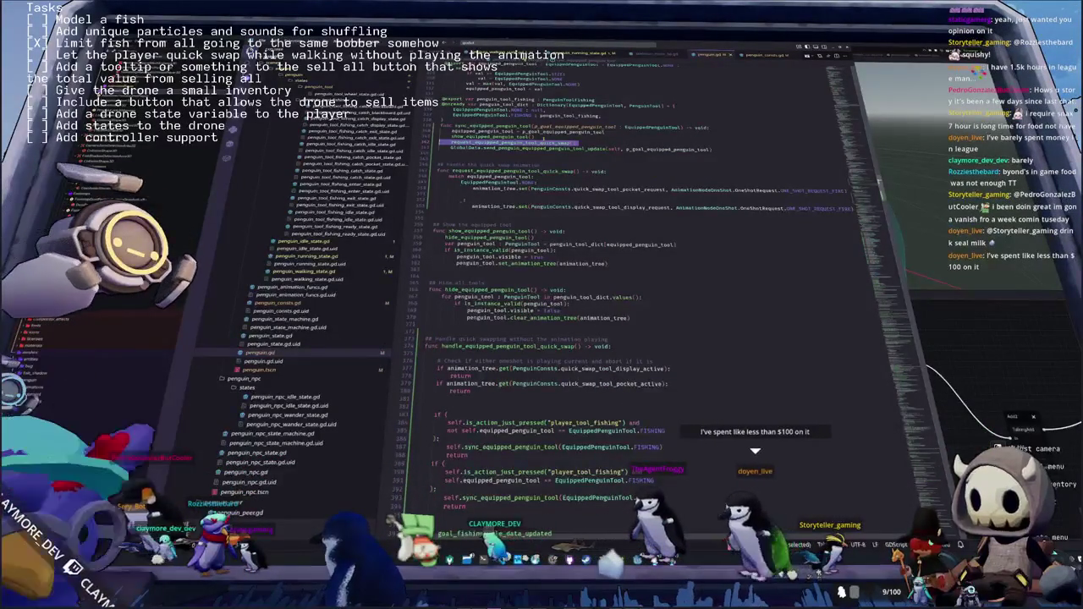
key("Left")
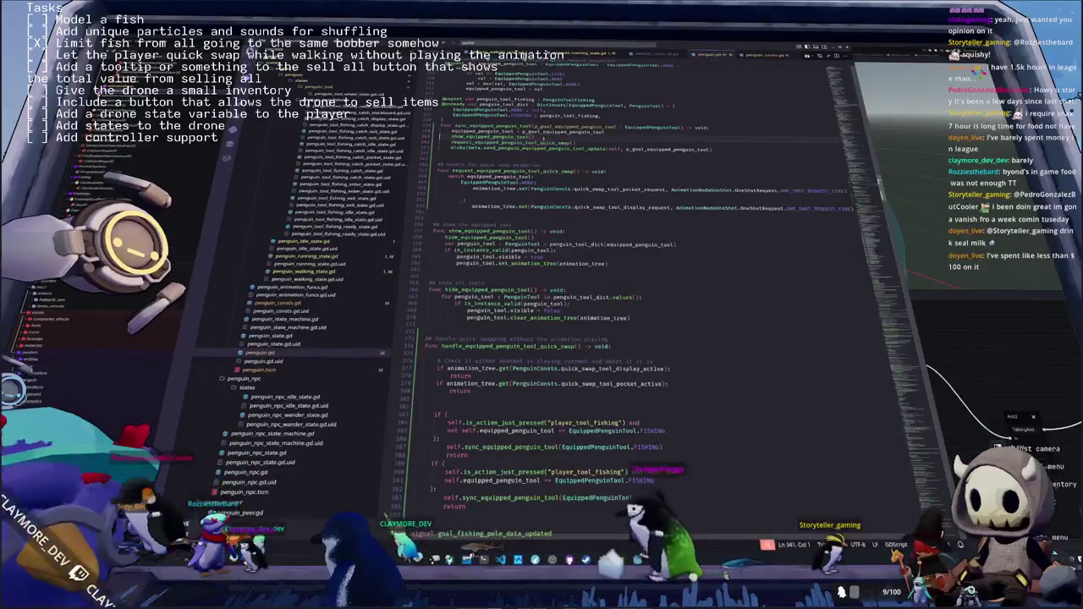
key("shift+End")
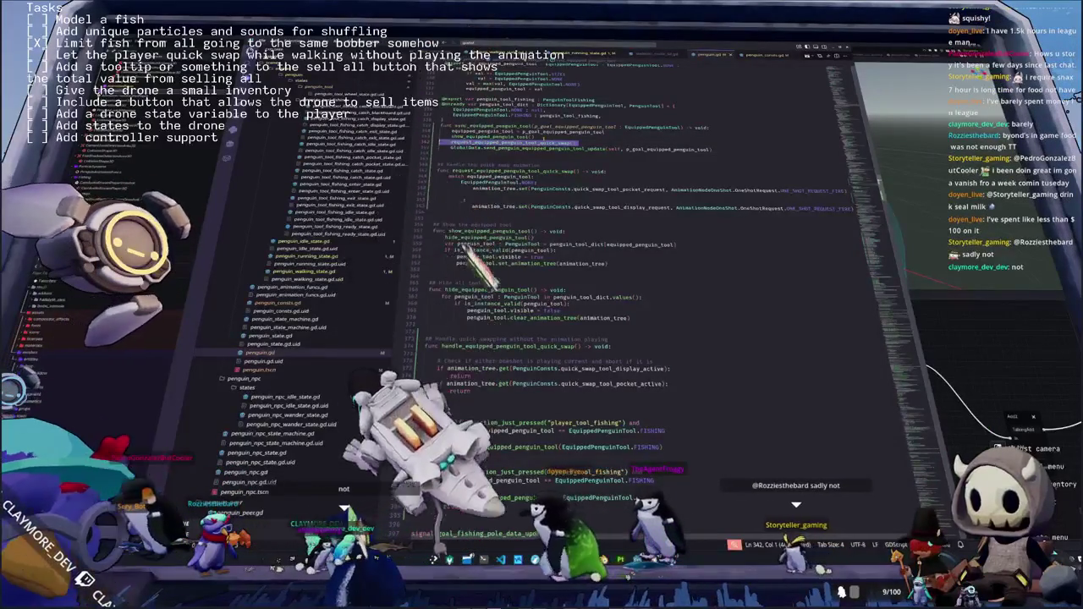
Delete the extra blank line after the return at line 381 of penguin.gd
scroll(550, 254, "up", 1)
key("Left")
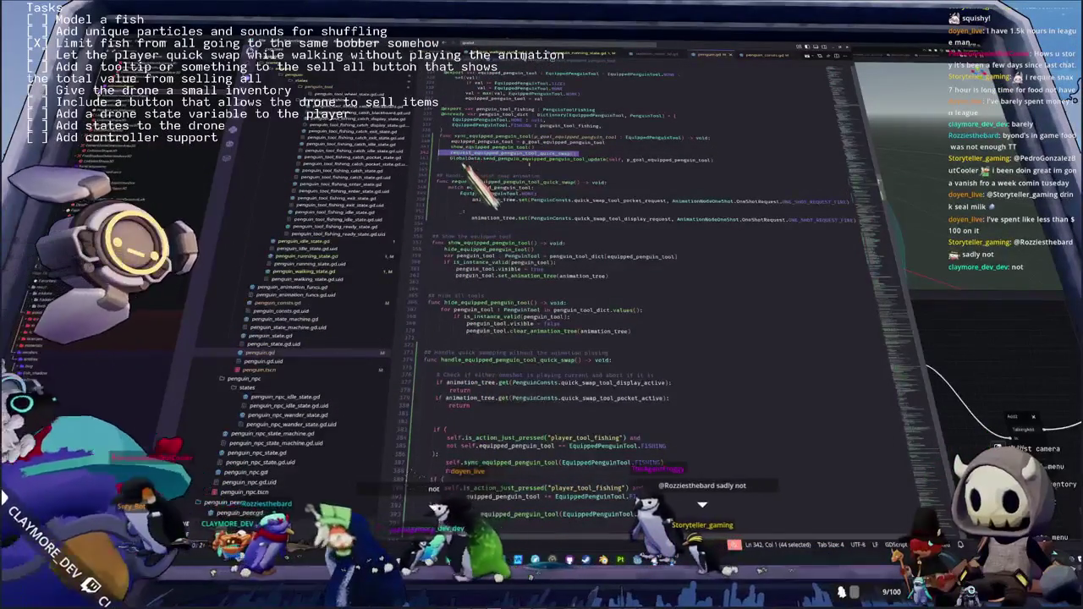
scroll(482, 474, "down", 3)
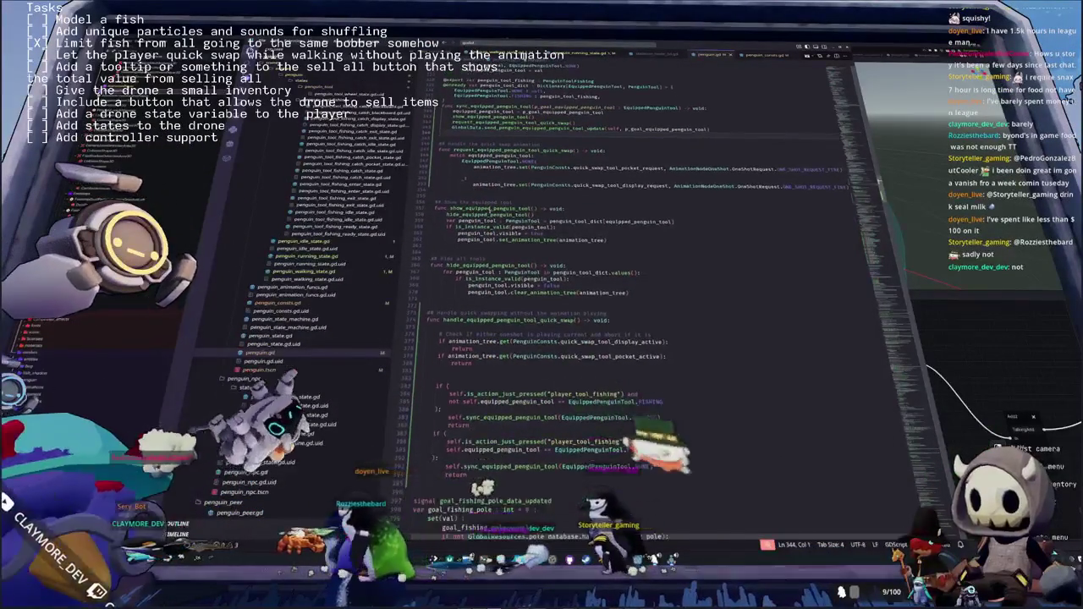
left_click(457, 351)
key("BackSpace")
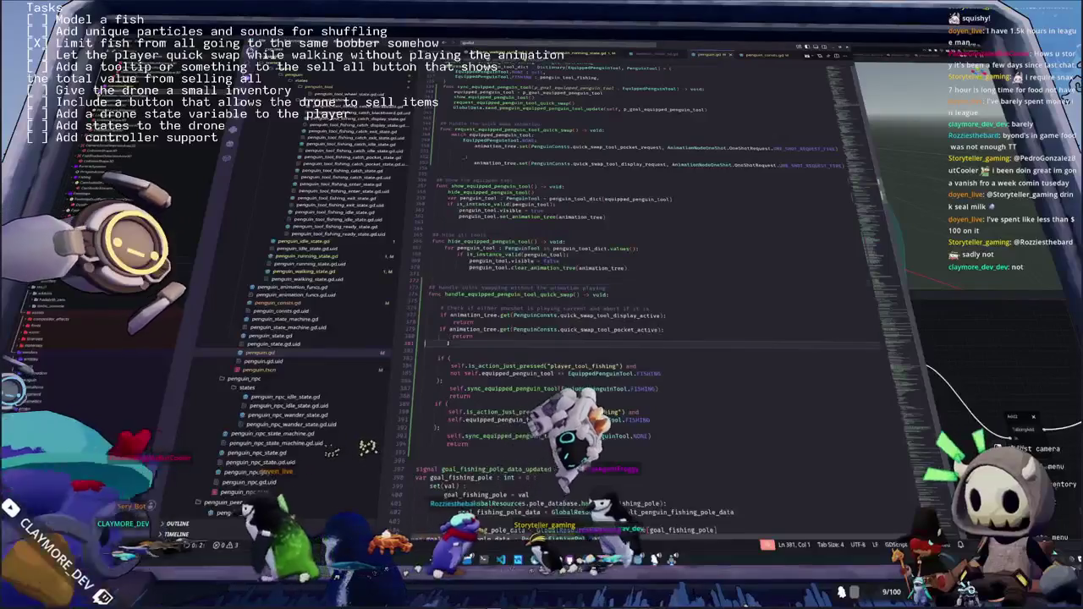
scroll(550, 254, "down", 1)
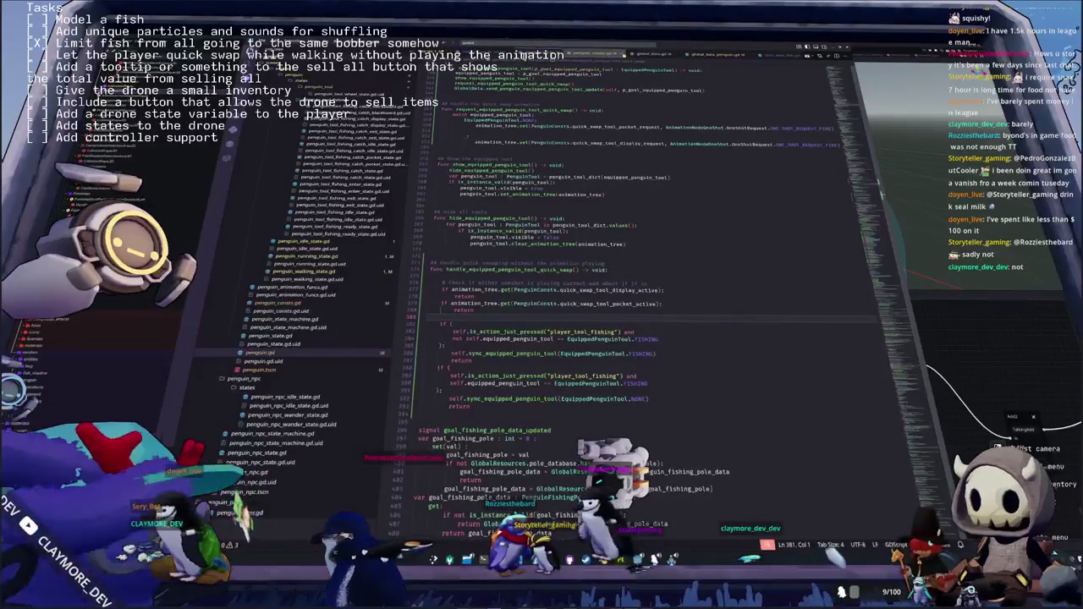
key("ctrl+Tab")
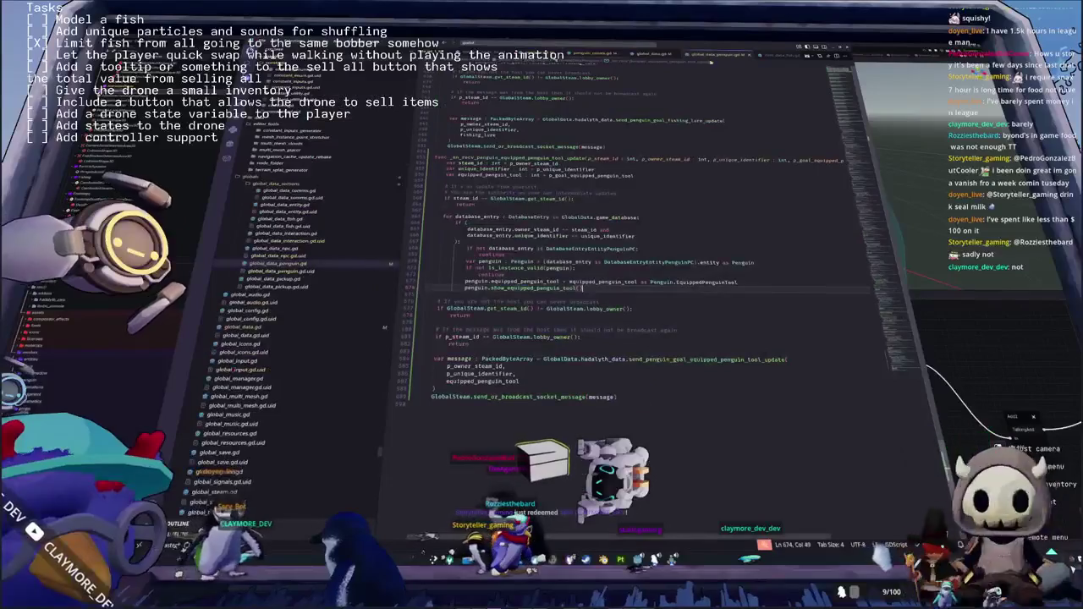
Call penguin.request_equipped_penguin_tool_quick_swap() after show_equipped_penguin_tool() in the network update handler
scroll(628, 244, "down", 2)
left_click(440, 245)
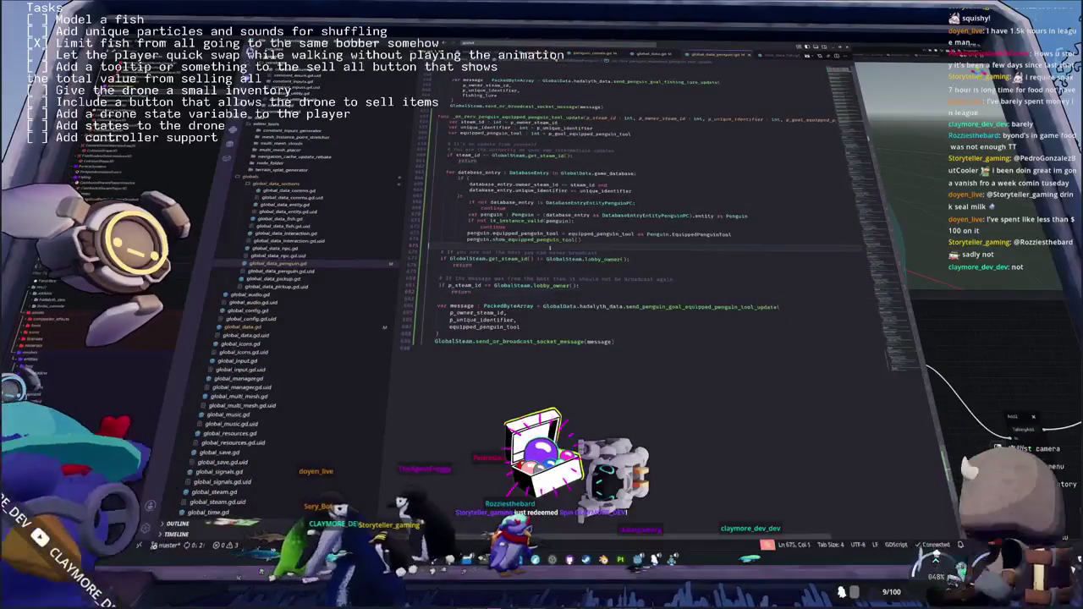
key("Return")
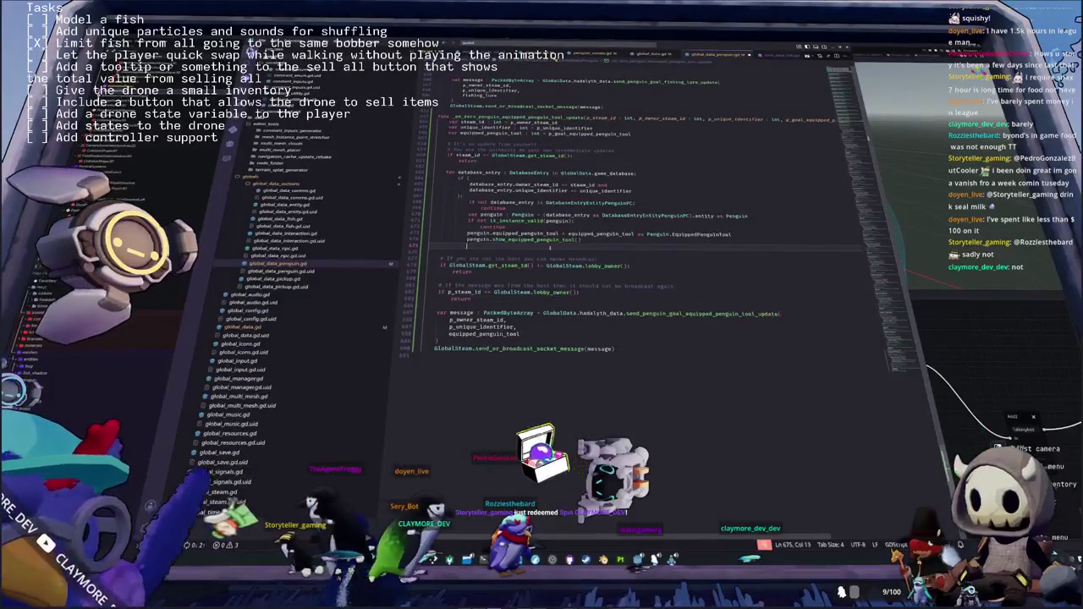
type("penguin.qui")
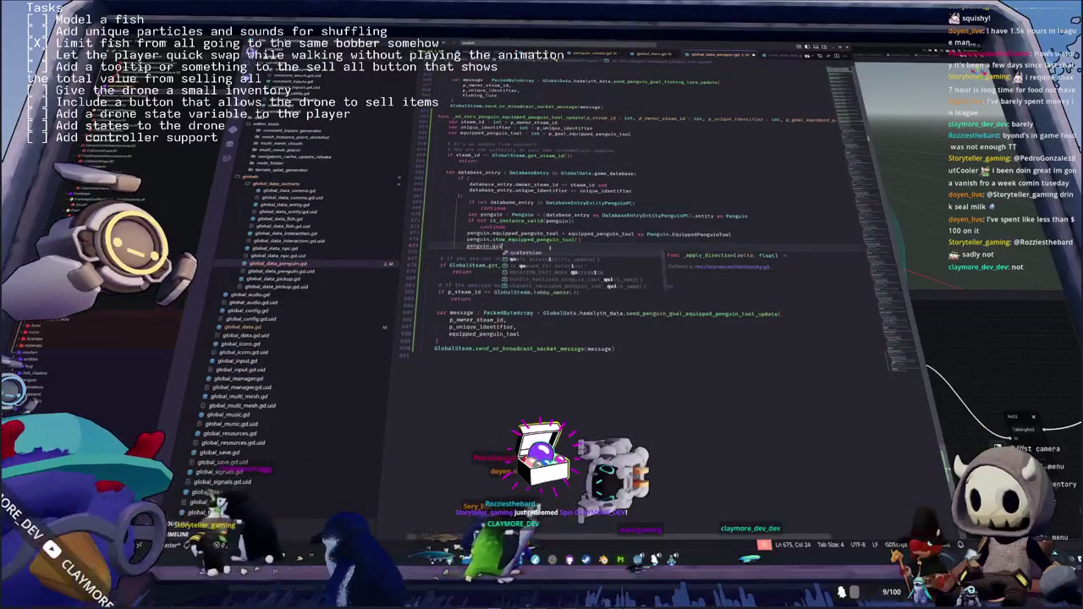
type("ck")
key("Down")
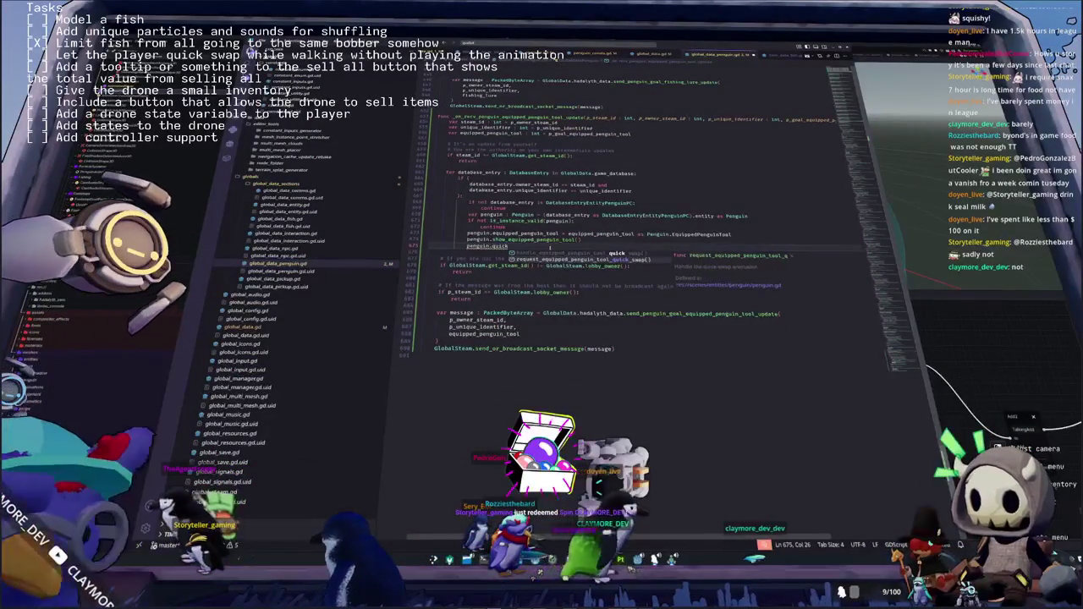
key("Return")
key("Down")
key("shift+Up")
key("shift+Up")
key("shift+Up")
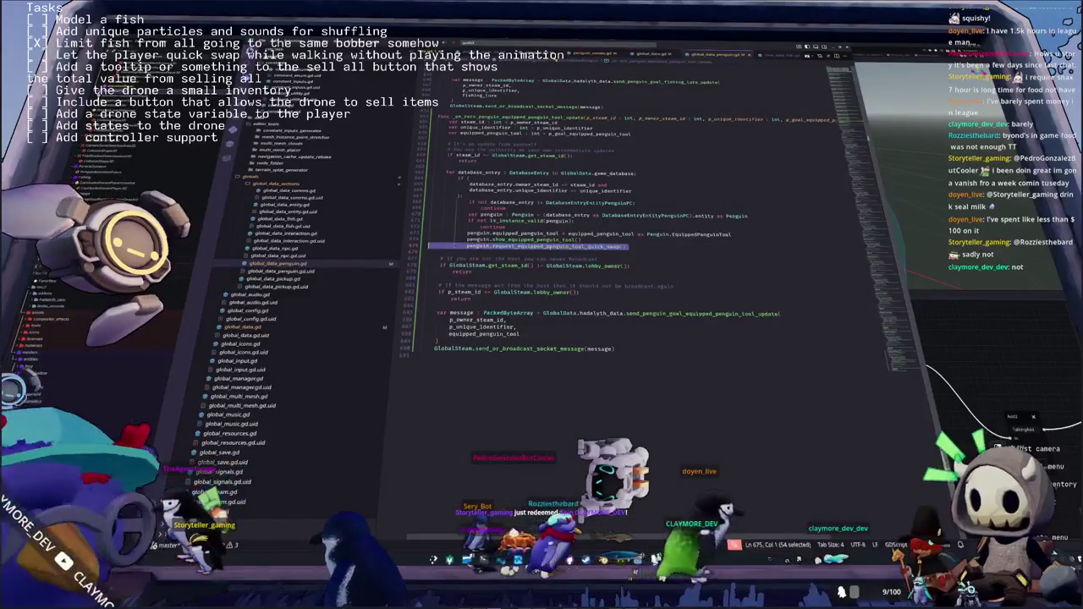
key("Right")
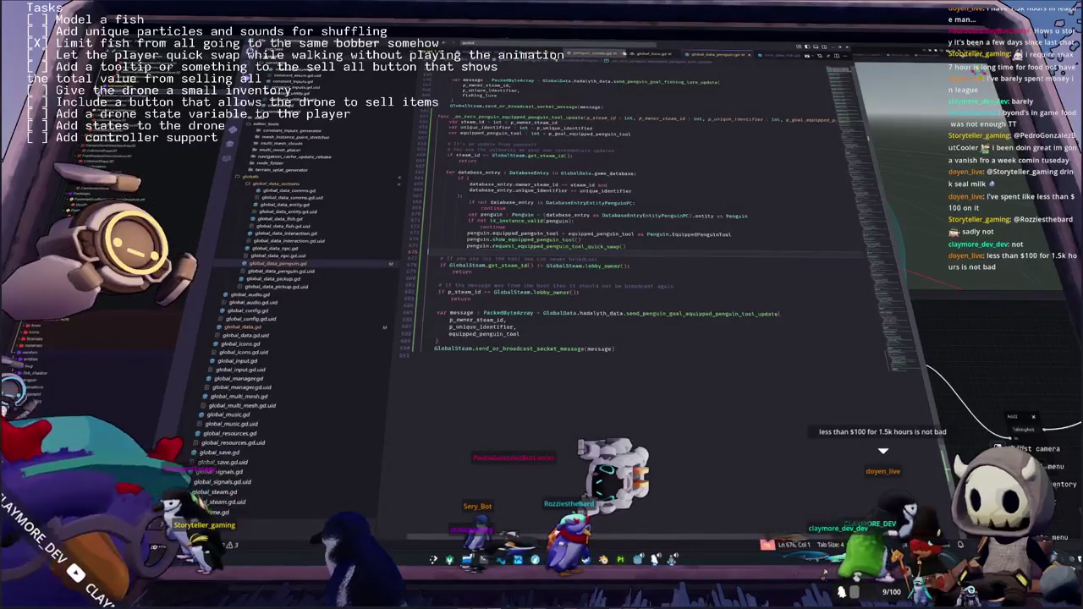
left_click(594, 53)
key("ctrl+Tab")
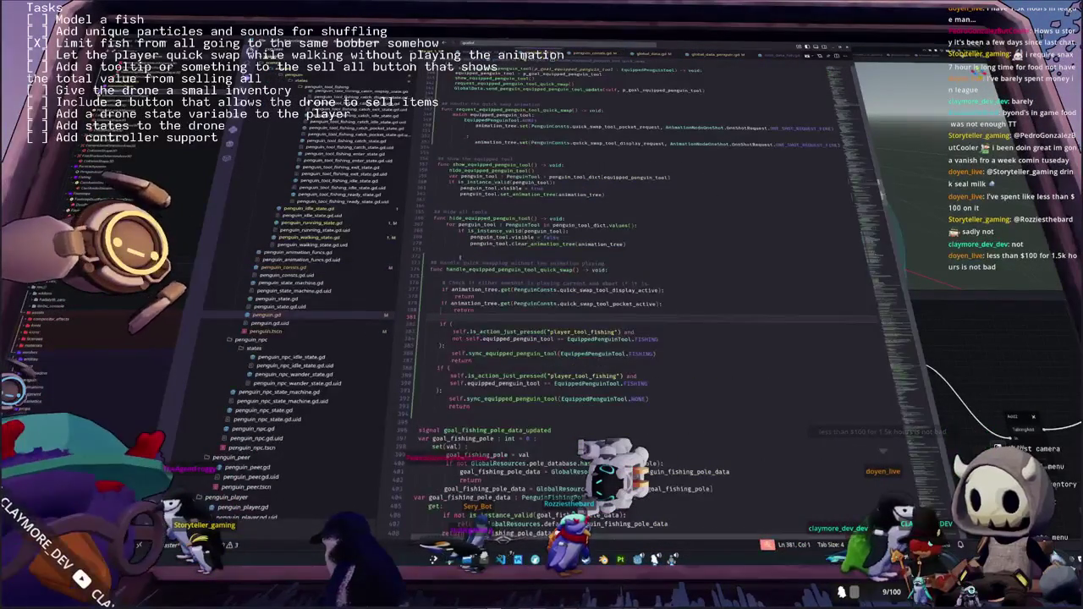
Check the code below the return at line 394, then switch to the 3D penguin scene
scroll(592, 338, "down", 4)
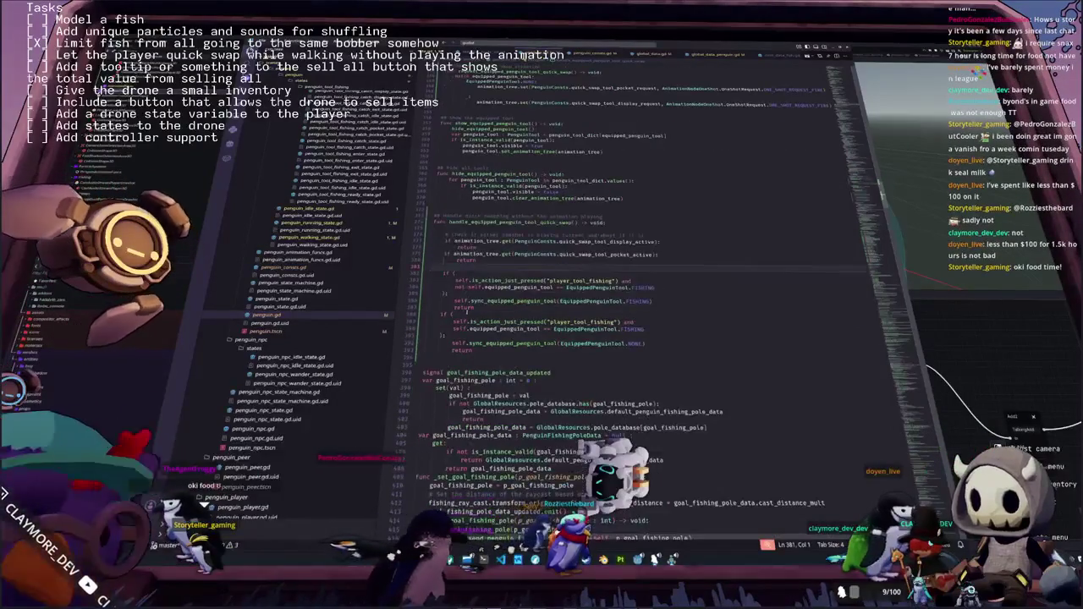
left_click(429, 292)
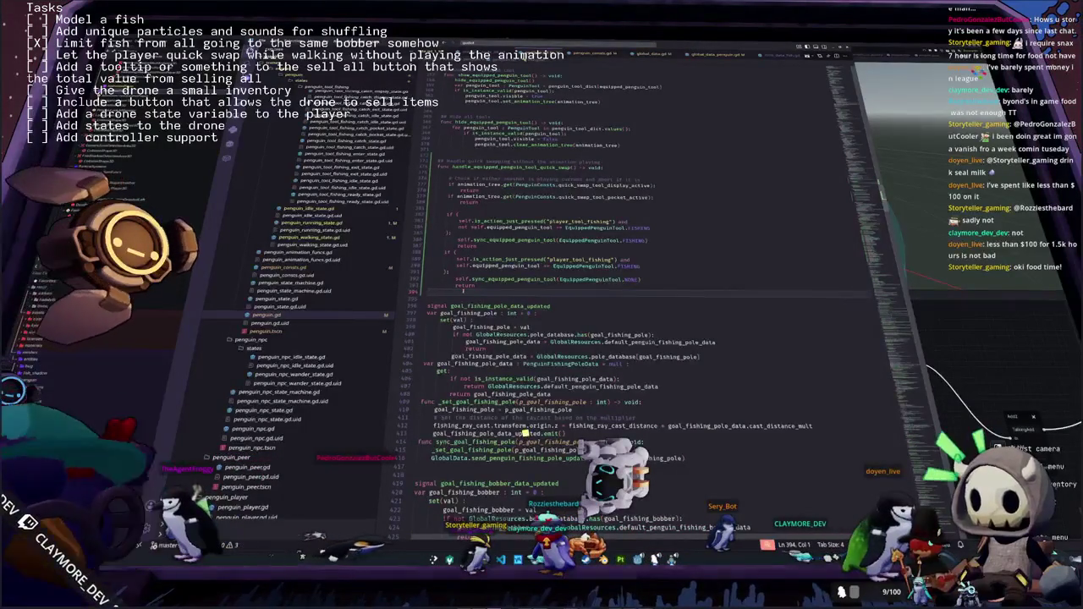
scroll(559, 297, "up", 1)
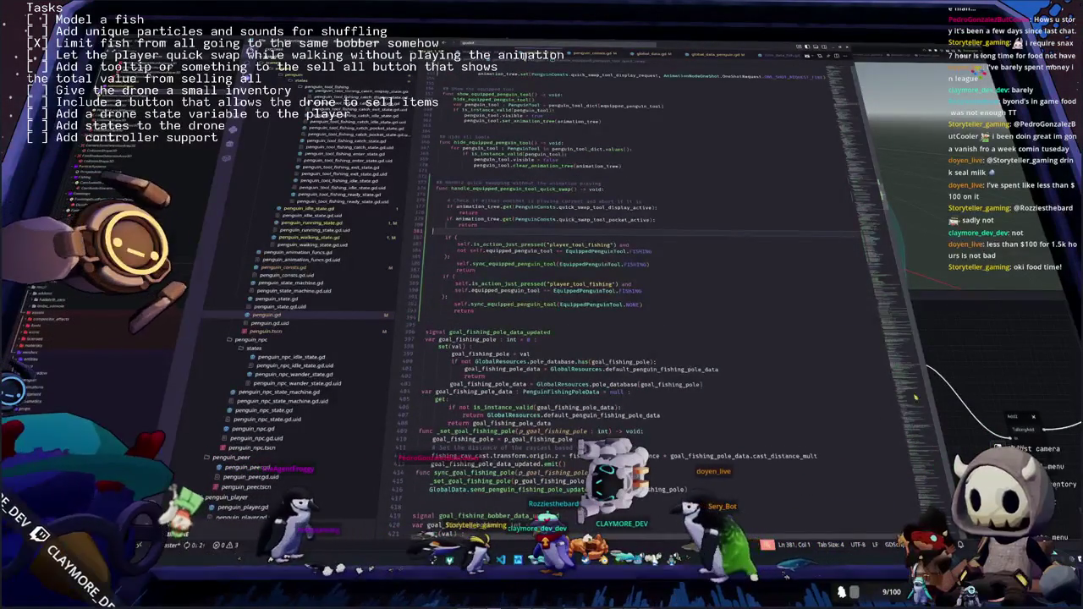
key("ctrl+F2")
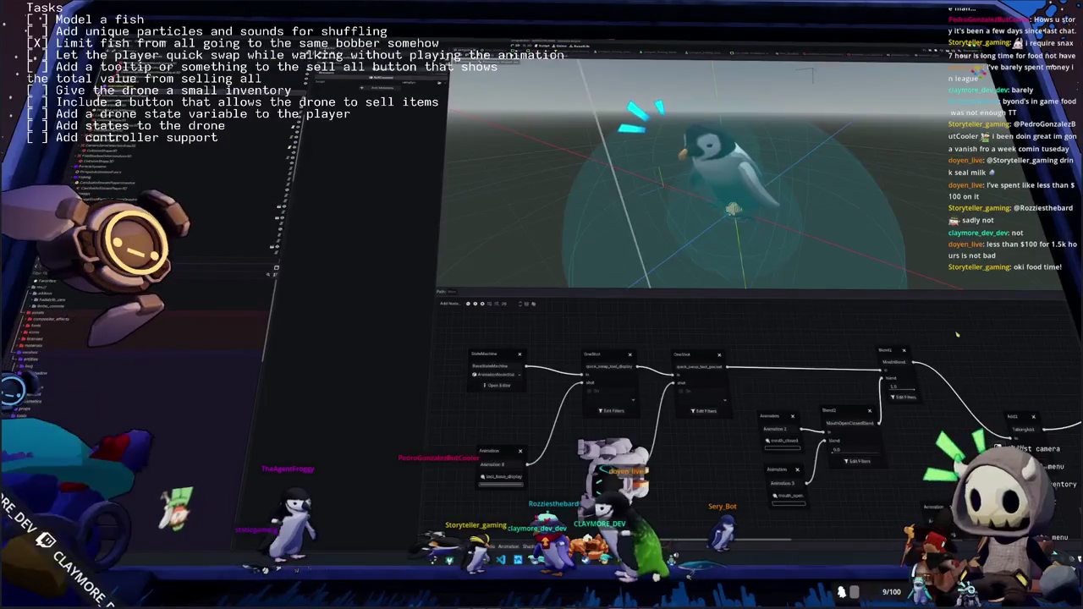
Hide the AnimationTree panel and run the project with F5
key("ctrl+j")
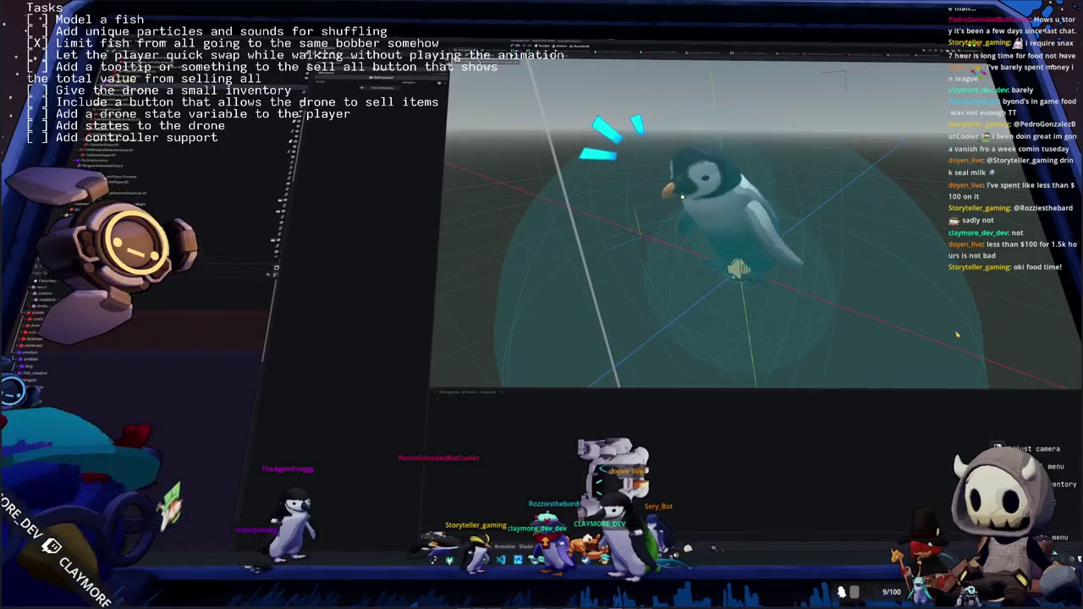
key("F5")
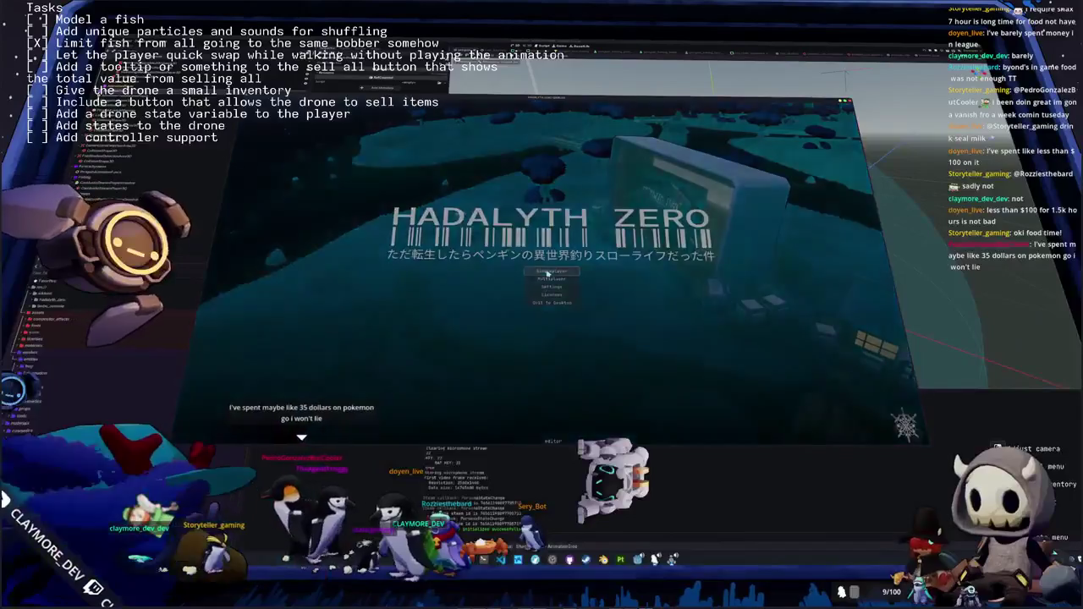
Start a Singleplayer game, open the inventory, and walk the penguin toward the village houses
left_click(547, 272)
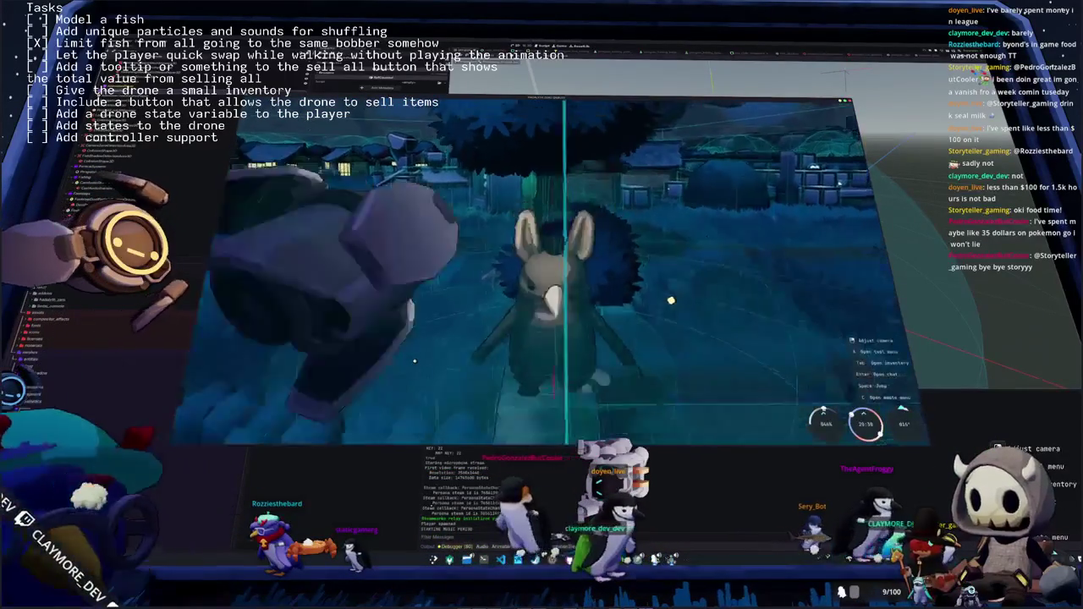
key("Tab")
key("Tab")
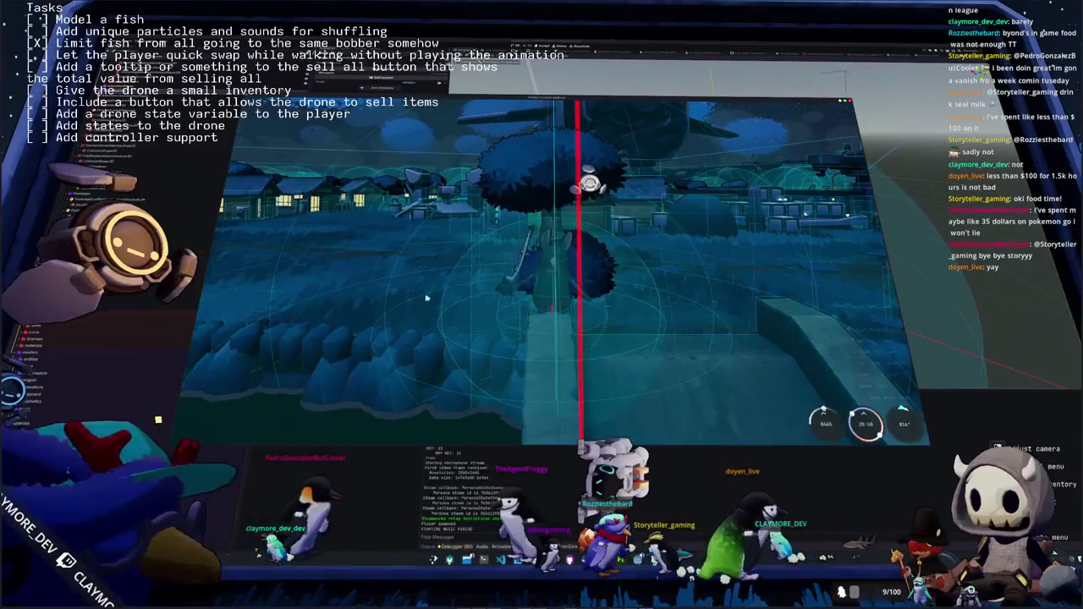
key("w")
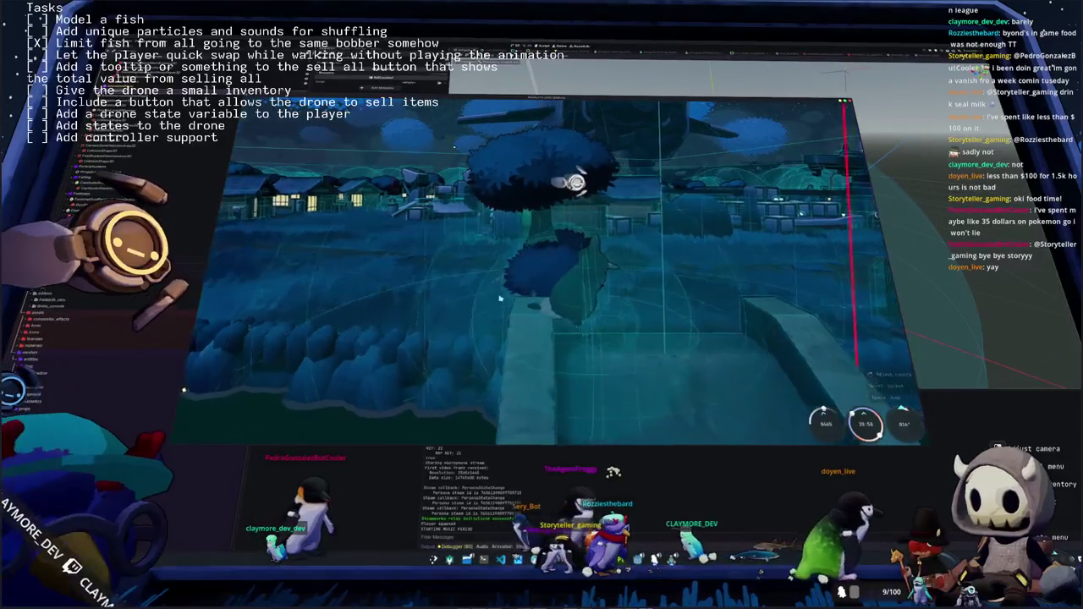
key("w")
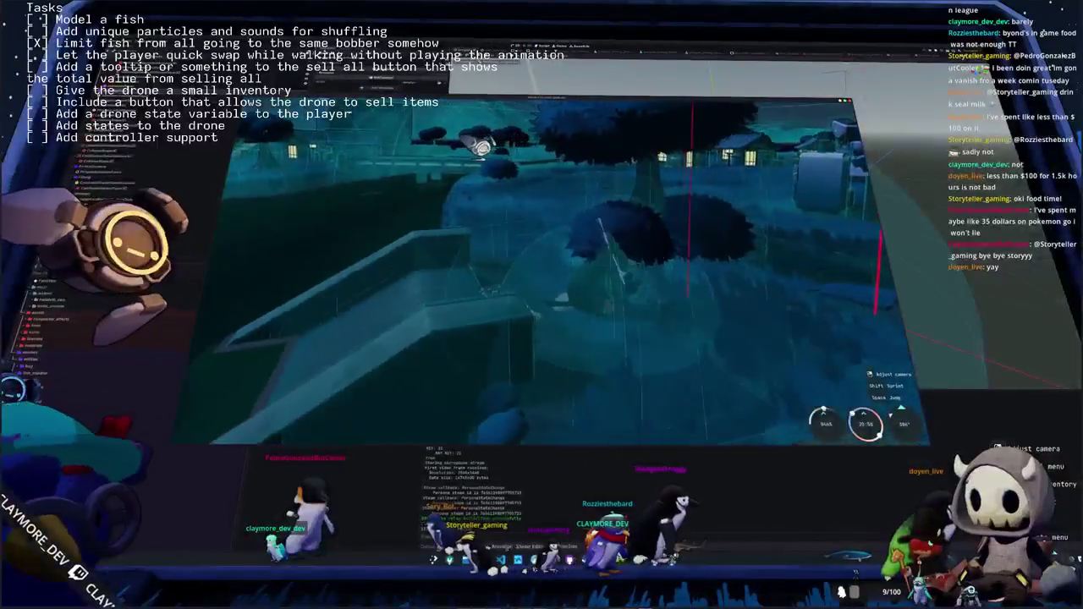
key("w")
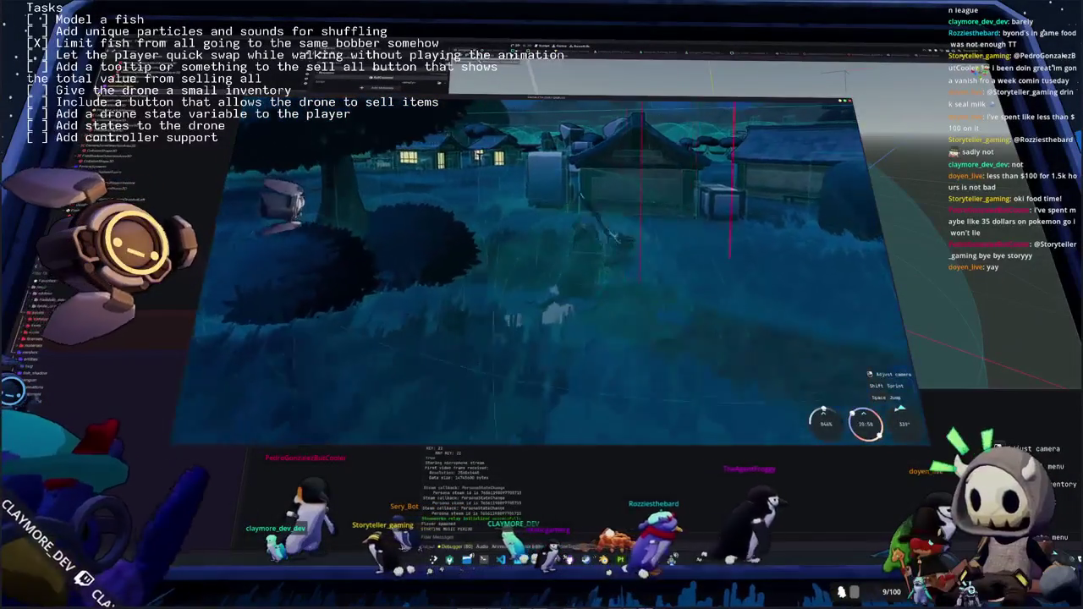
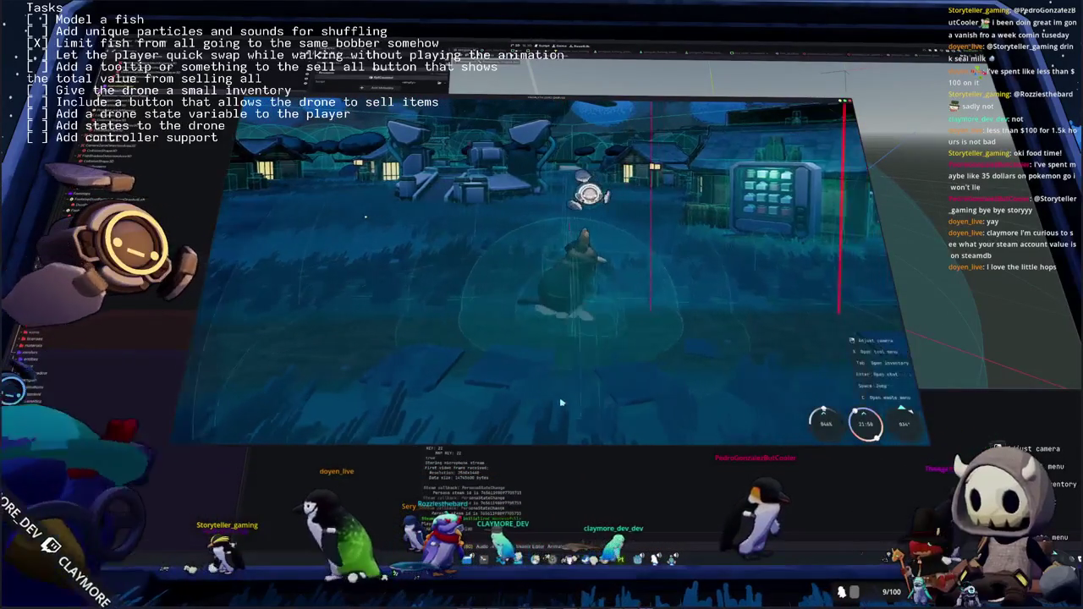
Switch from the running game back to the penguin.gd script in the code editor
key("alt+Tab")
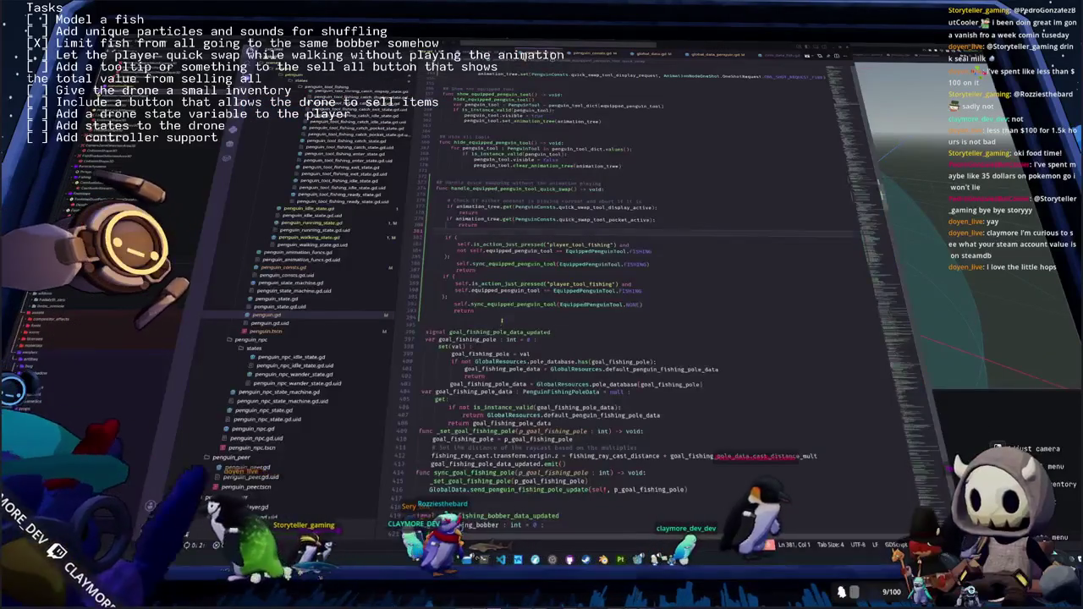
Highlight the uses of sync_equipped_penguin_tool in the penguin script
scroll(502, 320, "down", 1)
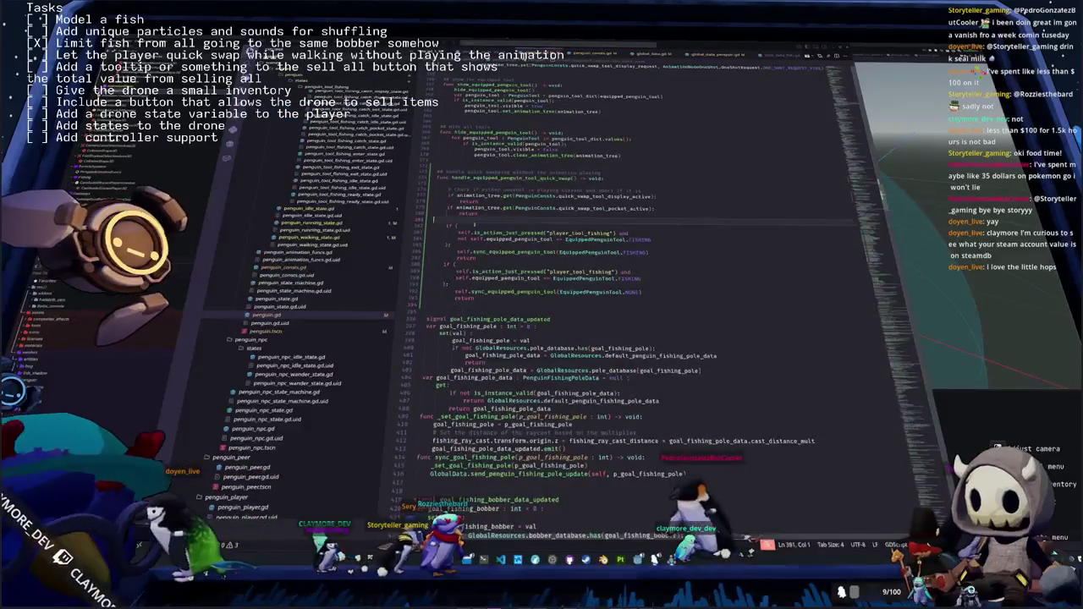
scroll(796, 405, "down", 3)
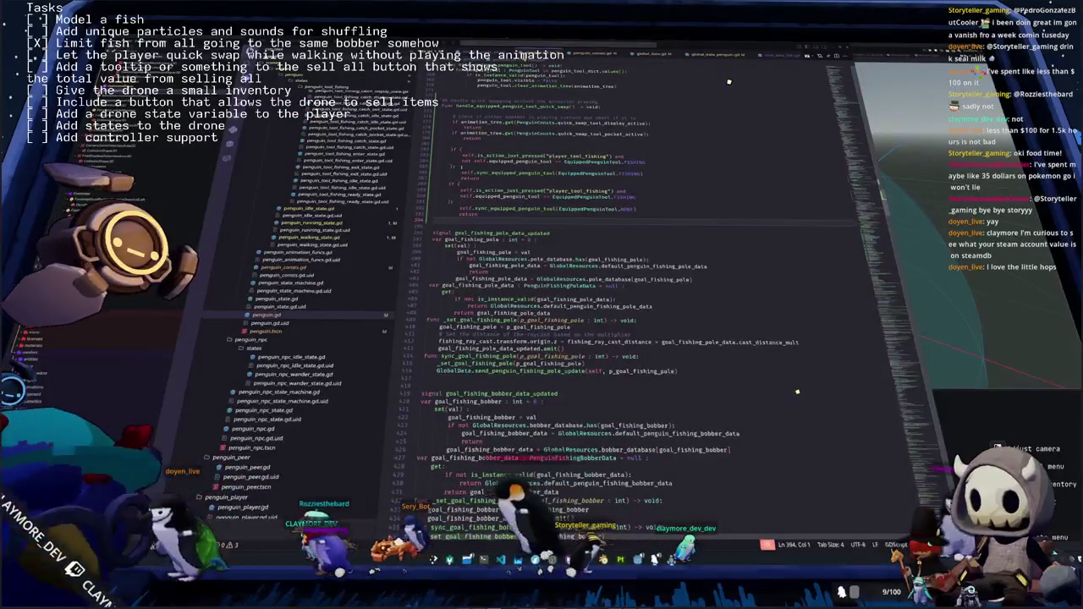
double_click(521, 173)
scroll(721, 95, "up", 5)
scroll(722, 95, "up", 8)
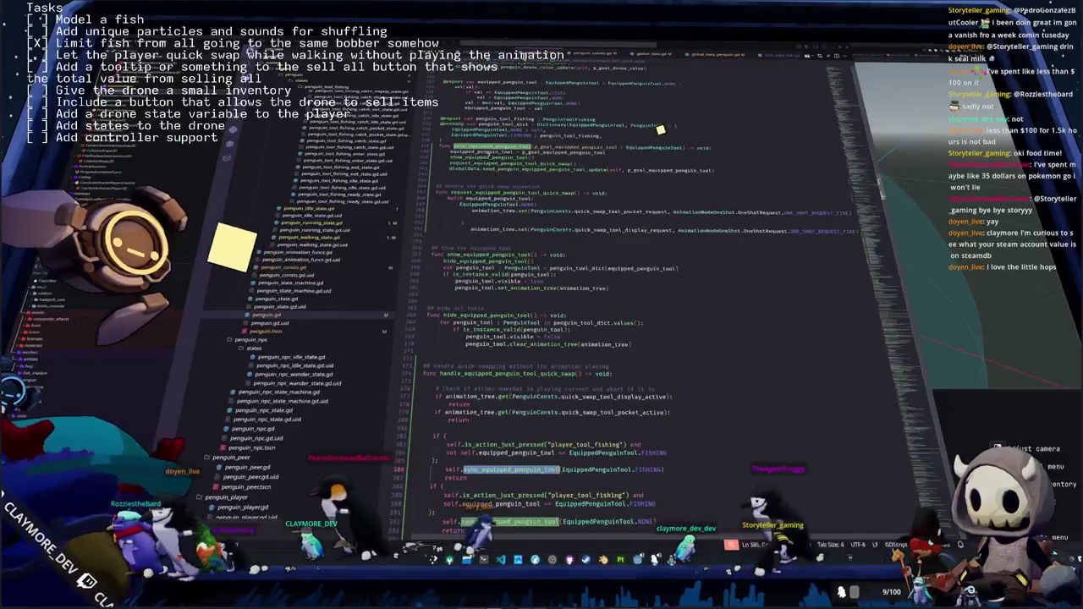
scroll(305, 250, "up", 1)
In penguin_walking_state.gd, inspect the quick swap call on line 74 and jump_swimming_started on line 81
left_click(304, 257)
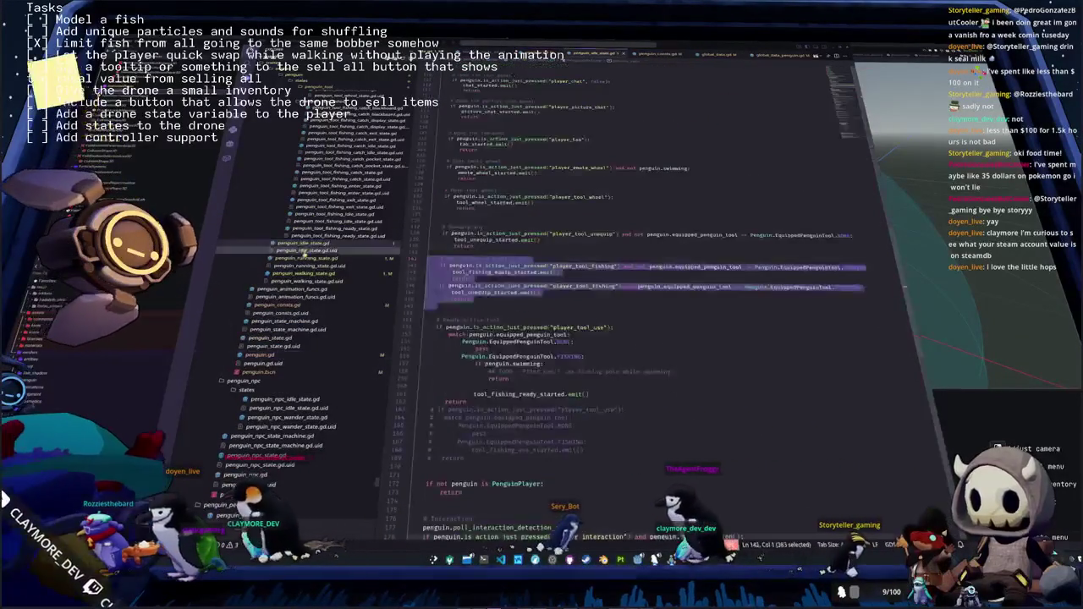
left_click(308, 273)
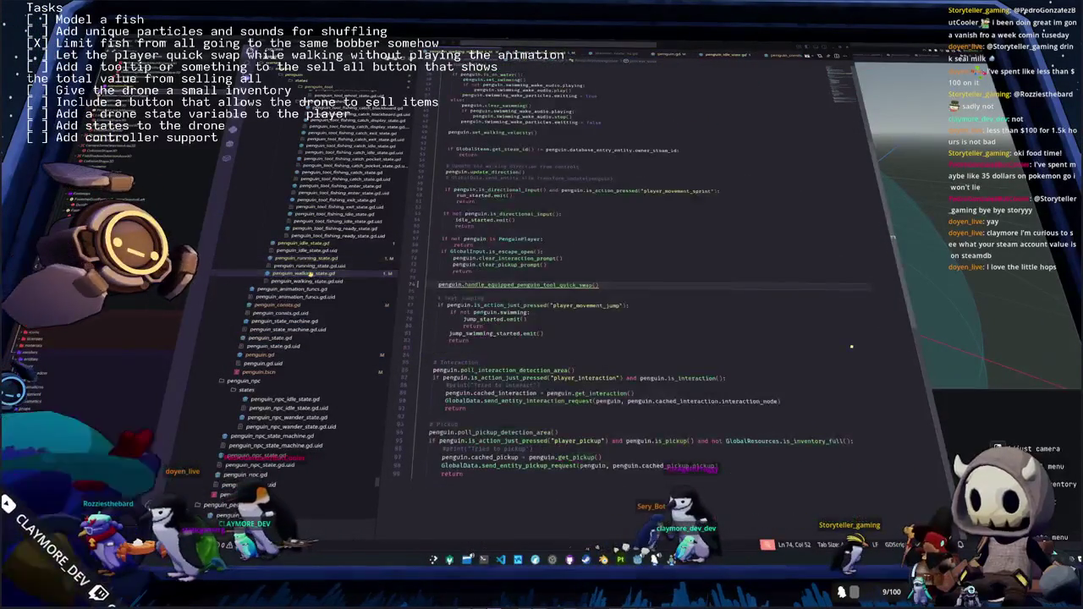
scroll(458, 289, "down", 2)
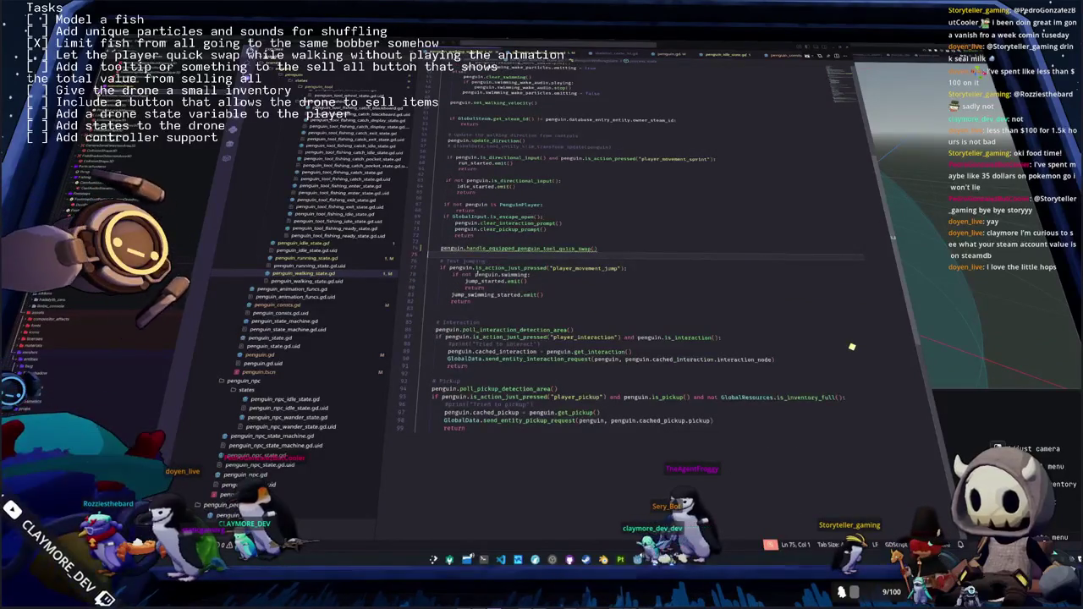
left_click(499, 267)
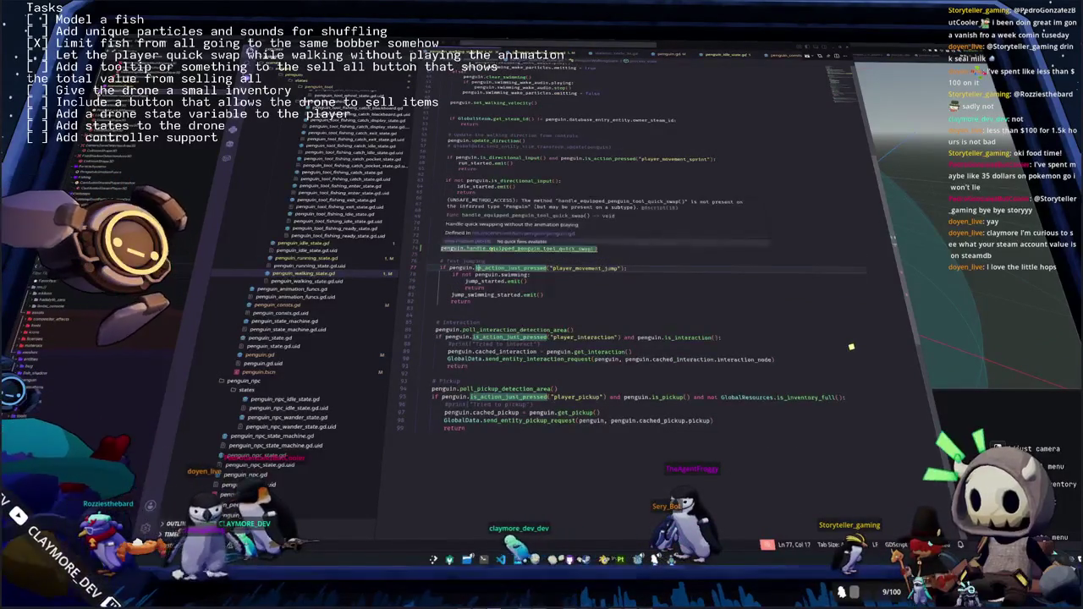
left_click(490, 248)
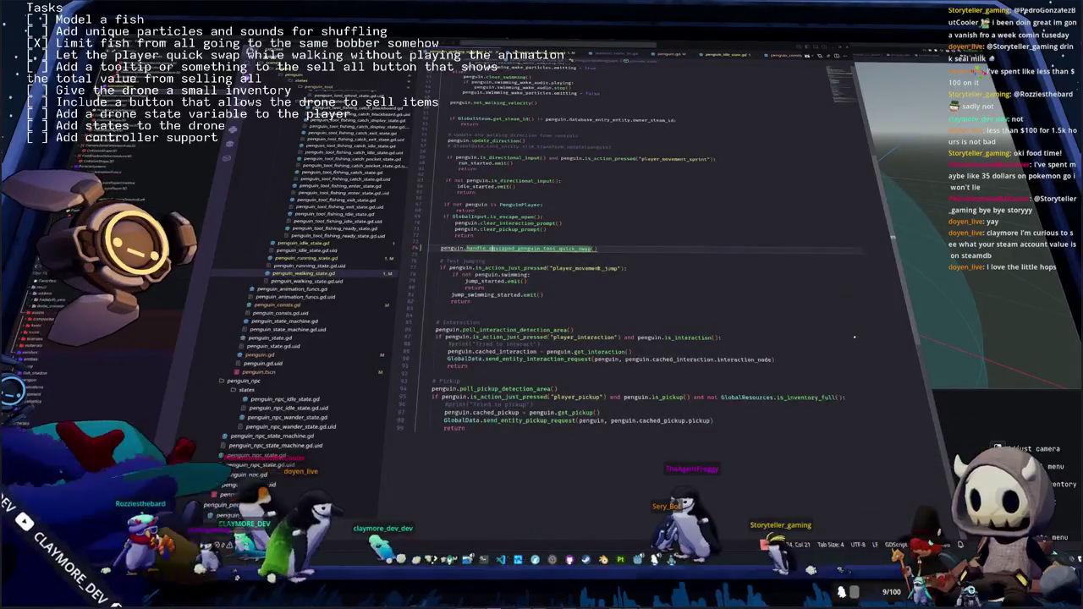
left_click(555, 294)
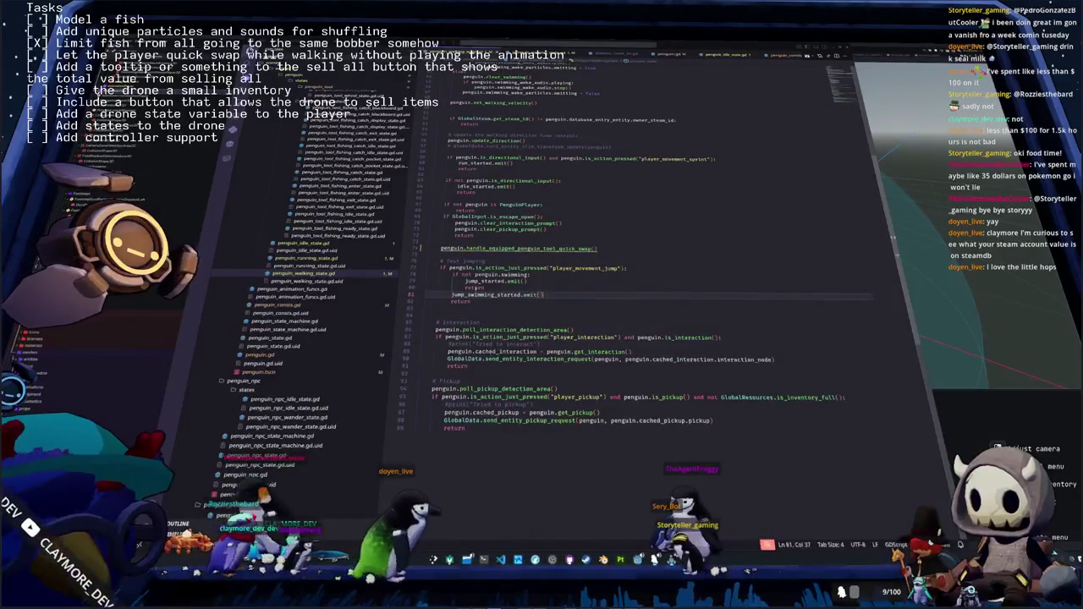
double_click(485, 294)
scroll(296, 259, "up", 3)
scroll(300, 248, "up", 3)
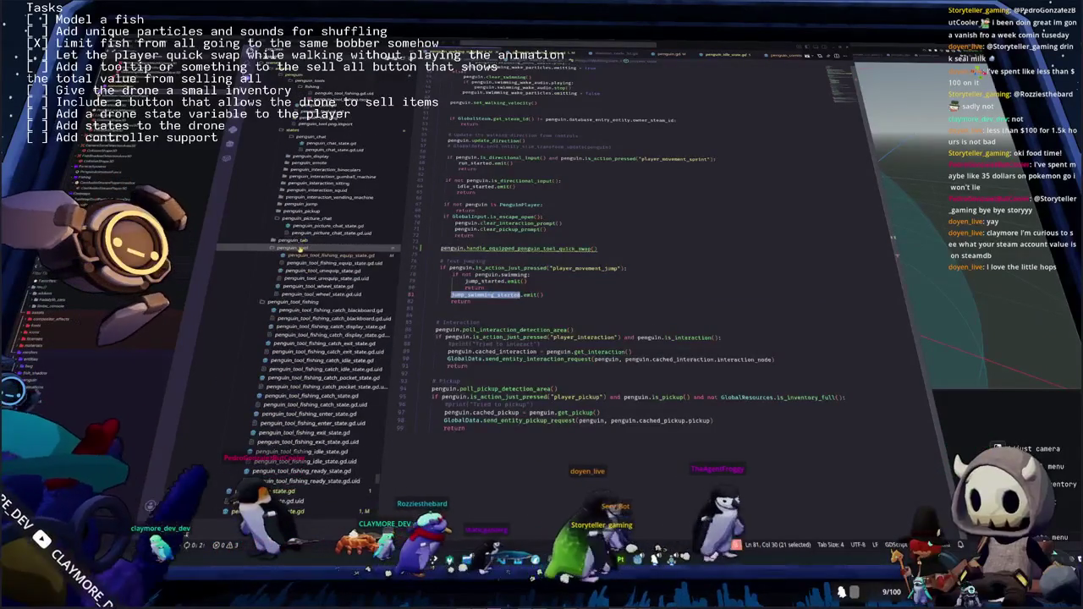
Collapse the penguin_tool folders and open penguin_jump/penguin_jump_enter_state.gd
left_click(300, 247)
left_click(309, 255)
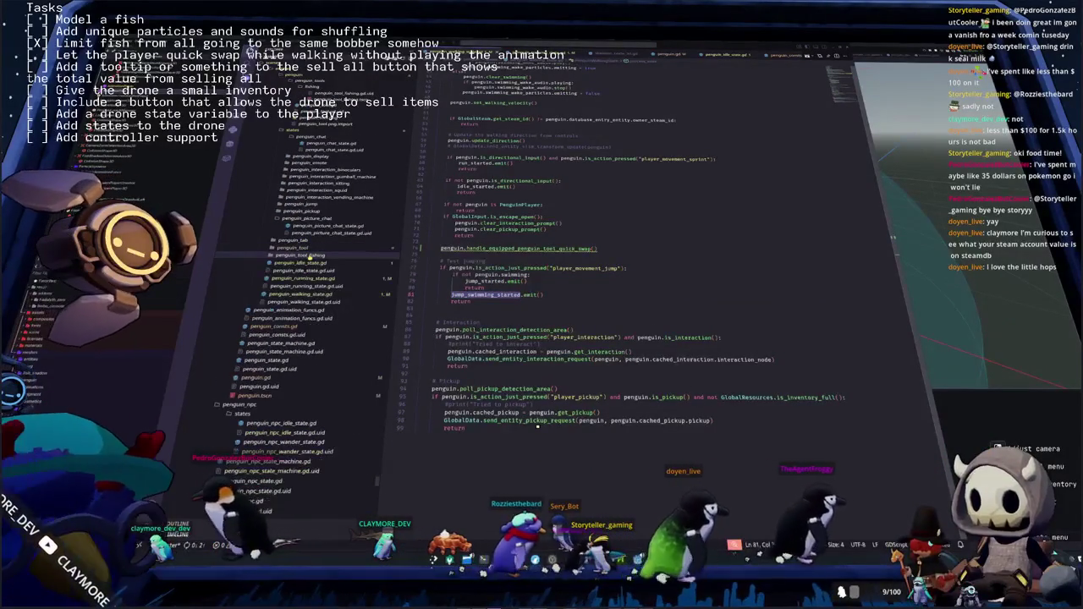
left_click(309, 255)
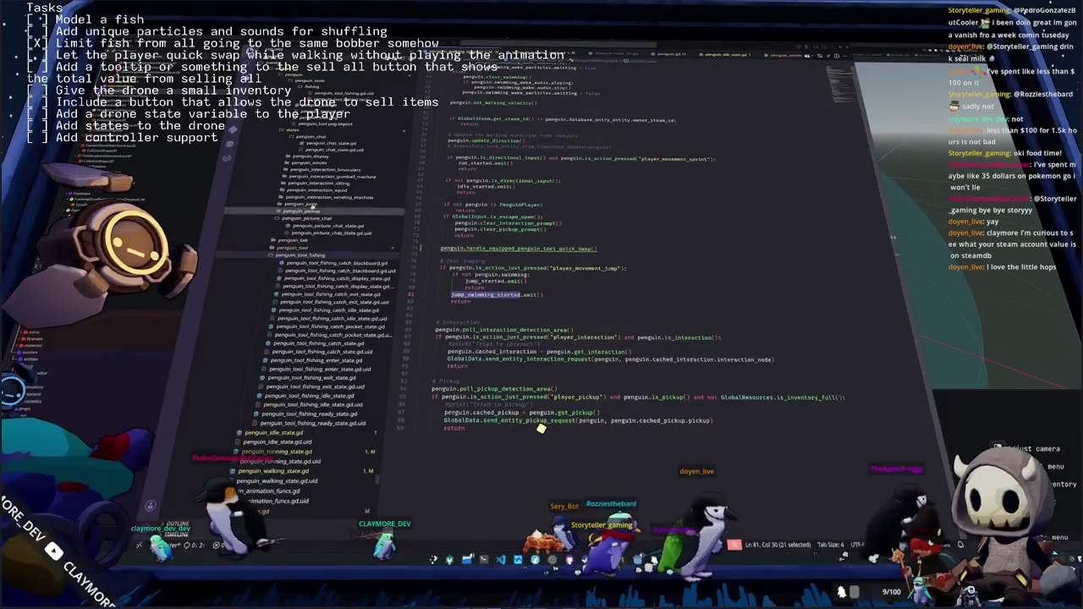
left_click(301, 204)
left_click(326, 211)
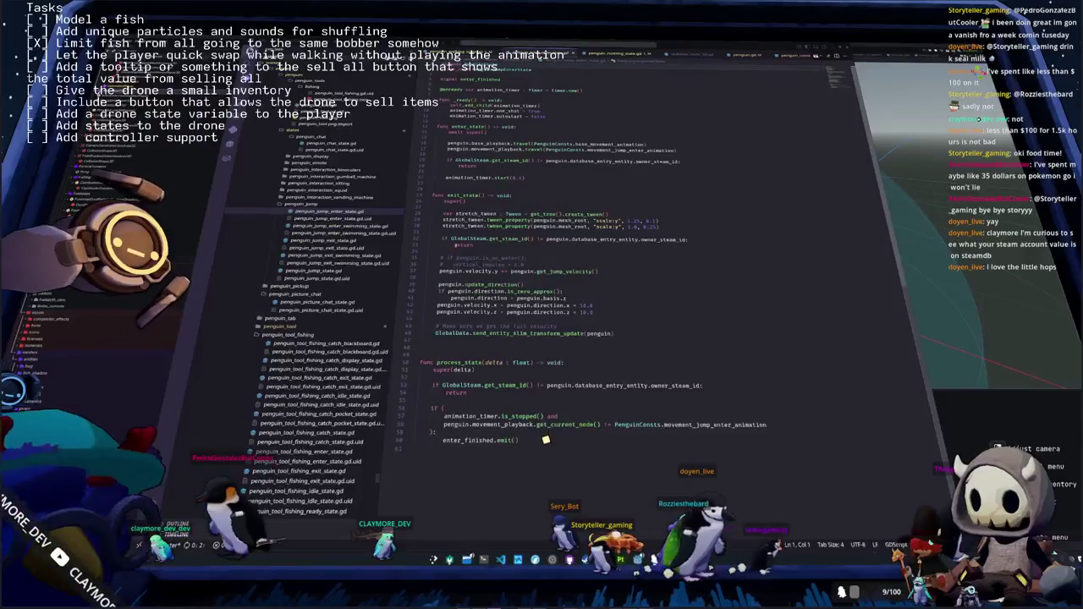
Highlight the uses of movement_jump_enter_animation, then run the game with F5
key("Up")
key("Up")
key("Up")
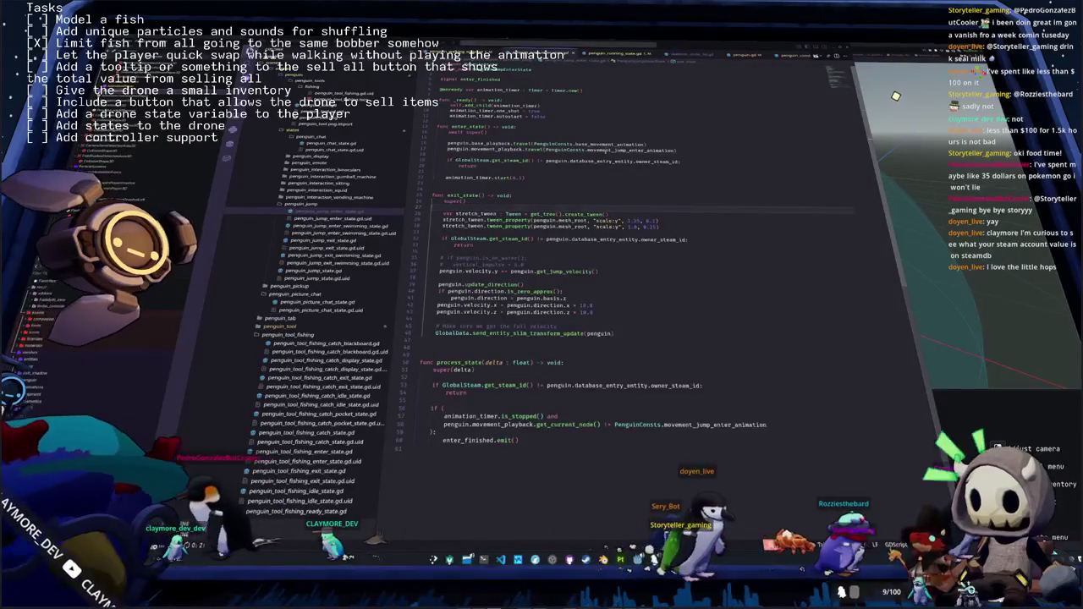
double_click(715, 424)
key("F5")
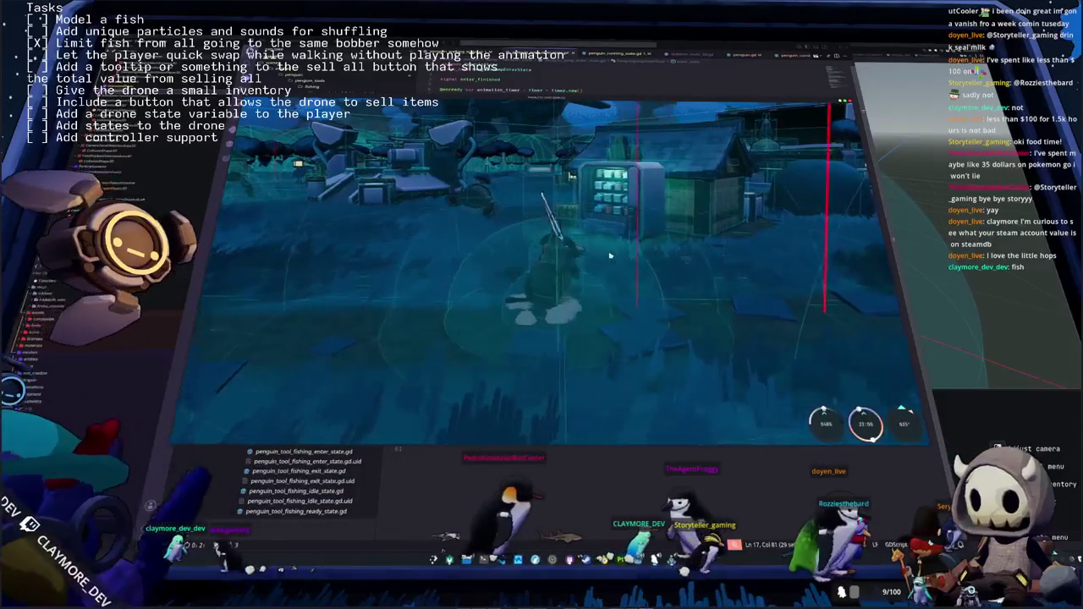
Walk the penguin around with A, D and W, then stop the game with F8 and return to line 44
key("a")
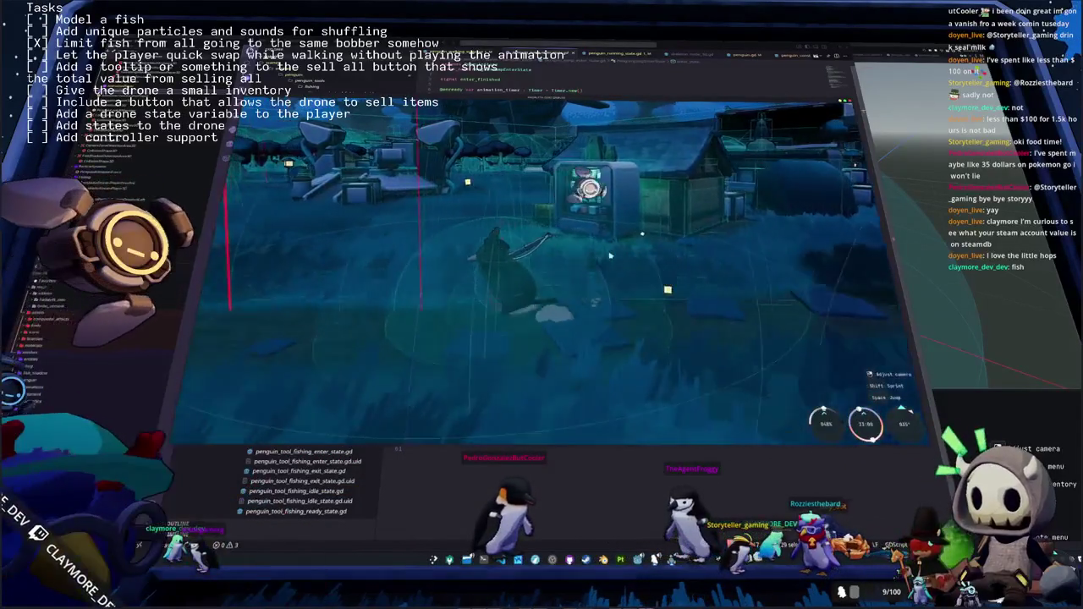
key("d")
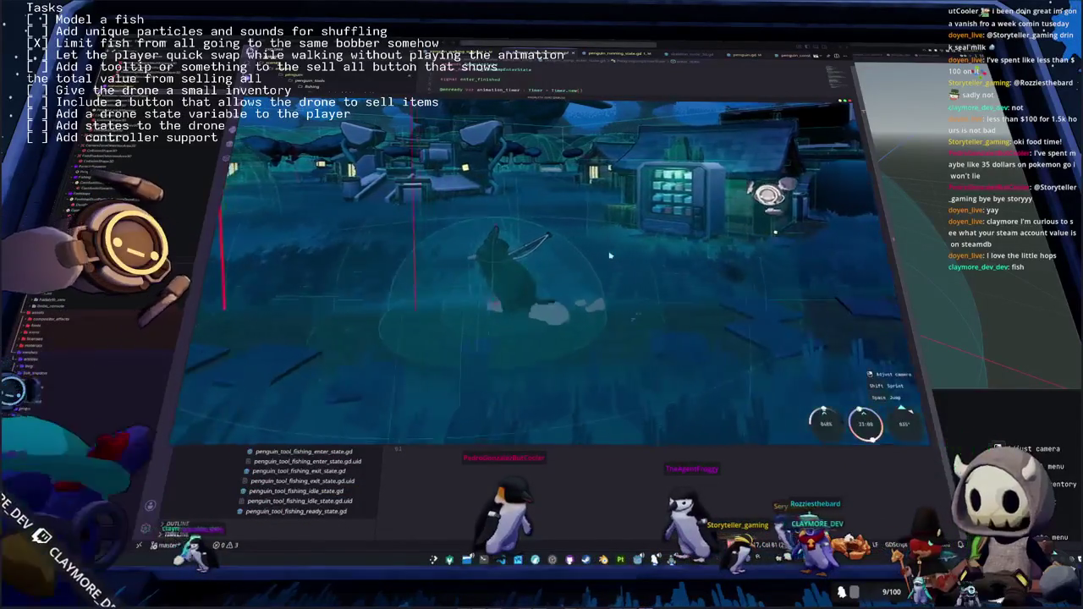
key("w")
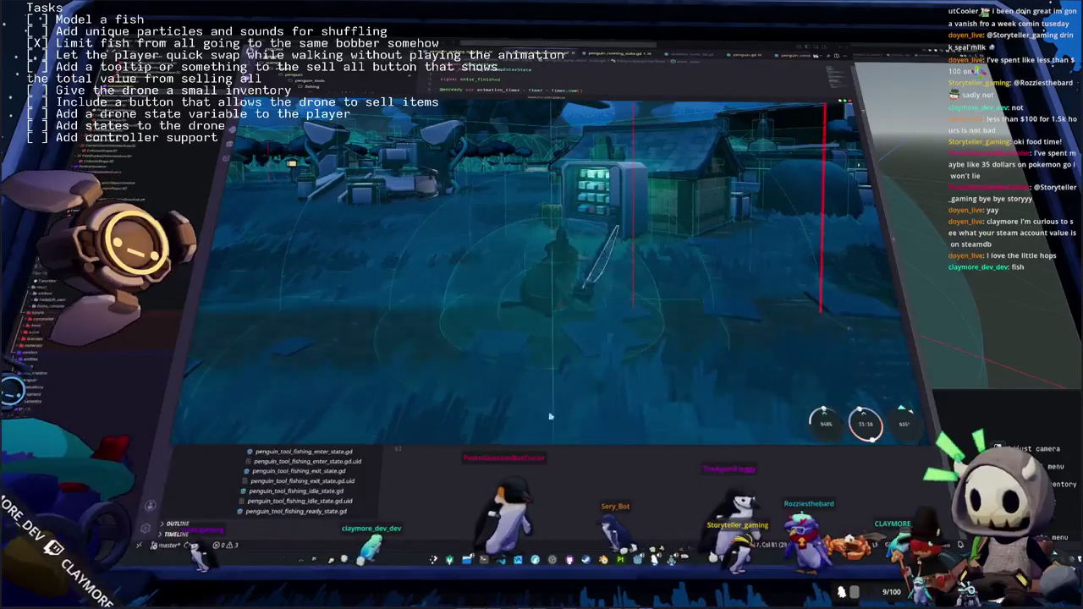
key("F8")
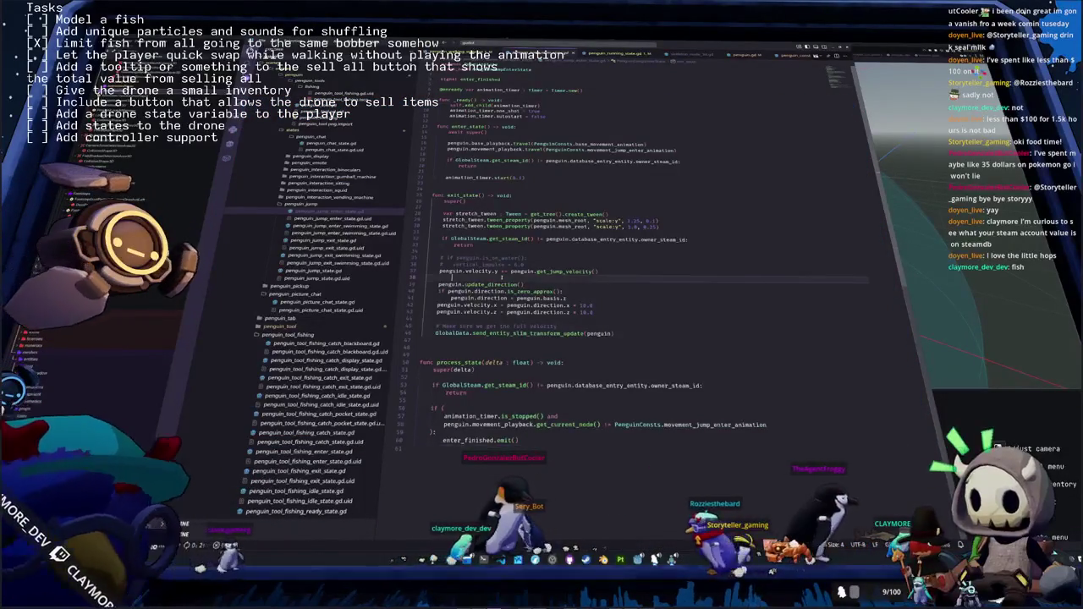
left_click(643, 319)
Run and stop the game again, then review a blend node's filtered animation tracks
key("F5")
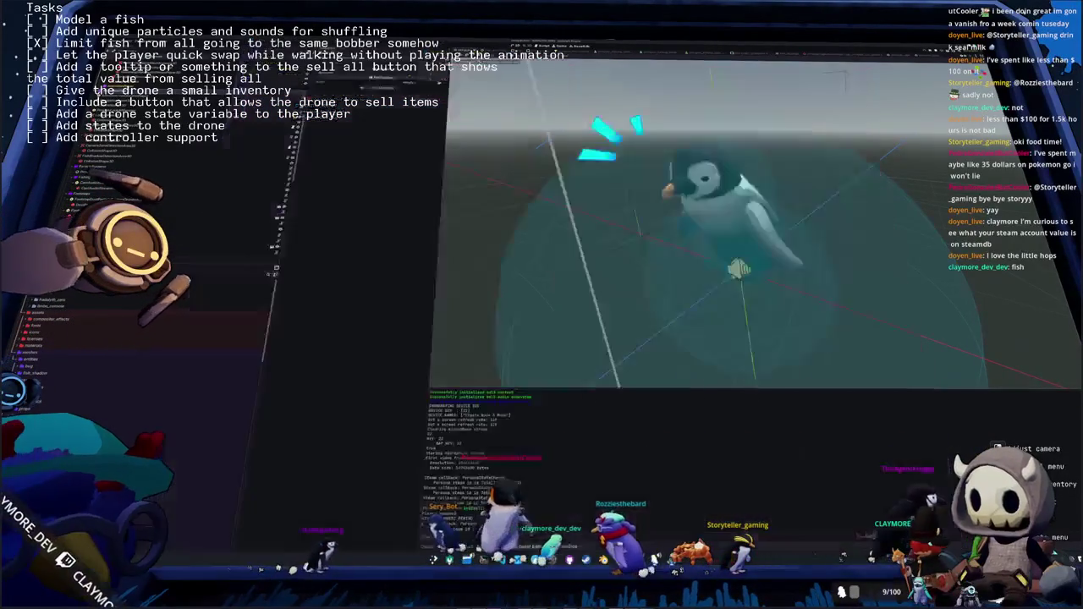
key("F8")
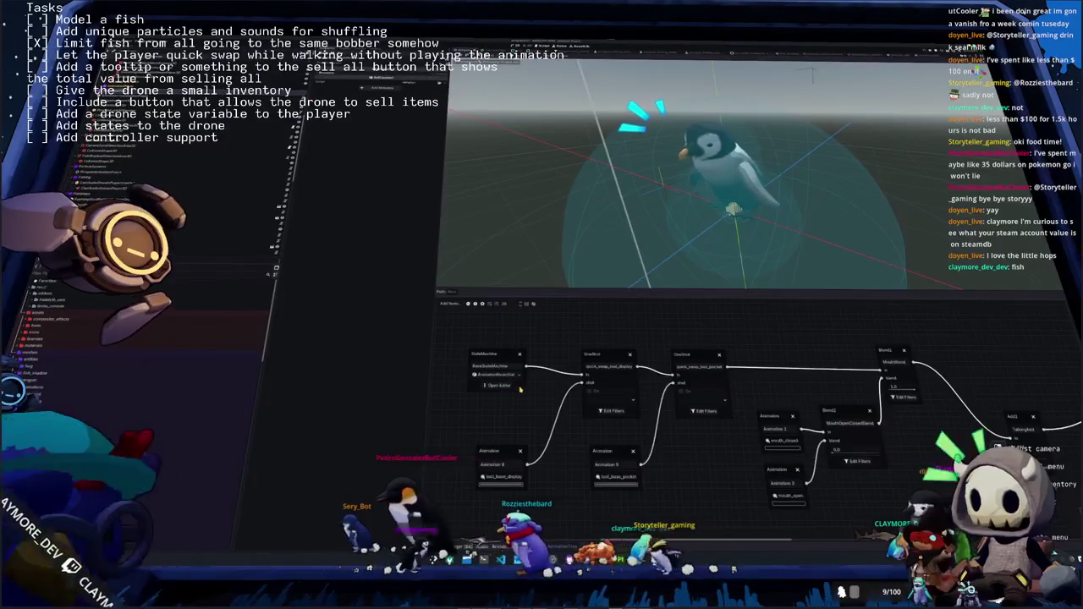
left_click(615, 413)
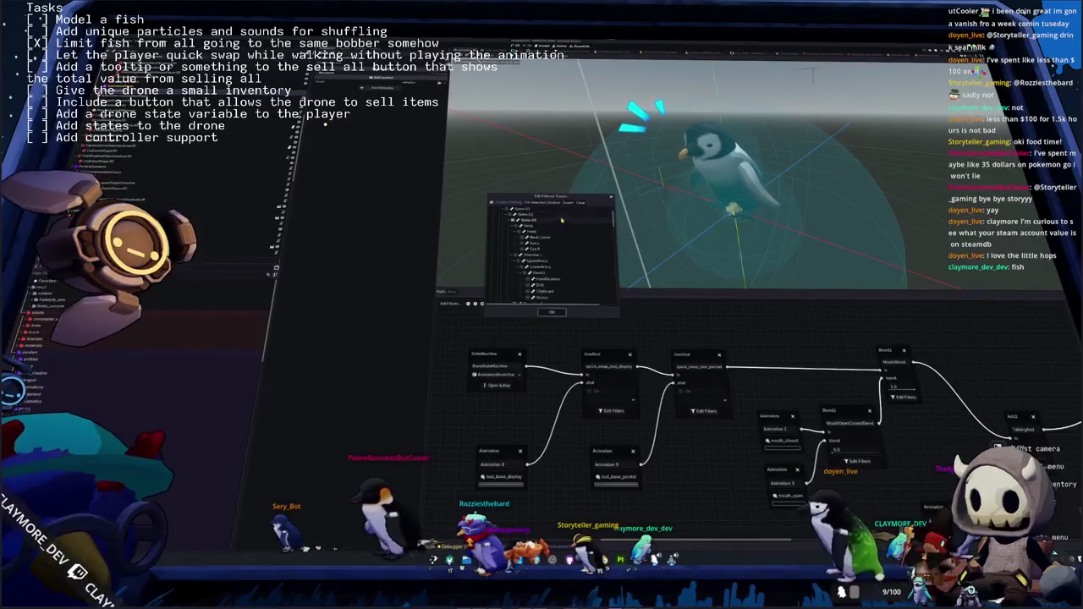
left_click_drag(615, 213, 615, 328)
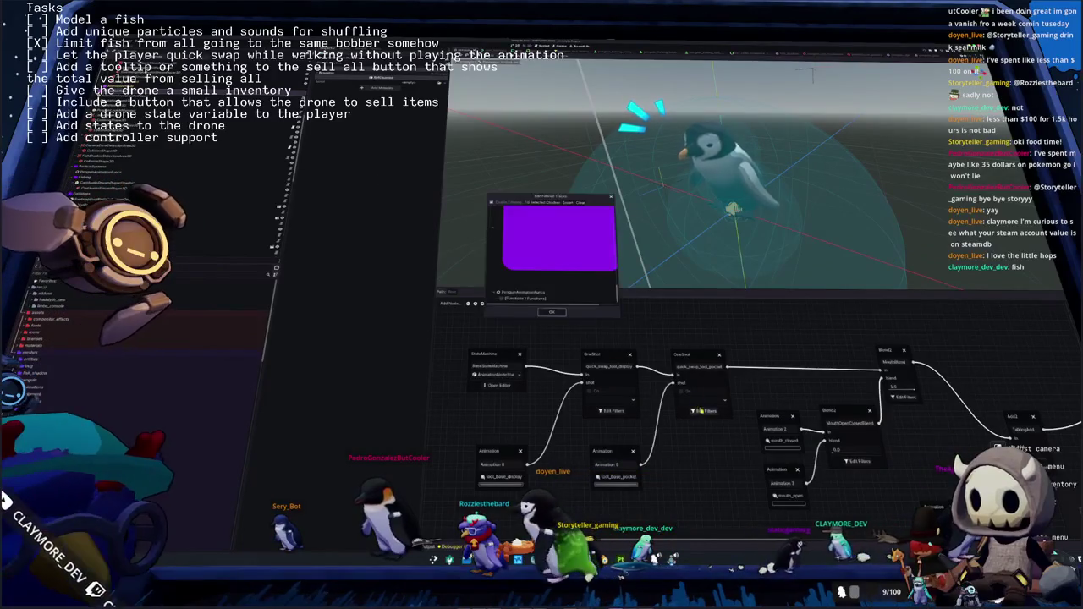
left_click_drag(617, 294, 612, 224)
scroll(569, 224, "up", 5)
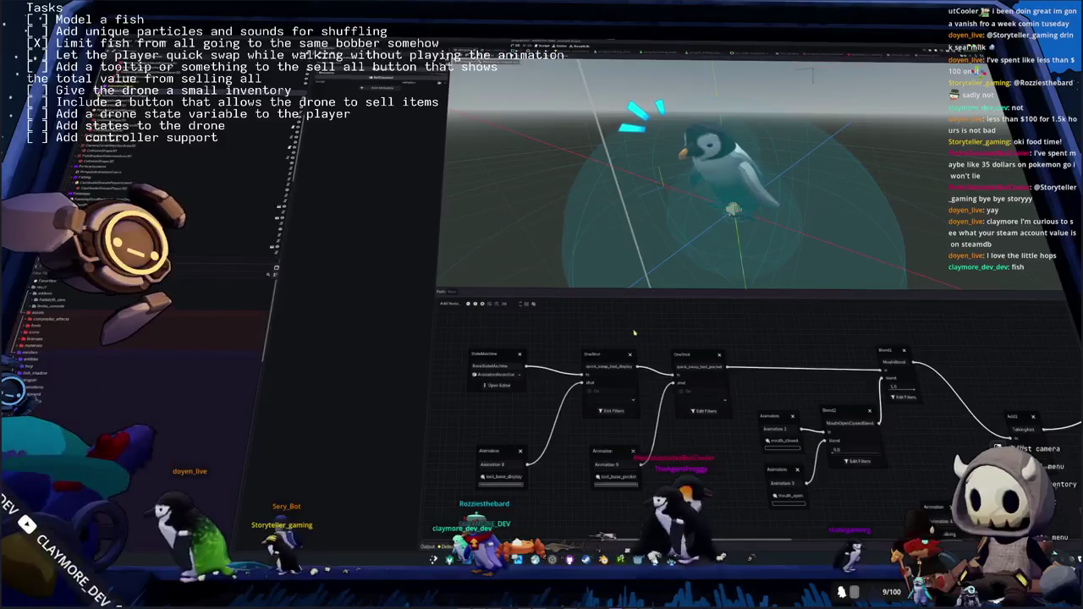
left_click(551, 312)
Inspect the OneShot node and the nested jump state machine, save the penguin scene, and return to the script
left_click(612, 356)
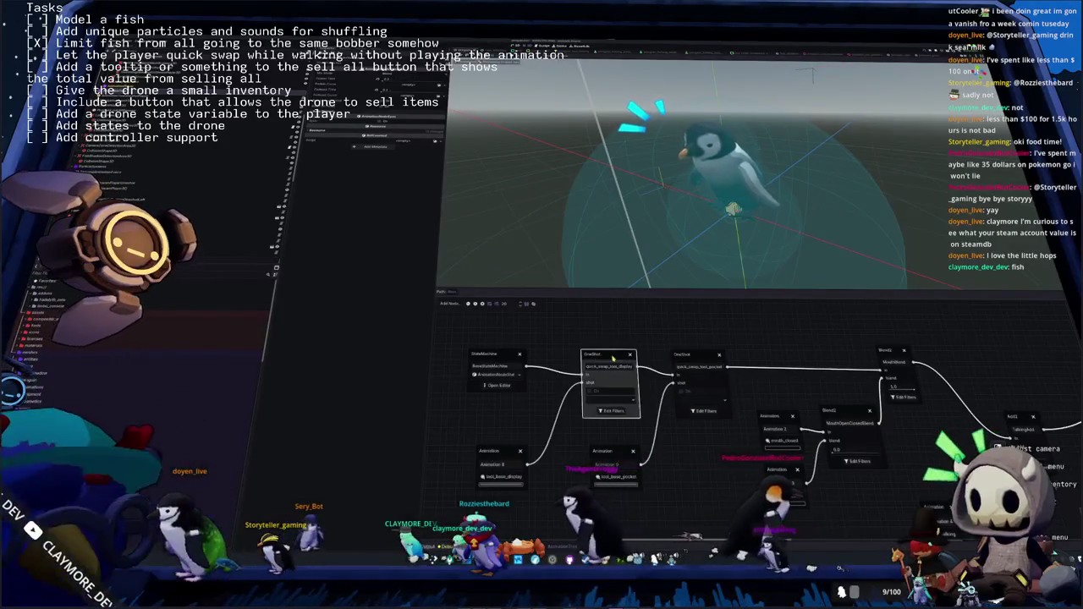
left_click(500, 385)
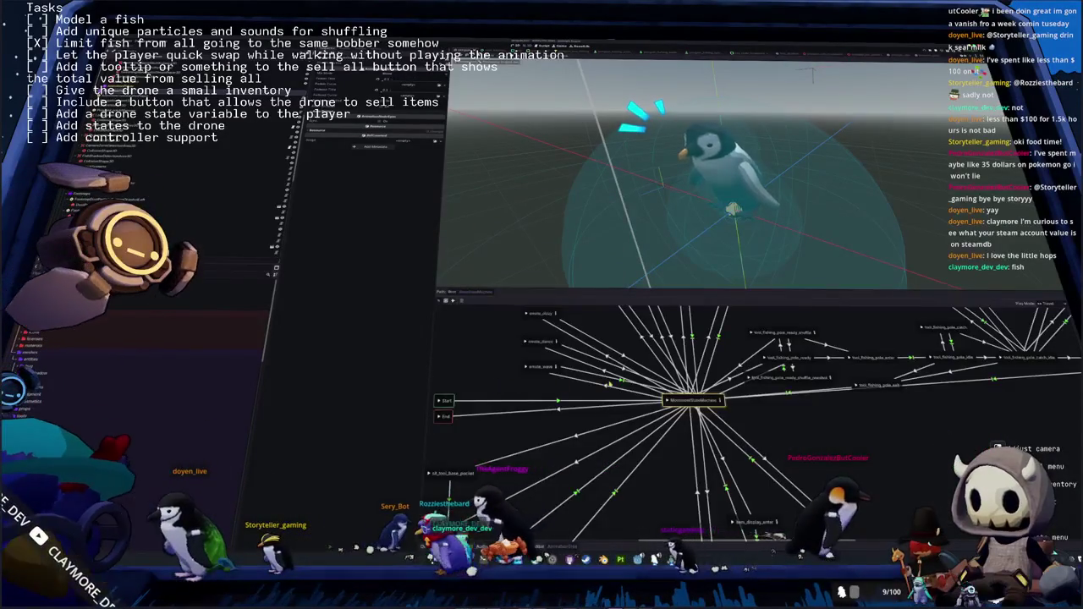
scroll(694, 397, "down", 3)
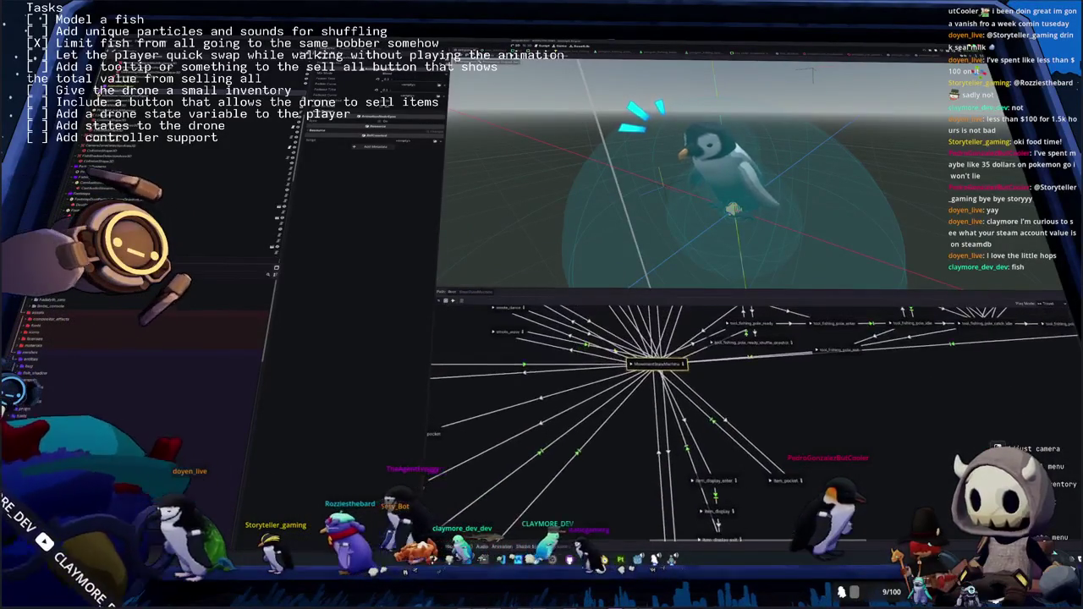
left_click(682, 363)
scroll(685, 423, "up", 3)
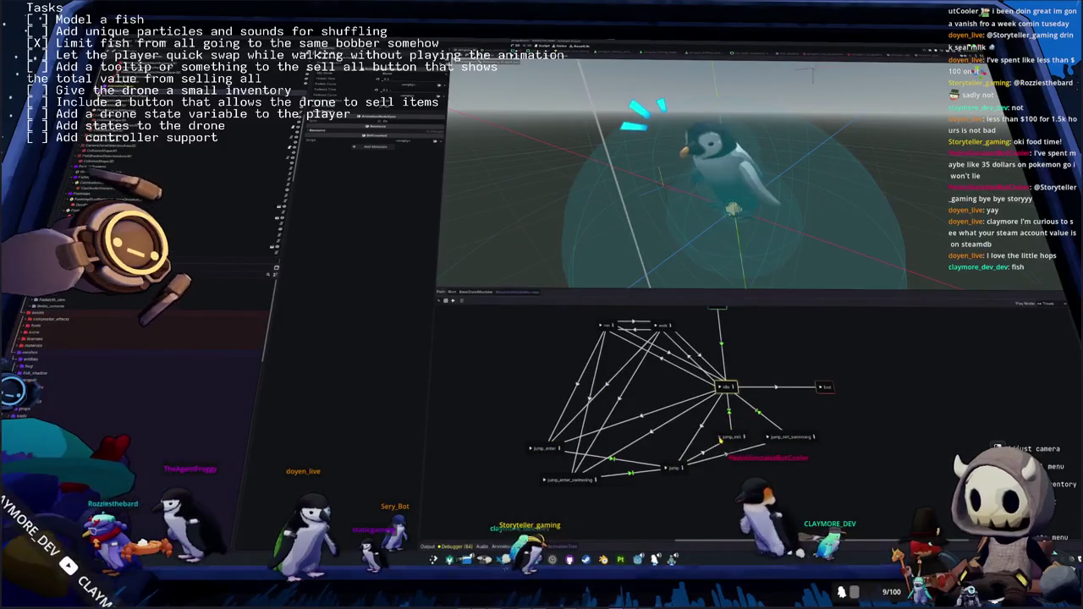
key("ctrl+s")
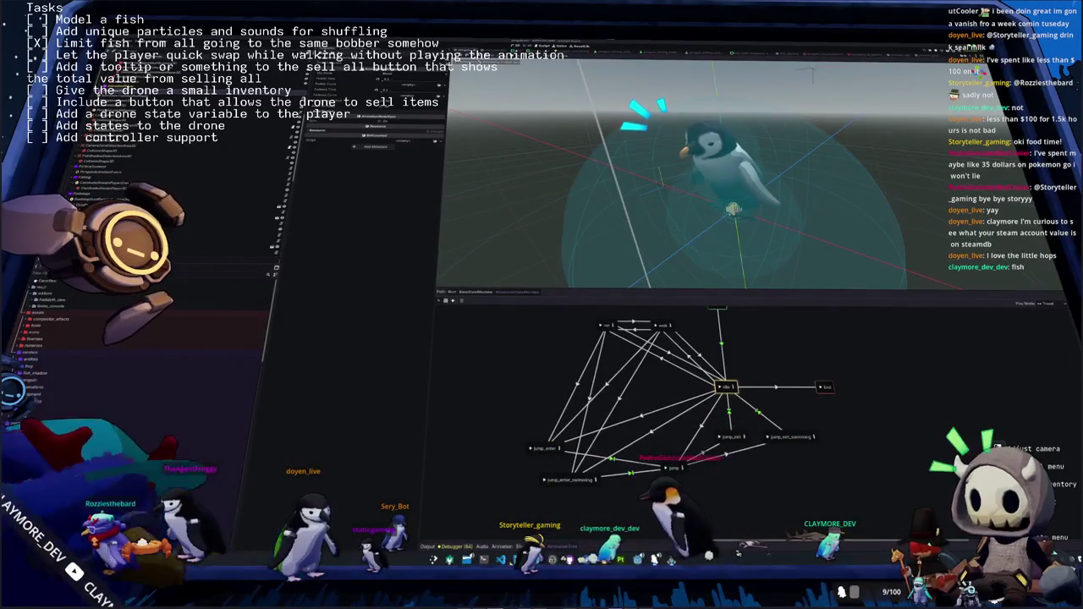
key("ctrl+F3")
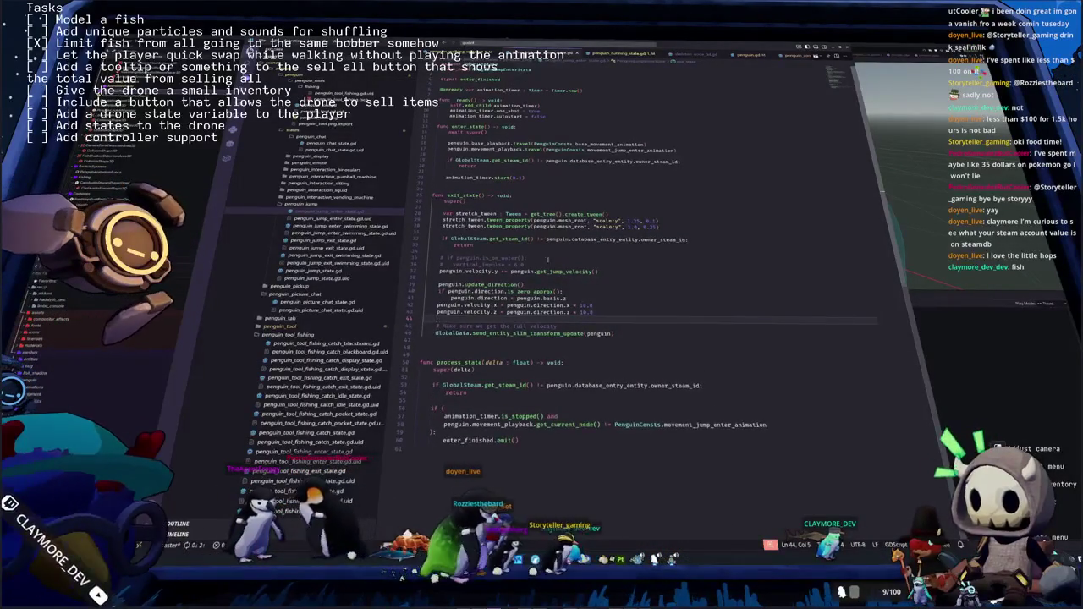
Move through lines 36–38 of the jump enter script
left_click(503, 275)
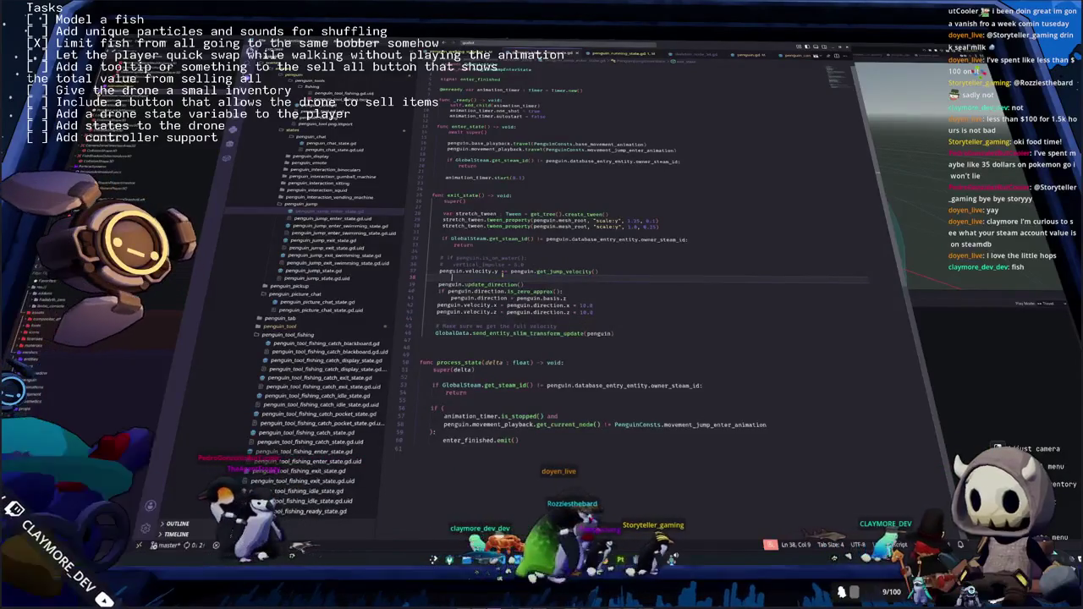
key("Home")
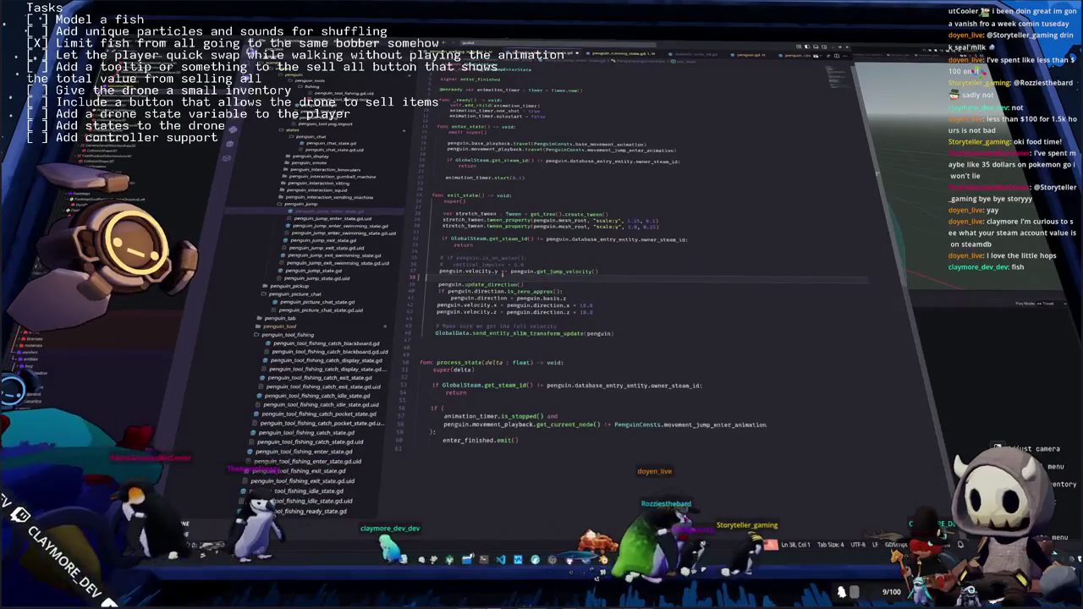
left_click(511, 251)
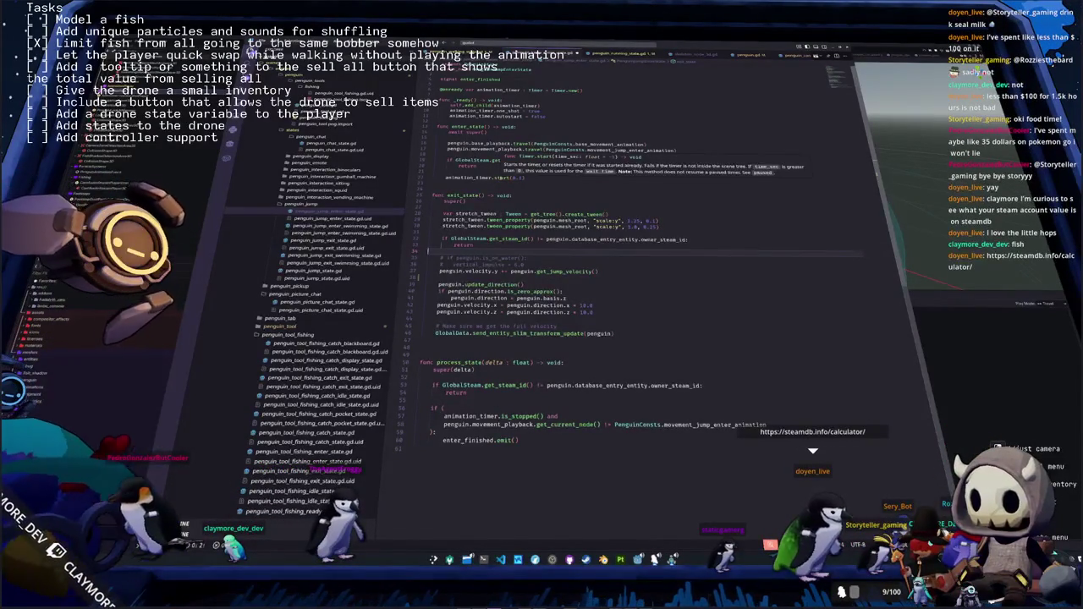
Select 'start' on line 22, then bring up the SteamDB Steam Calculator search field
double_click(502, 178)
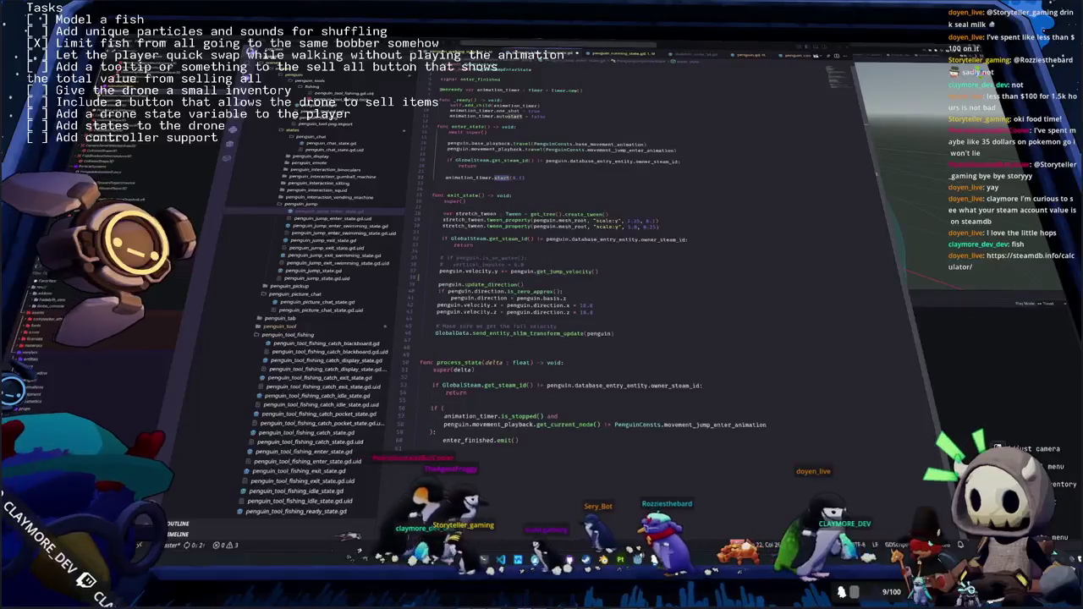
key("alt+Tab")
left_click(668, 245)
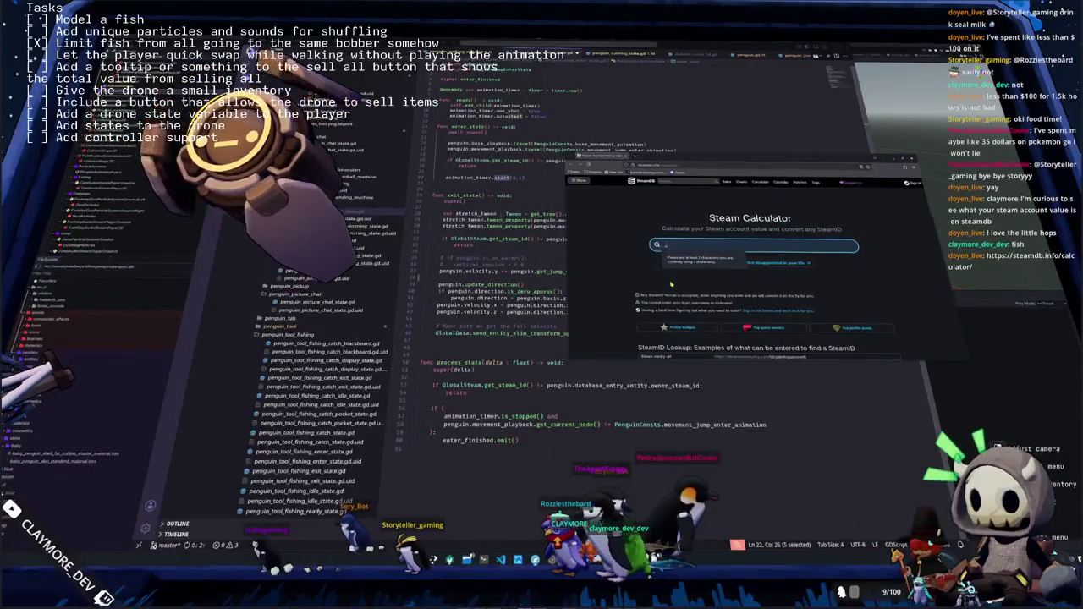
Look up an account's value on SteamDB's Steam Calculator, scroll the results, and minimize the browser
left_click(648, 277)
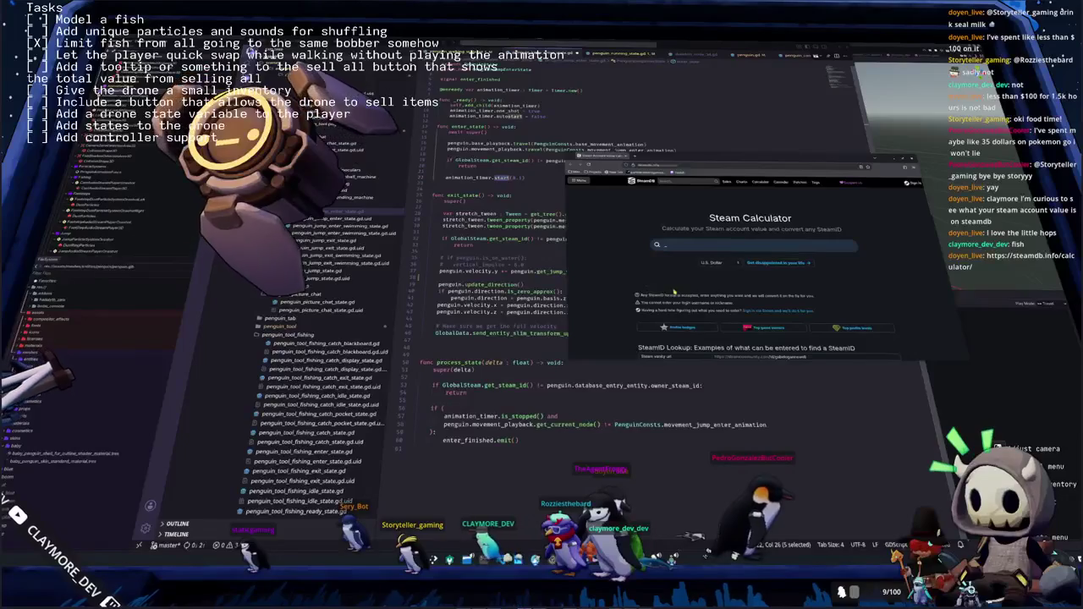
left_click(680, 245)
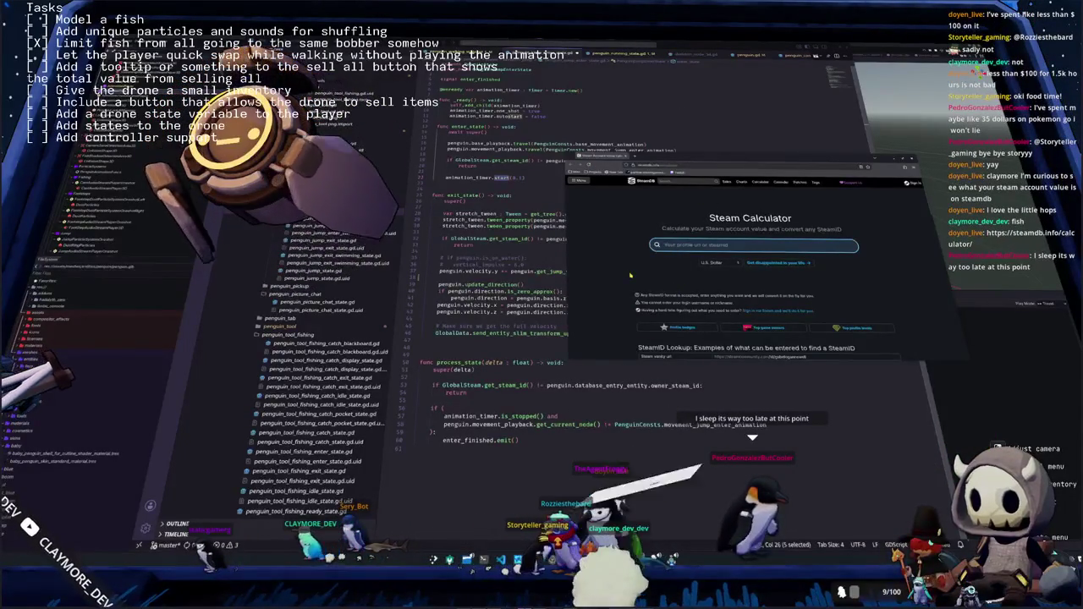
key("super+Down")
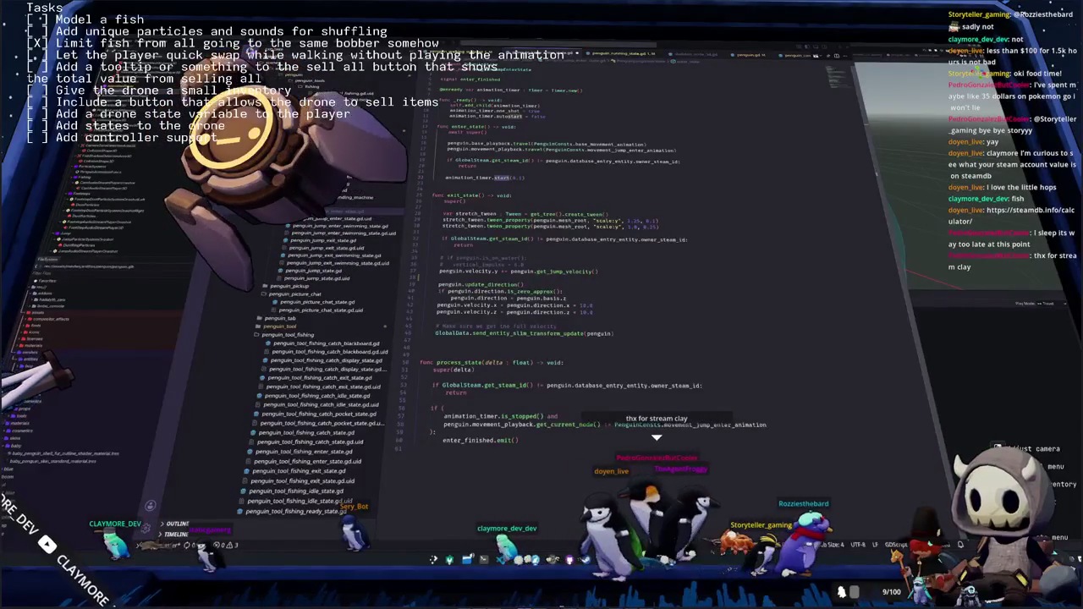
key("alt+Tab")
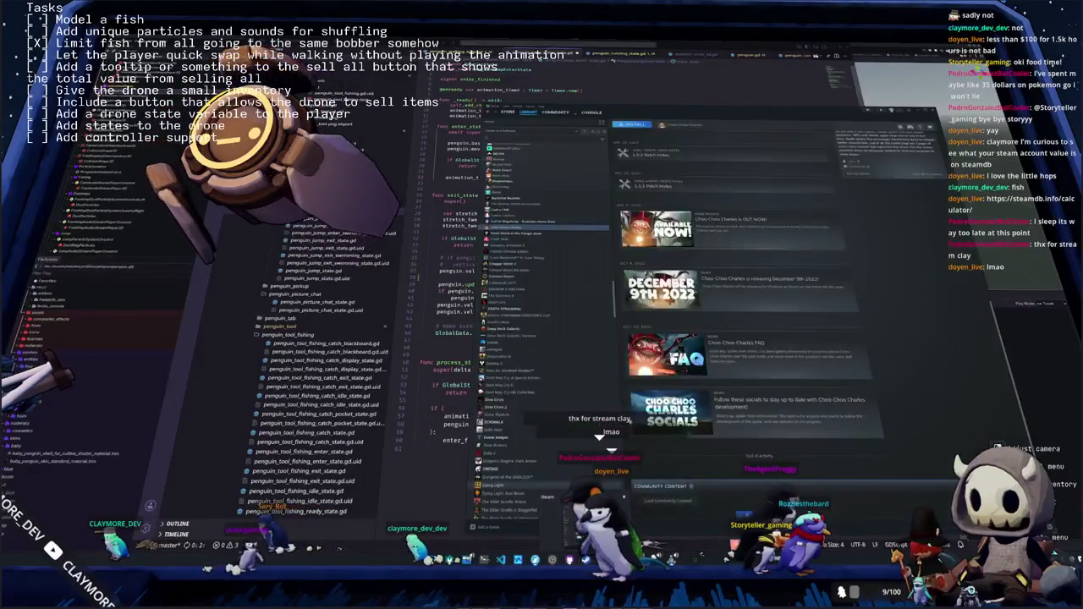
key("alt+Tab")
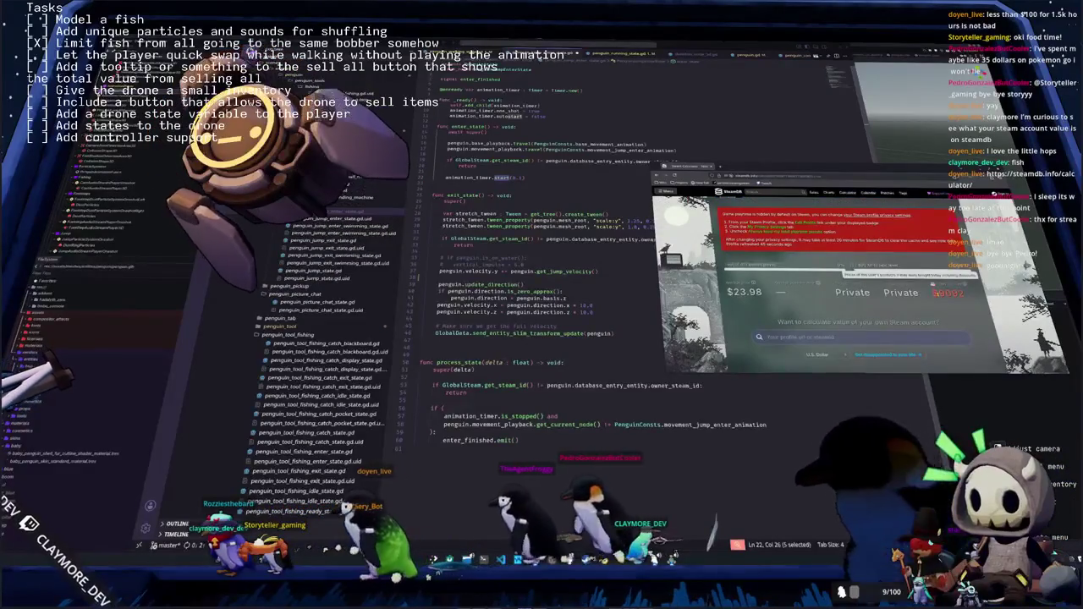
scroll(847, 288, "down", 5)
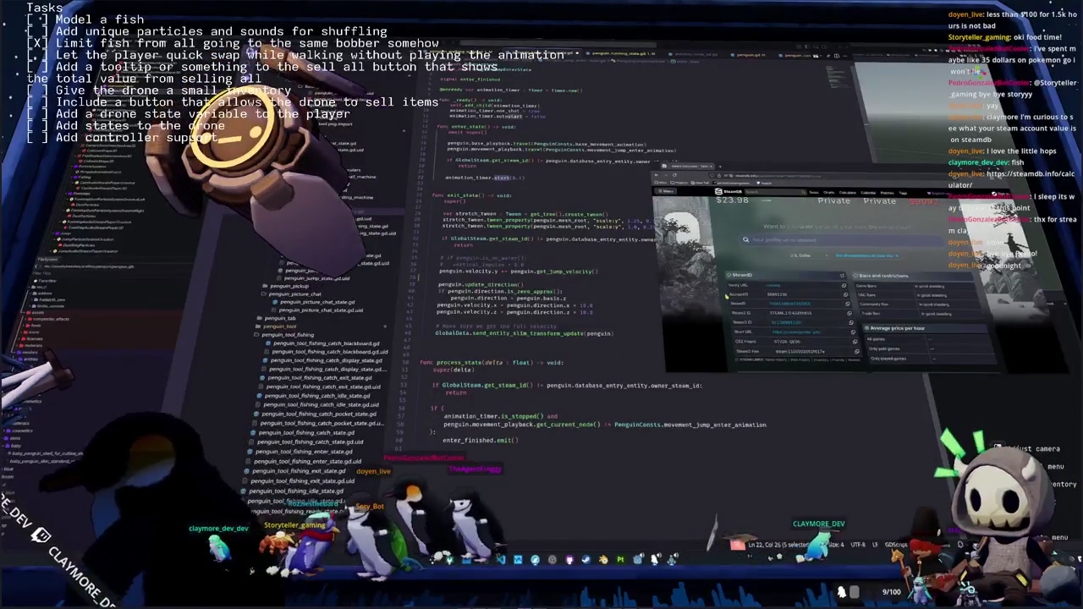
scroll(846, 279, "up", 5)
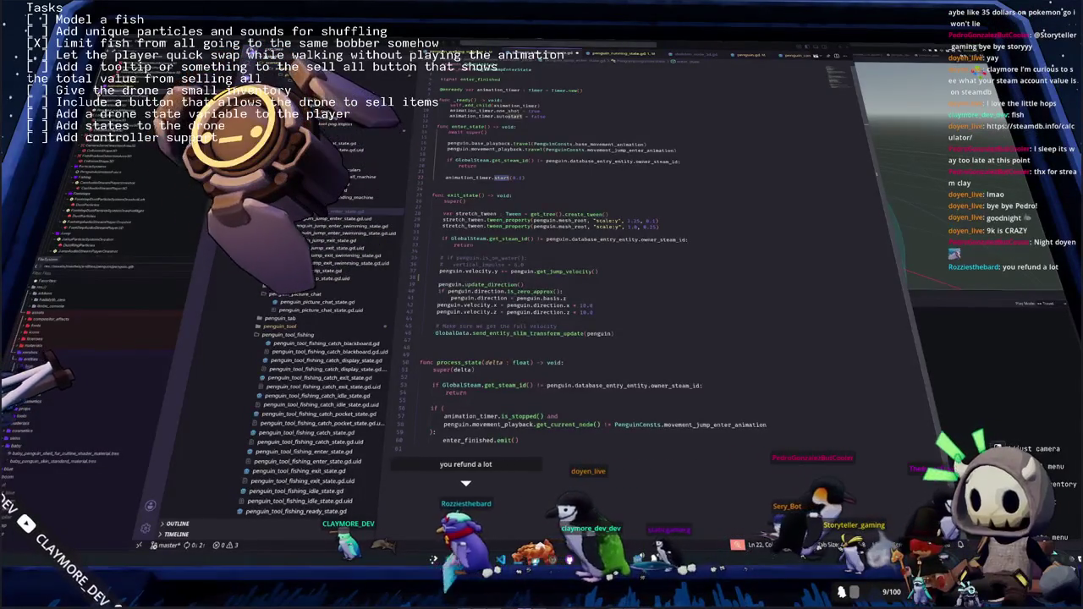
Inspect the animation_timer.is_stopped() check and movement_playback.get_current_node() on lines 56–59, then switch to Godot
left_click(702, 266)
left_click(671, 251)
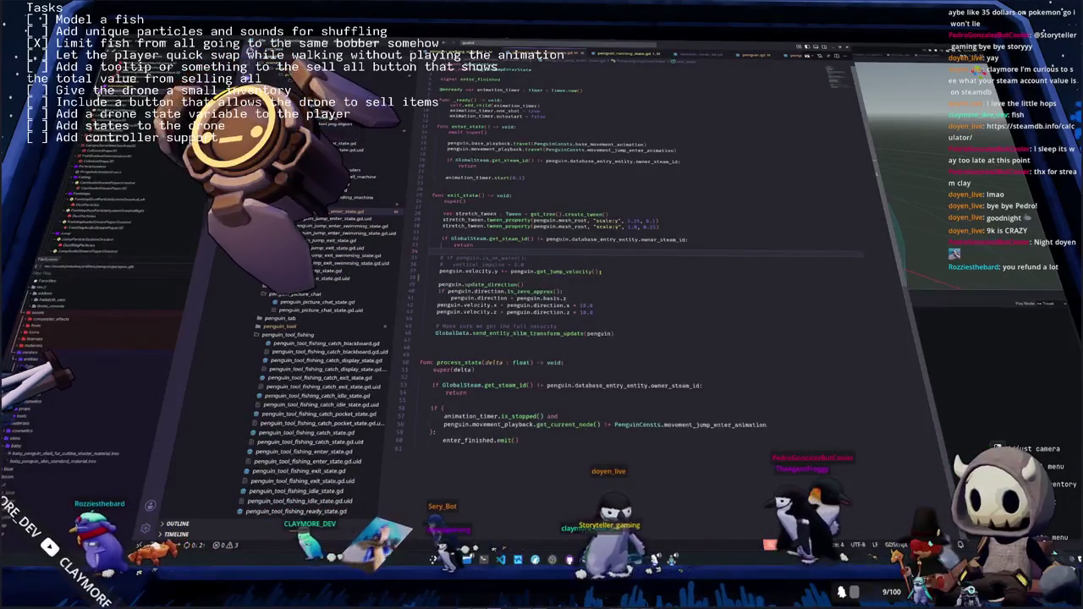
left_click(524, 276)
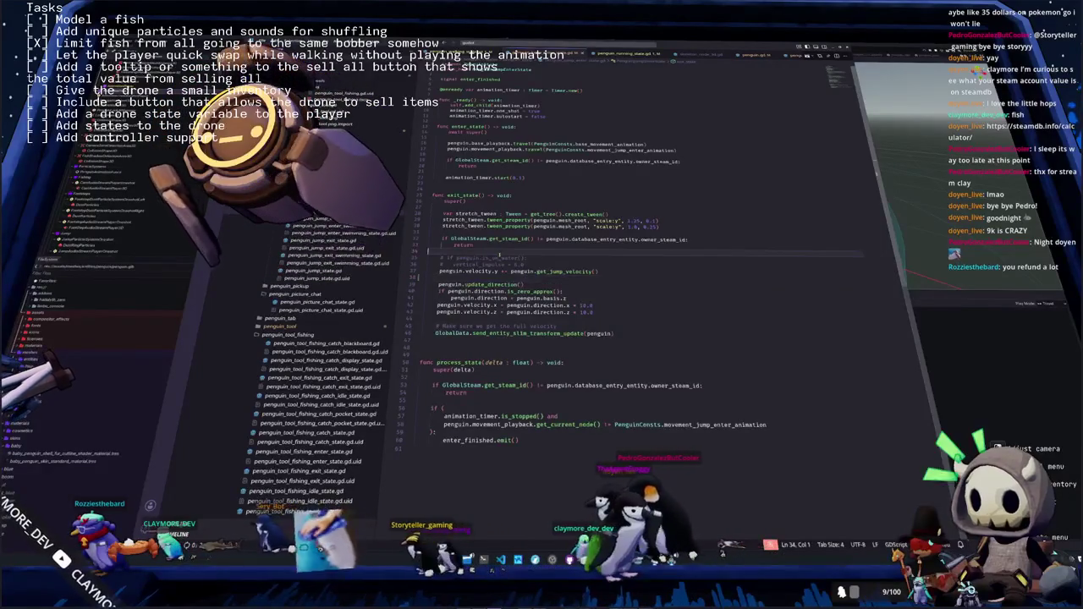
left_click(443, 407)
double_click(520, 416)
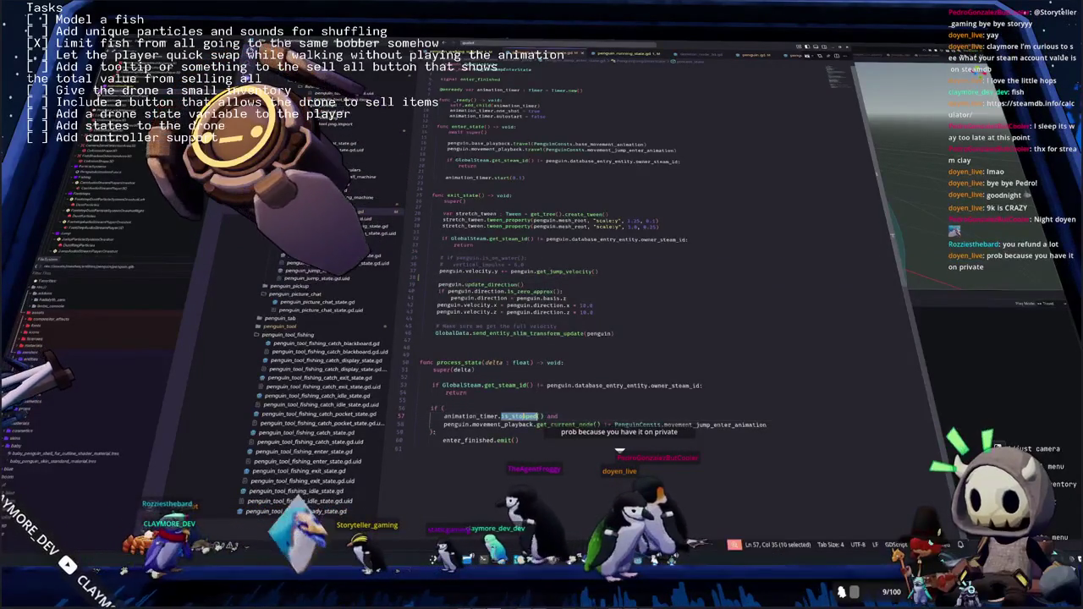
mouse_move(561, 423)
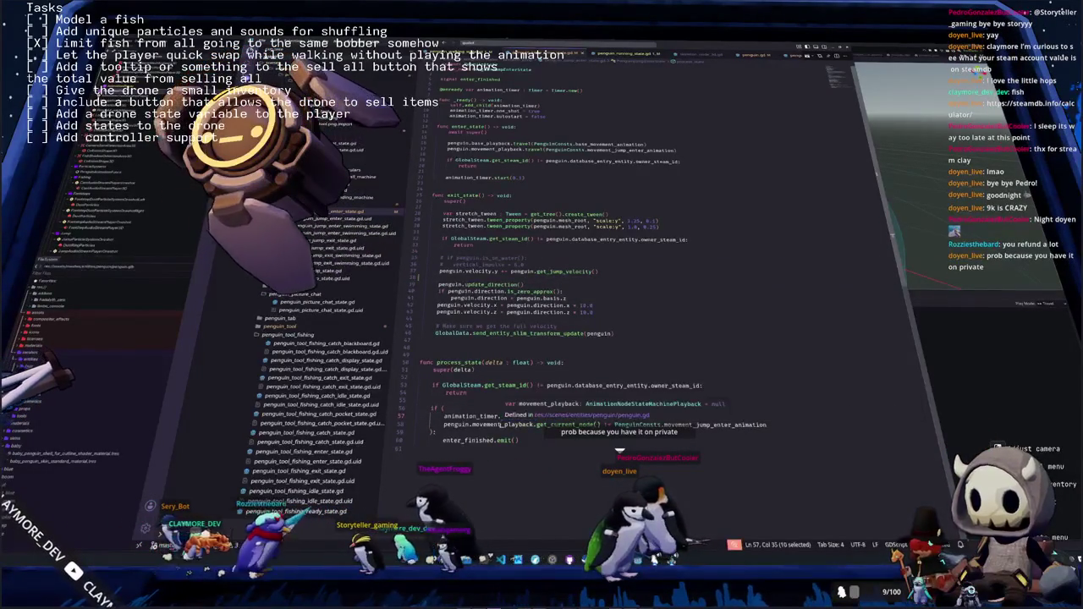
mouse_move(474, 416)
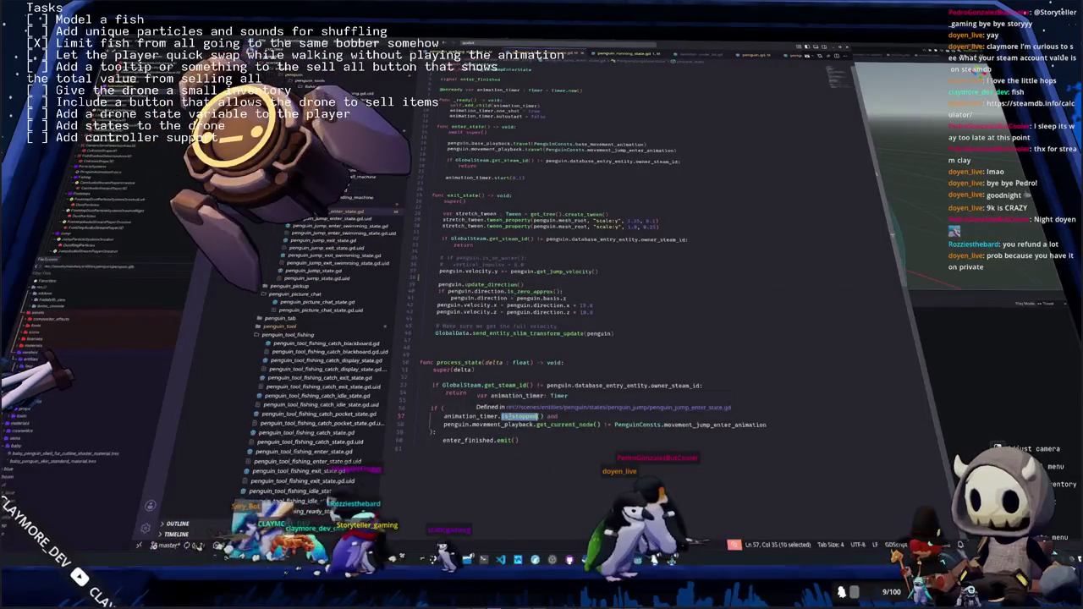
left_click(561, 424)
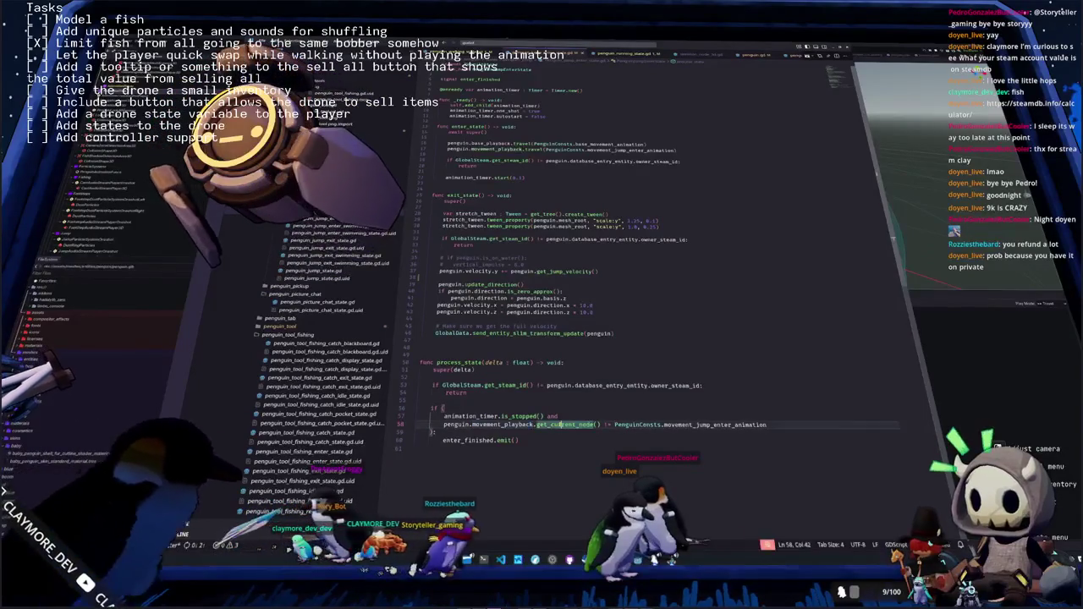
left_click(520, 432)
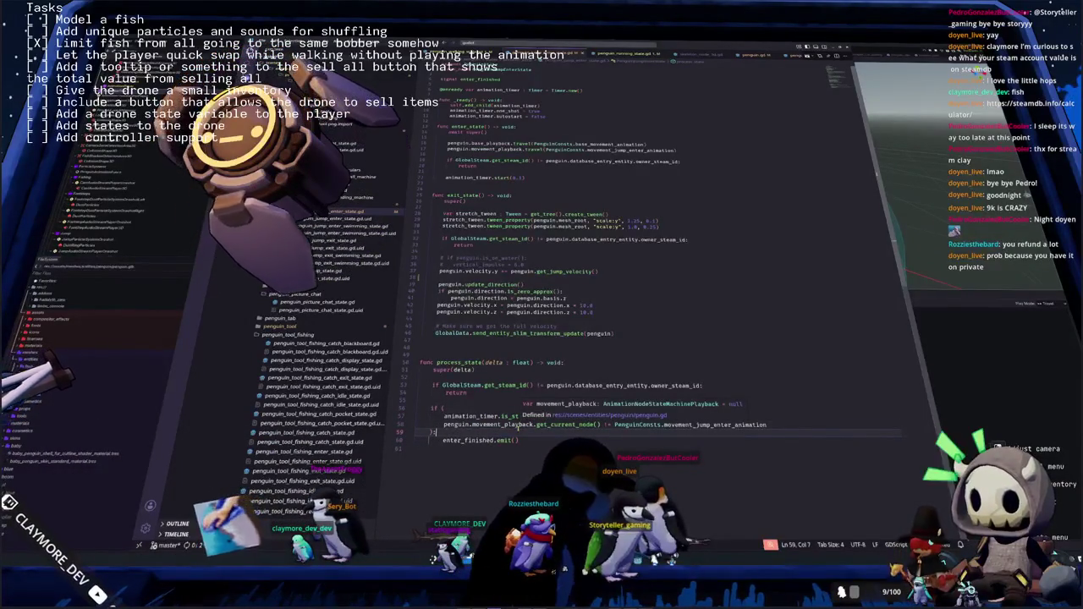
double_click(506, 424)
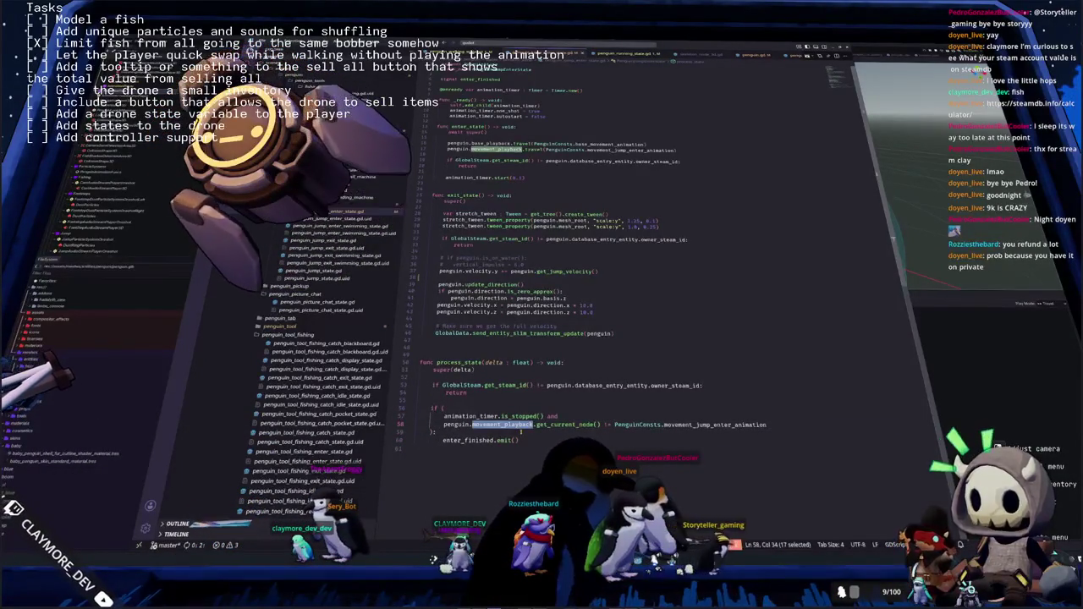
key("alt+Tab")
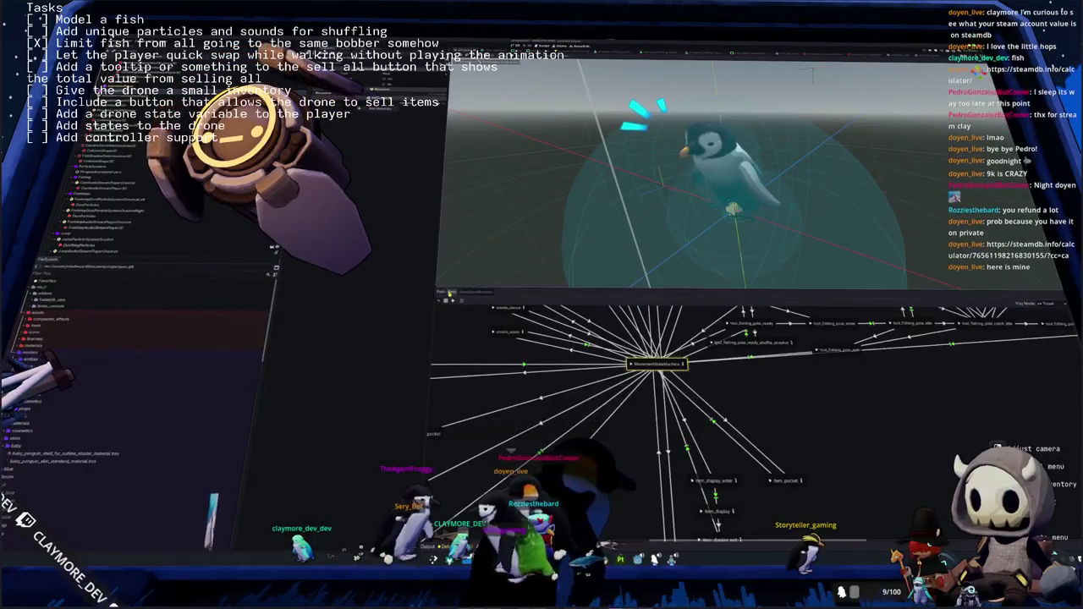
Back at the root blend tree, check node filters and choose a request option on the OneShot node
left_click(476, 294)
left_click(600, 357)
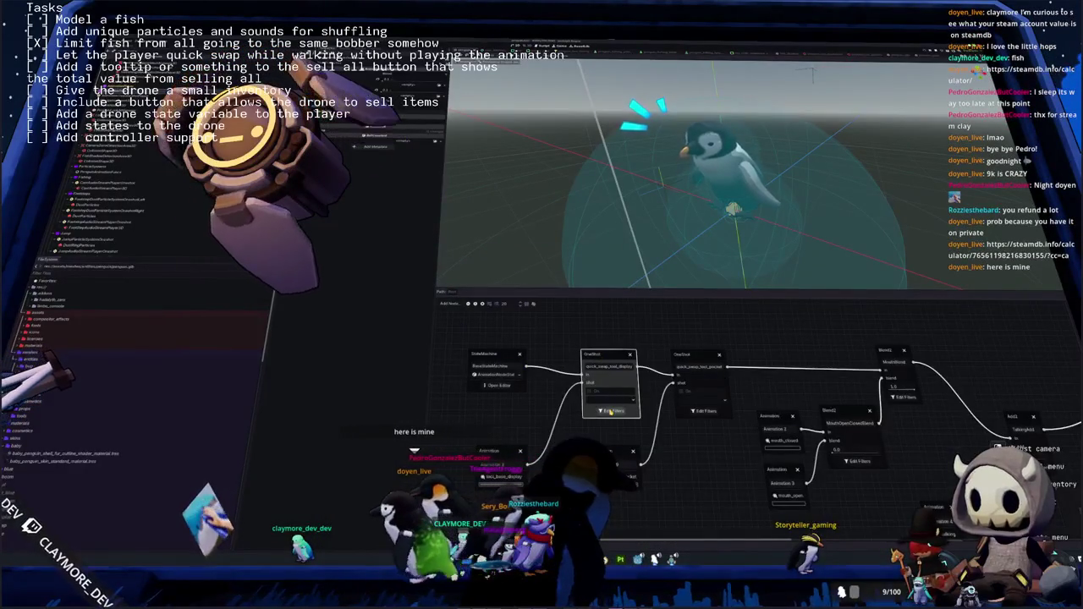
left_click(611, 410)
left_click(574, 339)
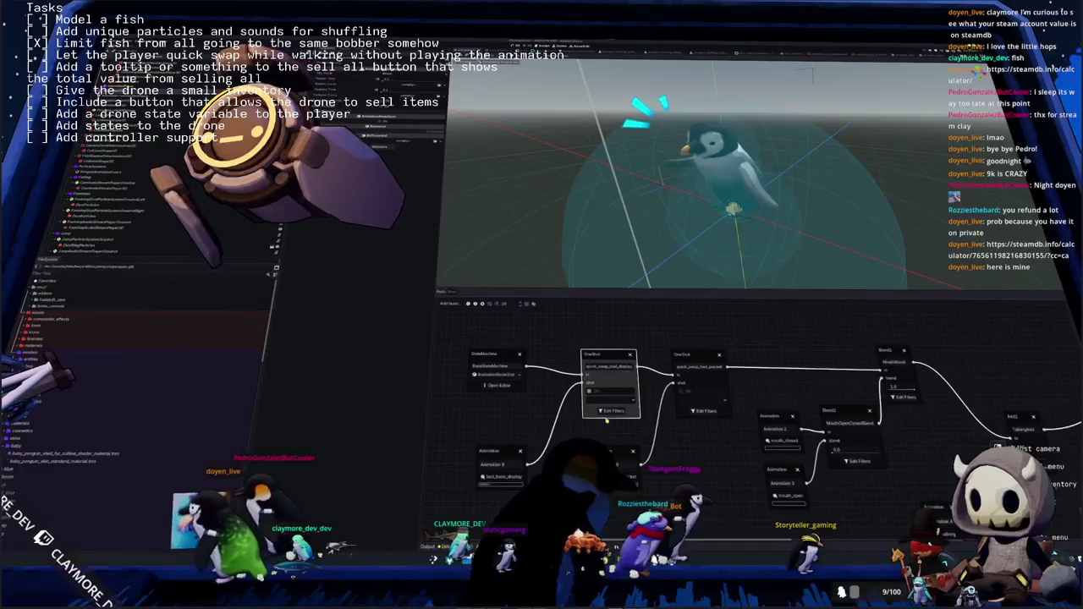
left_click(696, 392)
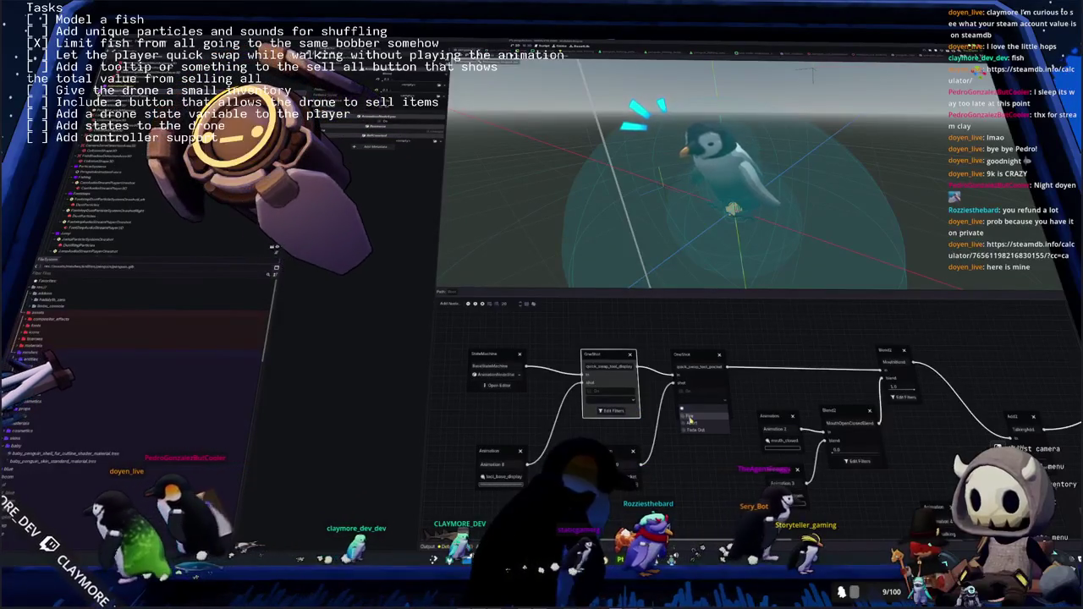
left_click(689, 417)
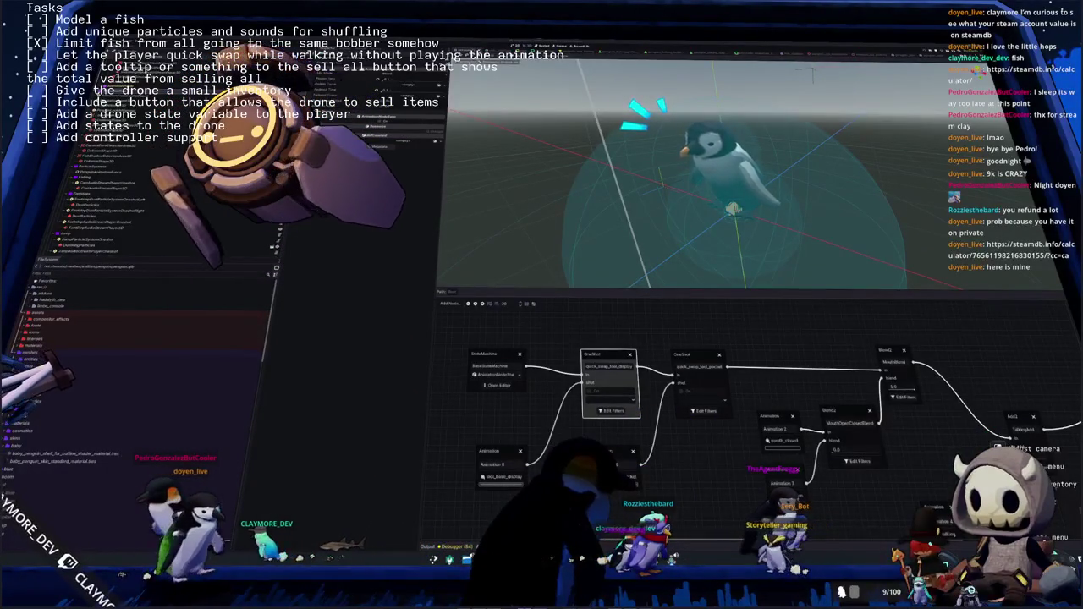
key("alt+Tab")
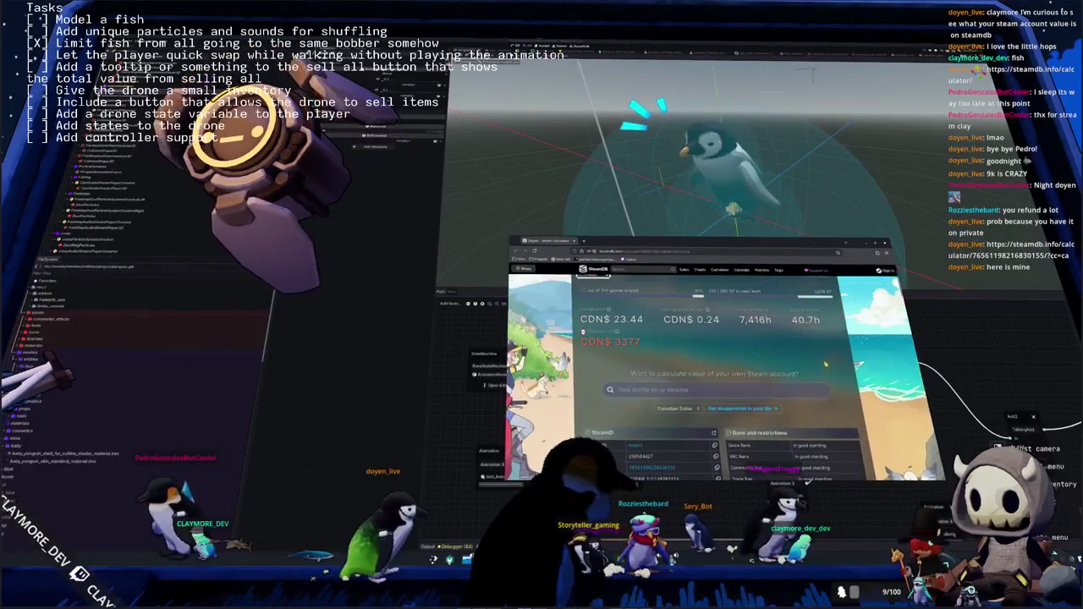
Scroll through the SteamDB account results, then close the browser window
mouse_move(693, 355)
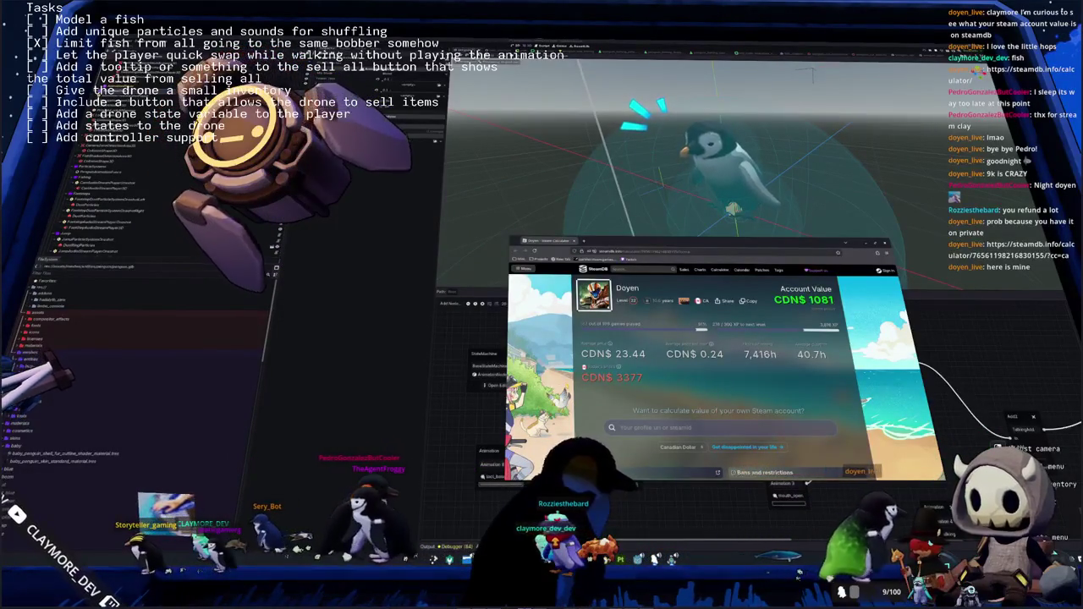
scroll(717, 372, "down", 5)
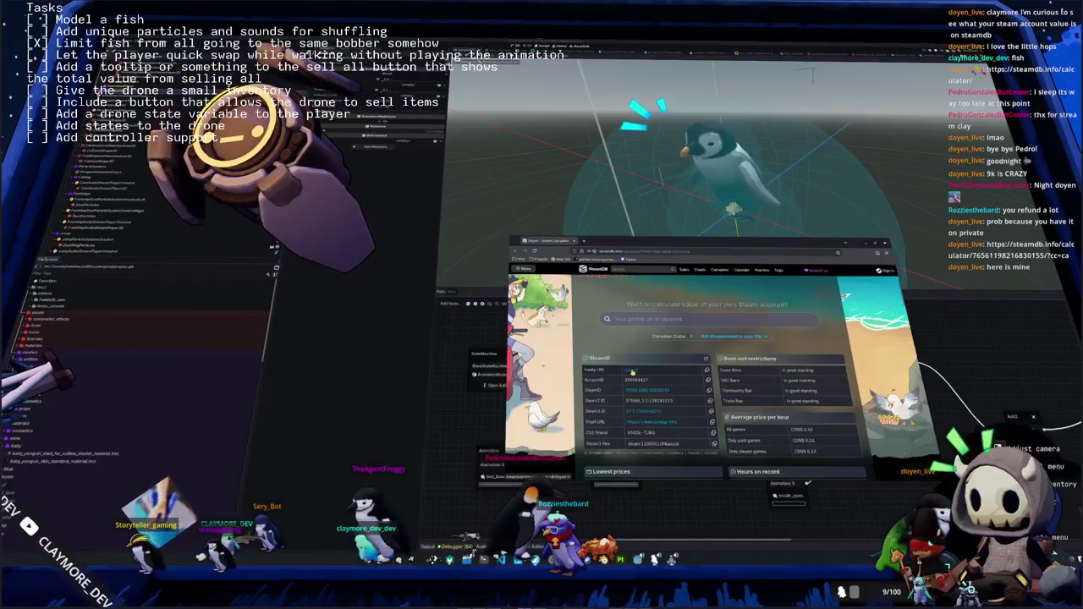
scroll(631, 372, "up", 5)
left_click(562, 242)
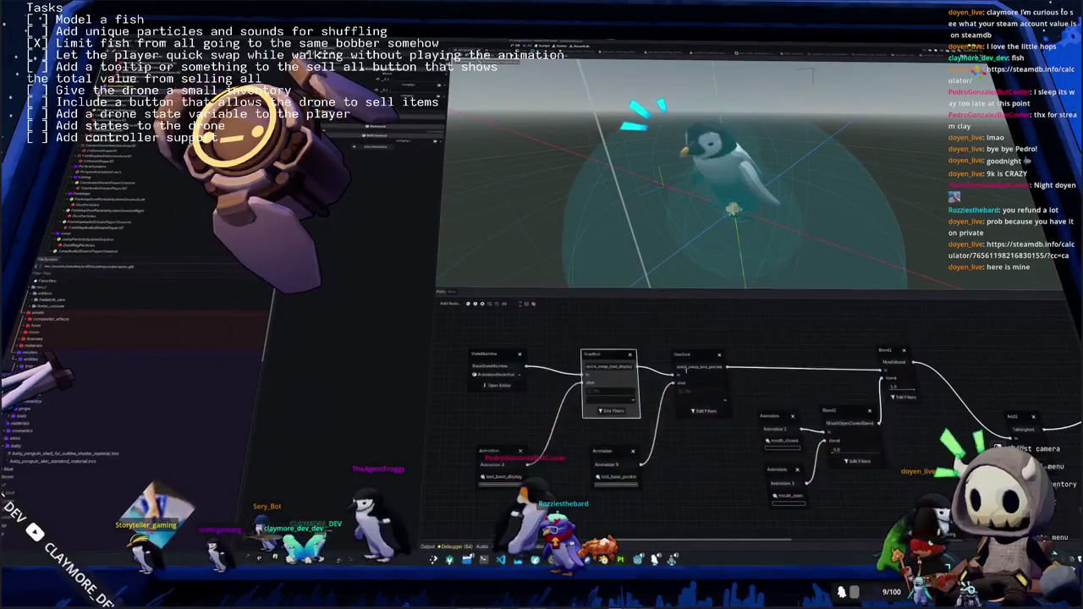
Select MovementStateMachine and step inside it to view its idle, run, walk and jump states
left_click_drag(677, 440, 678, 433)
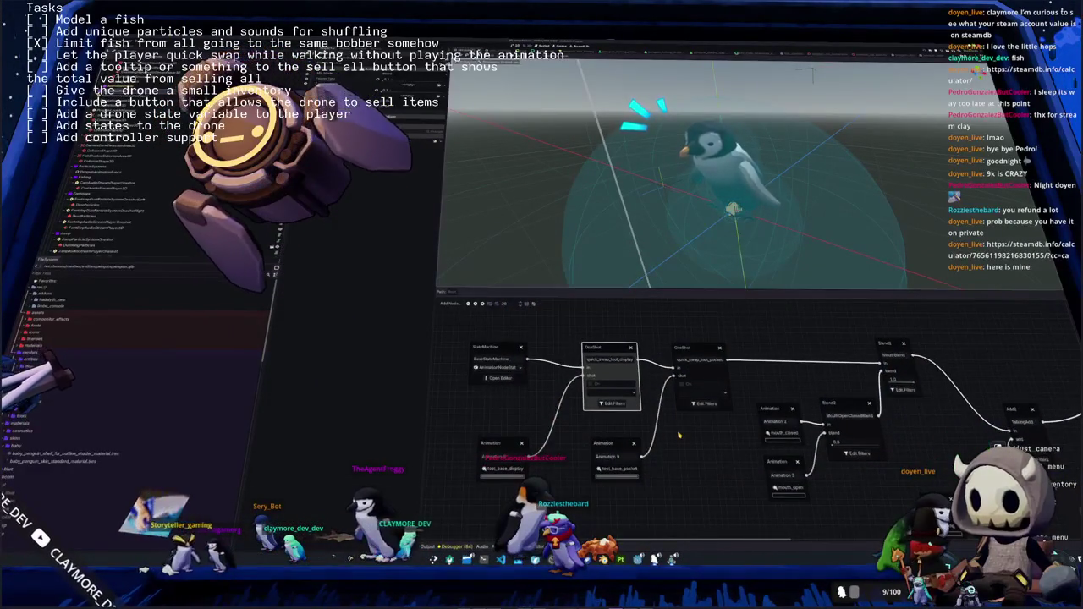
left_click(689, 348)
left_click(688, 348)
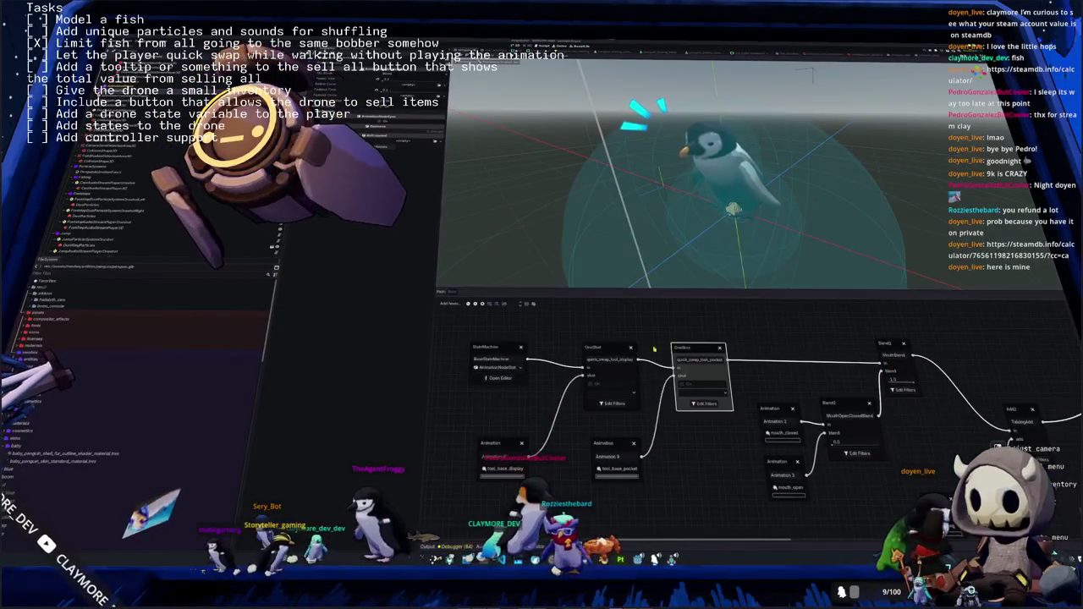
left_click(500, 377)
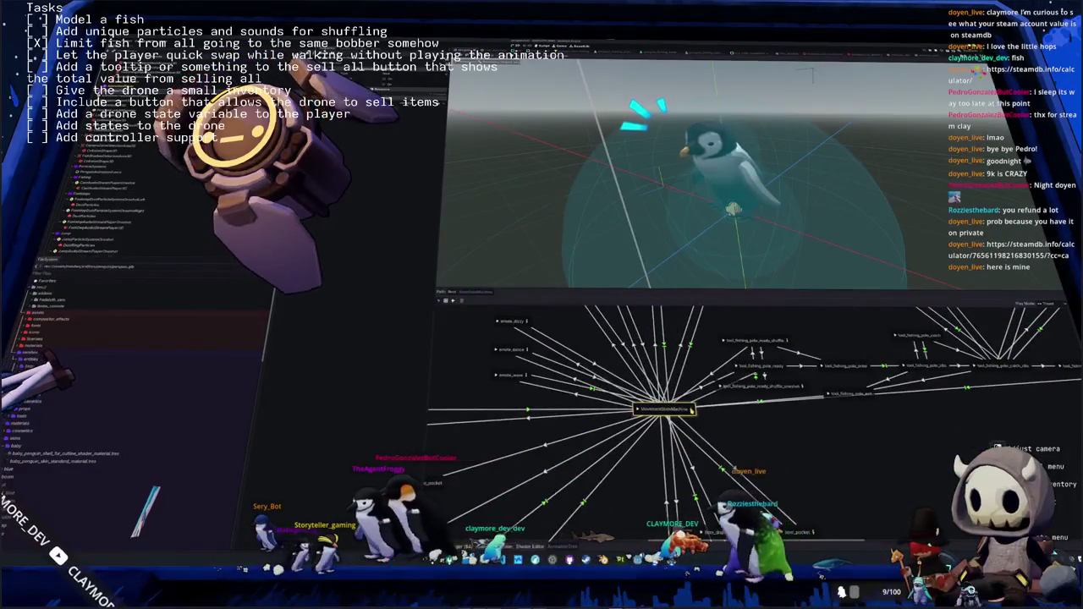
double_click(690, 408)
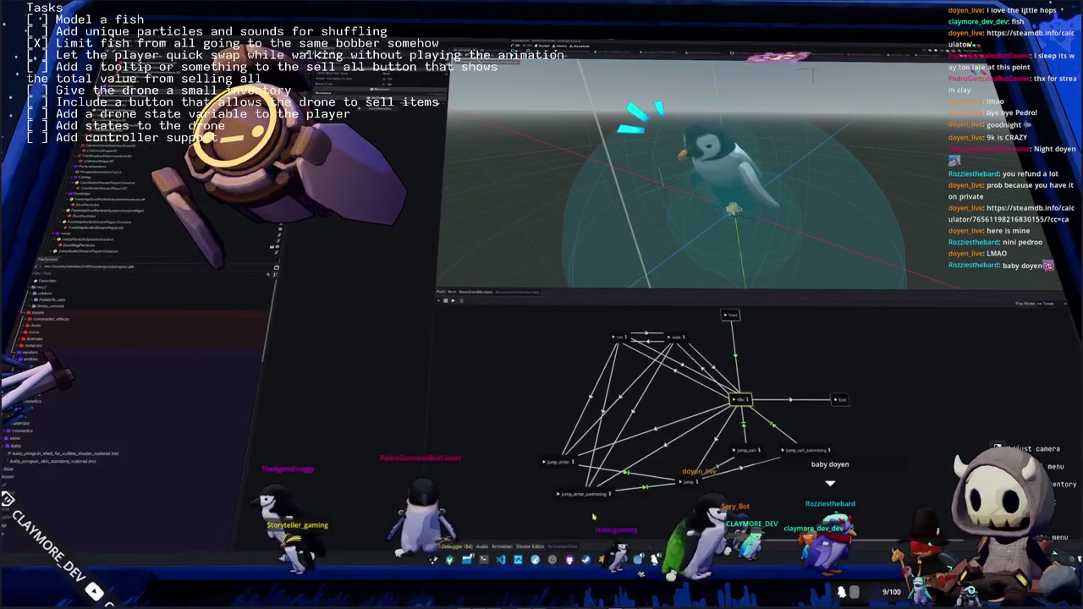
key("alt+Tab")
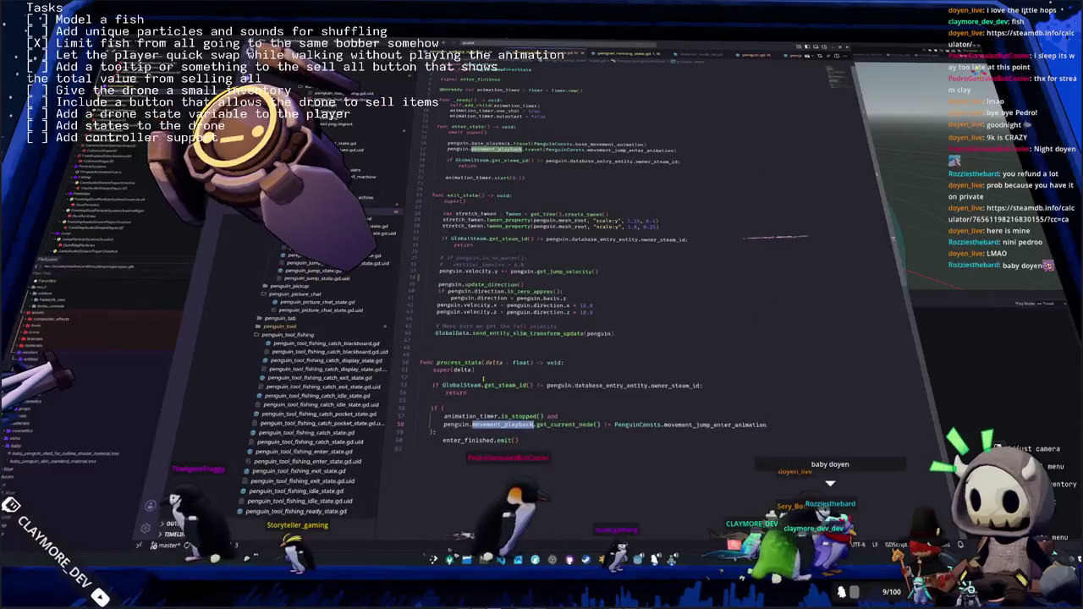
Add debug print lines like print("entered jump state") to the jump state scripts
left_click(468, 139)
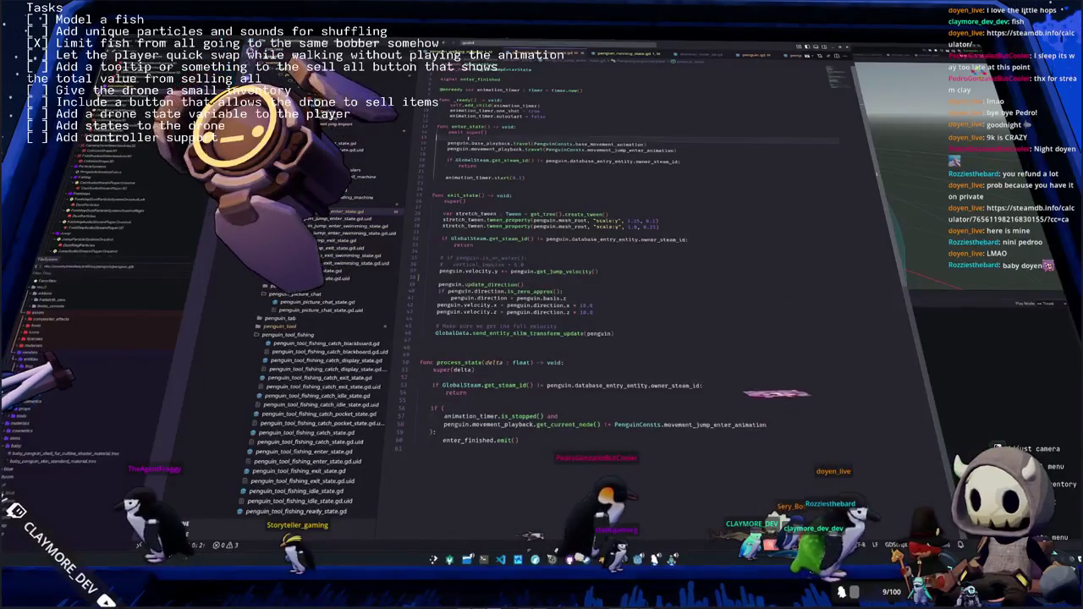
type("print(\"entered")
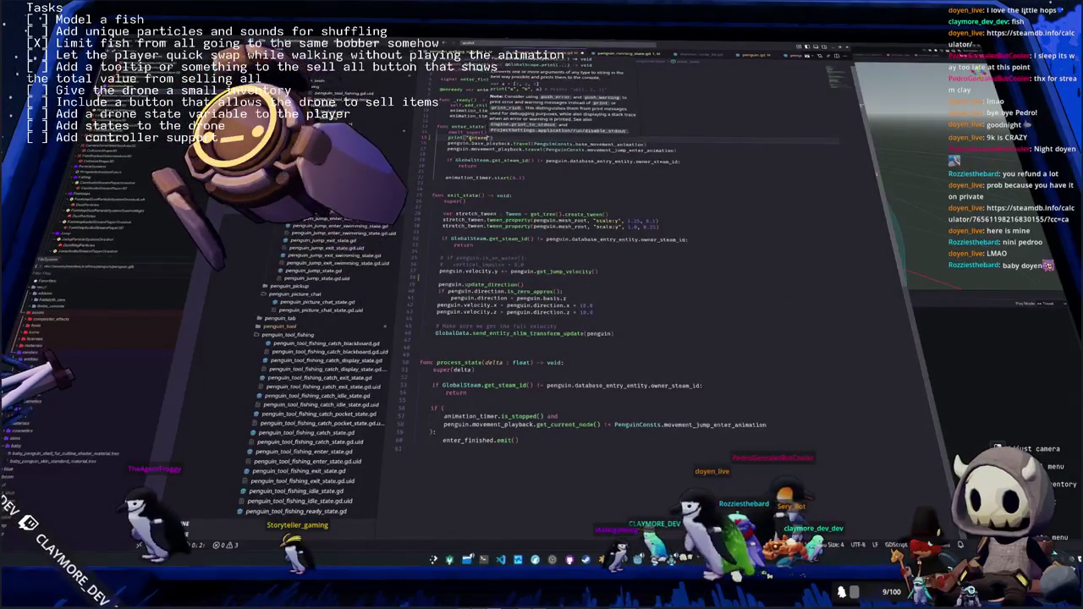
type(" jump state")
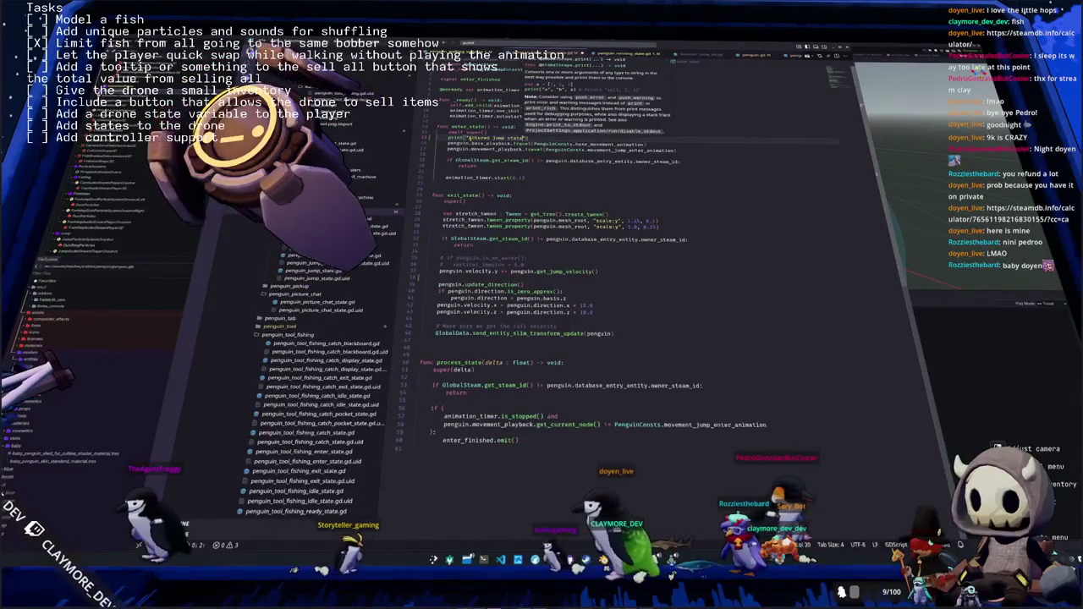
type("\")")
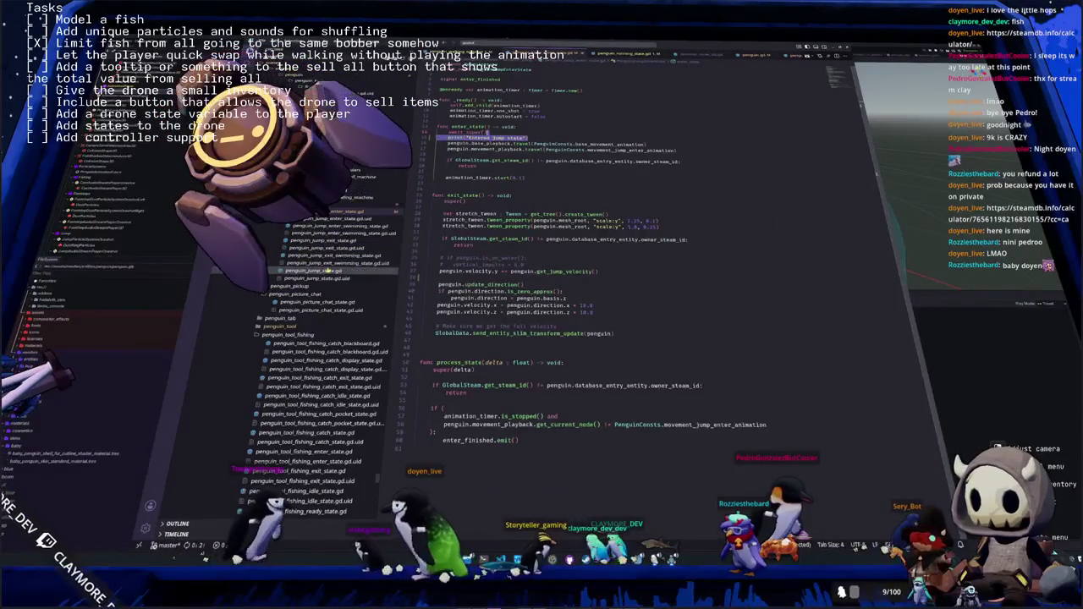
left_click(328, 270)
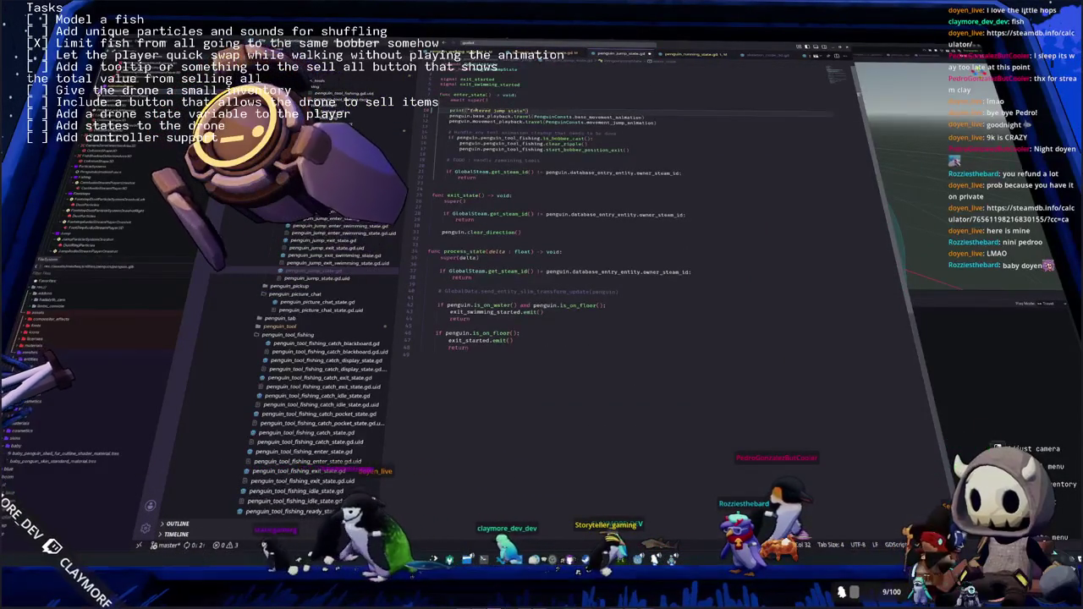
type("Idl")
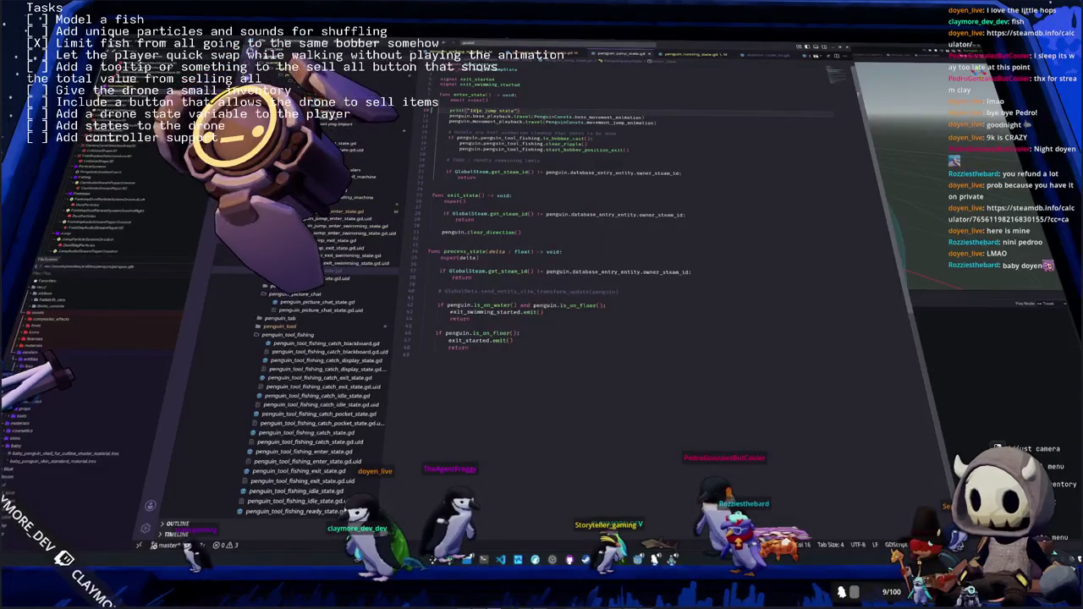
Delete the debug print lines from penguin_jump_state.gd and the jump enter-state script
key("ctrl+shift+k")
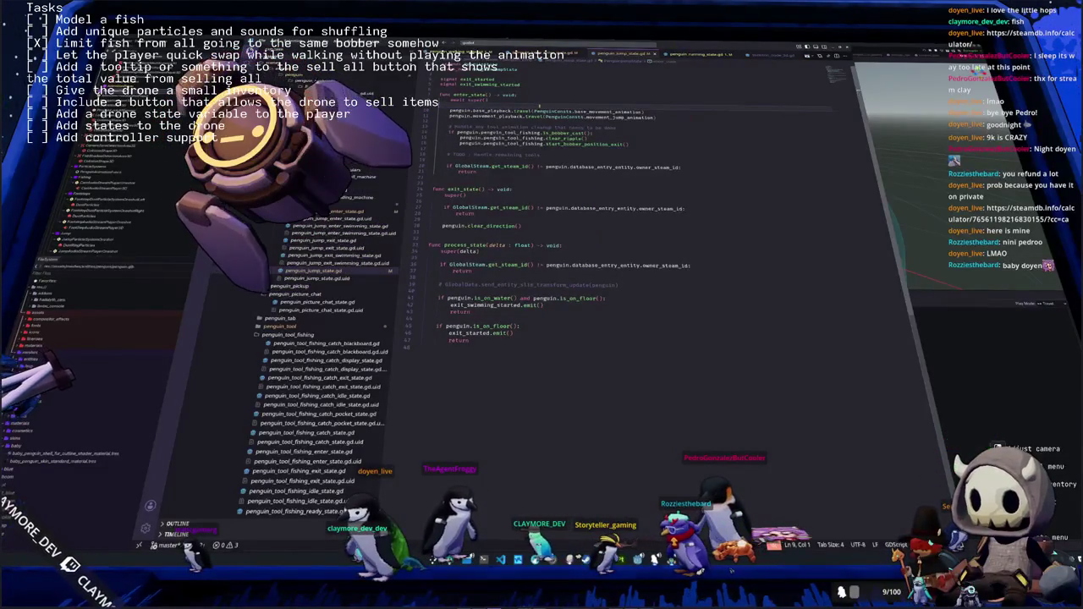
left_click(338, 226)
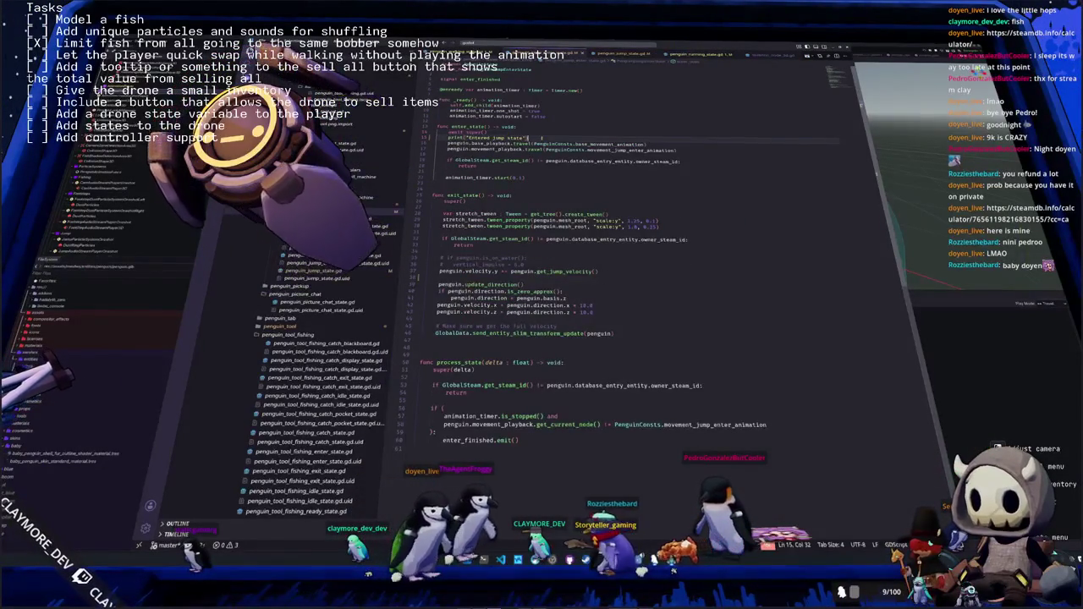
key("ctrl+shift+k")
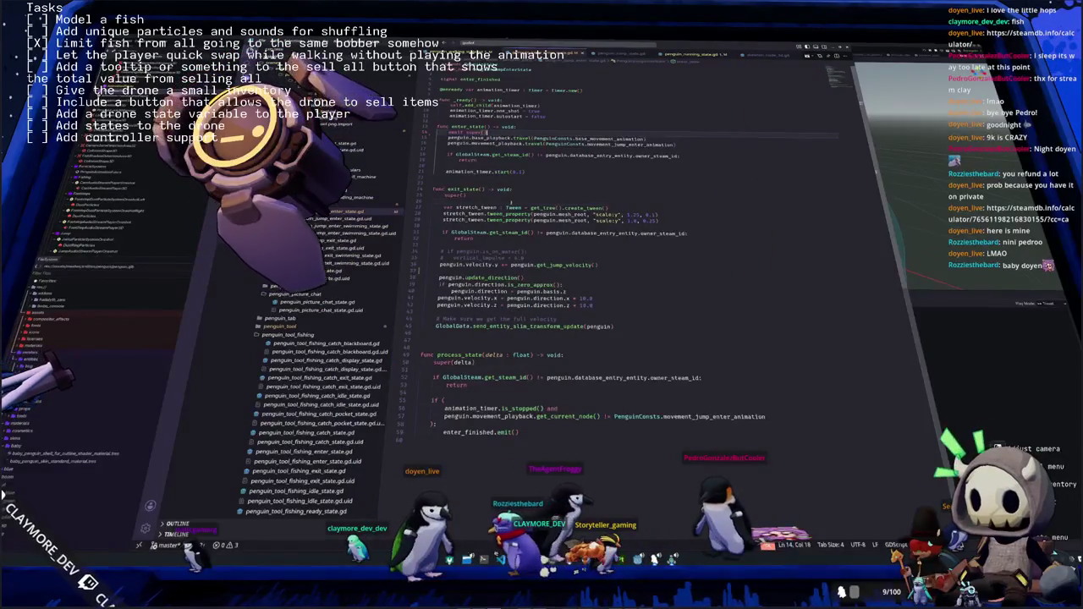
Review the exit_state tween and velocity lines, then run the game to test the jump
left_click(431, 201)
scroll(508, 205, "down", 1)
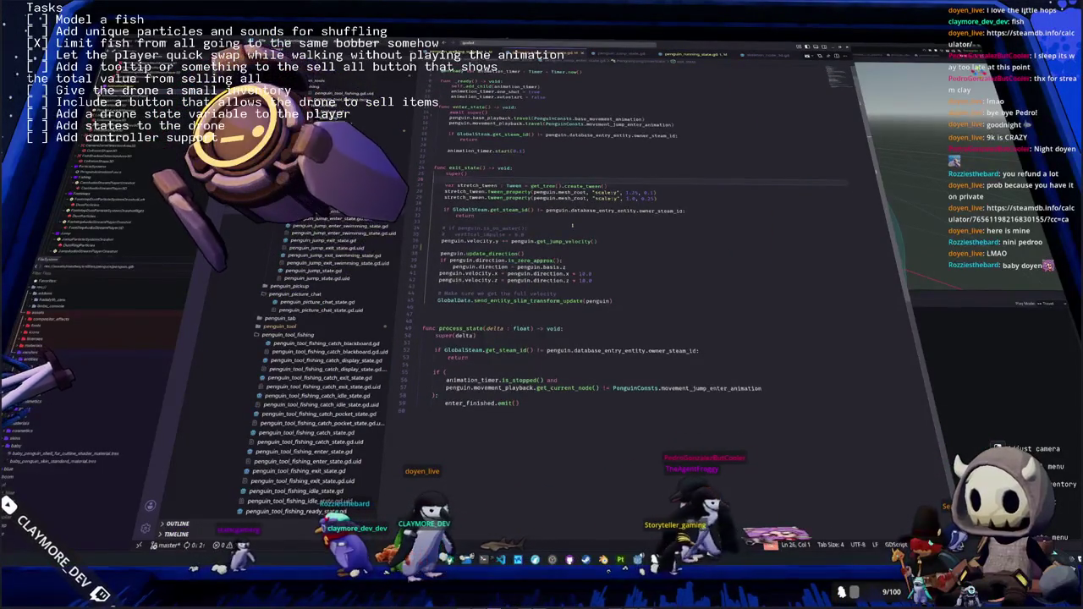
scroll(572, 224, "down", 1)
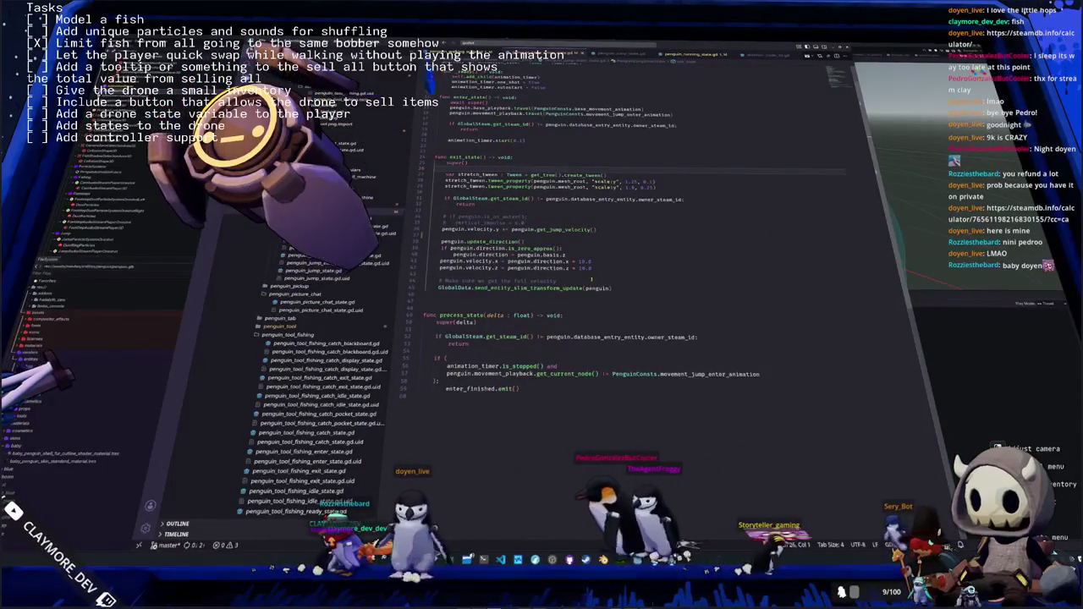
mouse_move(592, 267)
left_mouse_down()
mouse_move(433, 241)
mouse_move(431, 179)
left_mouse_up()
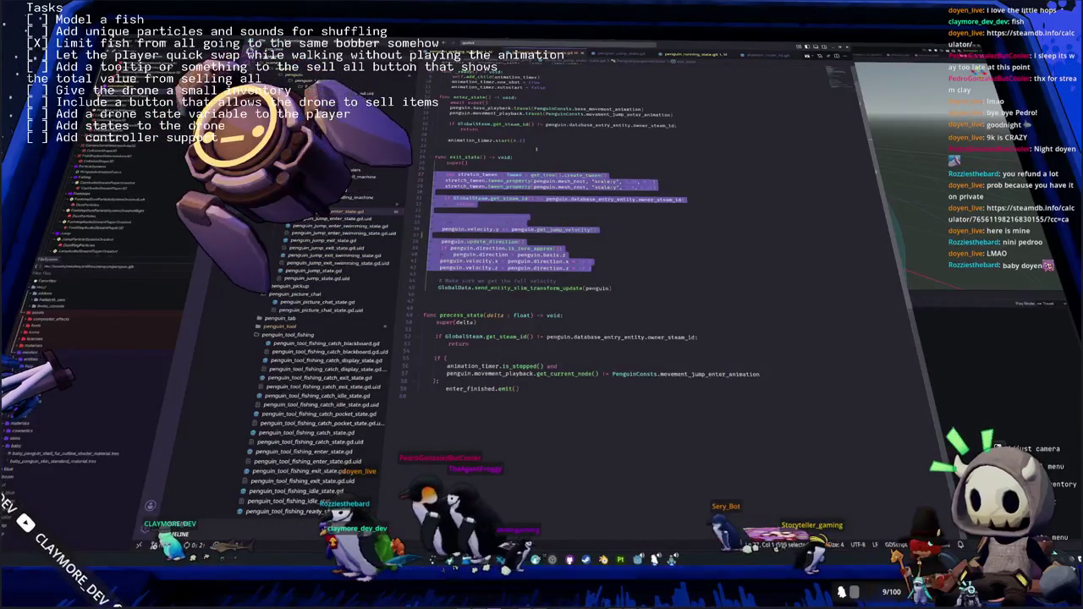
left_click(659, 114)
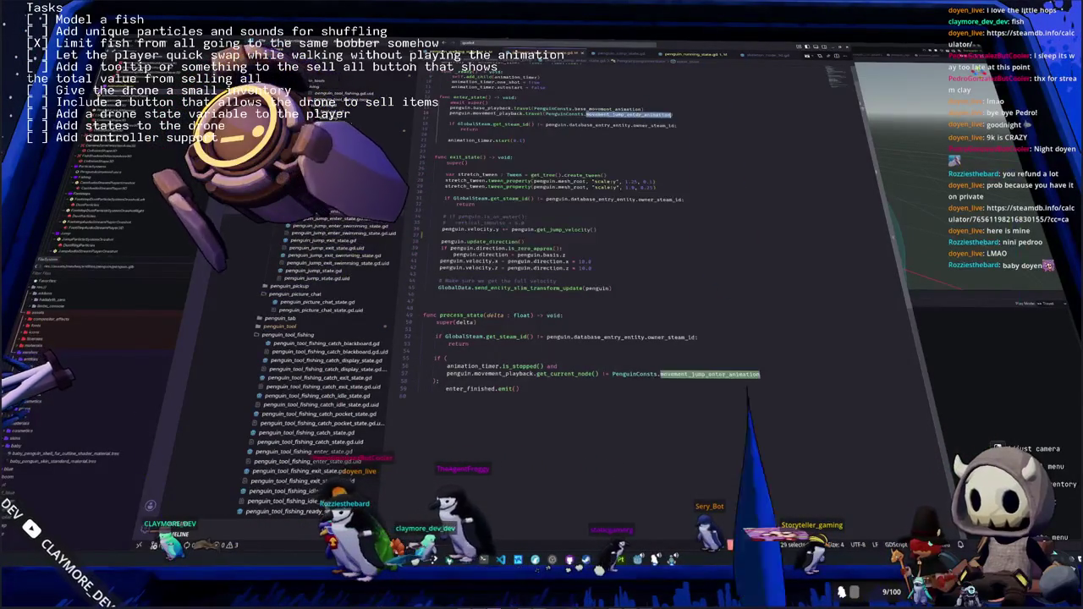
key("F5")
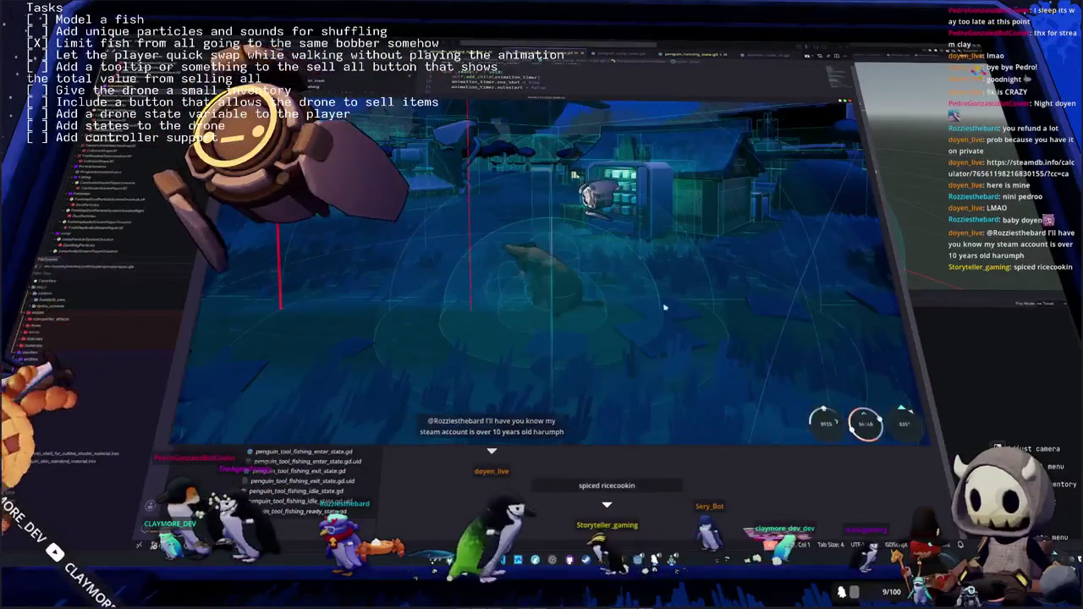
Walk the penguin across the yard toward the house with WASD, then stop the game
key("w")
key("w")
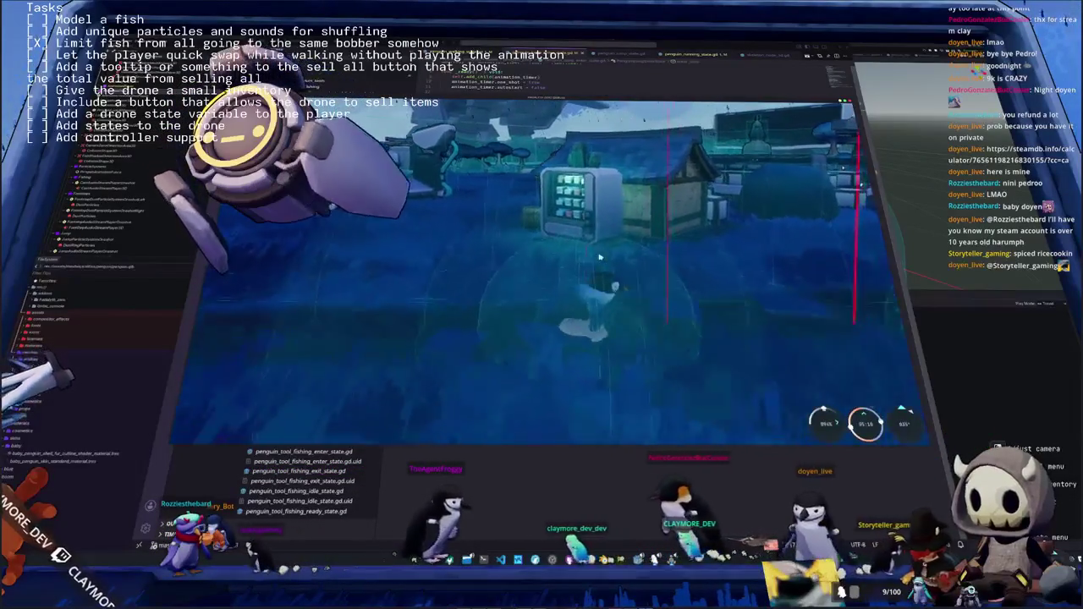
key("1")
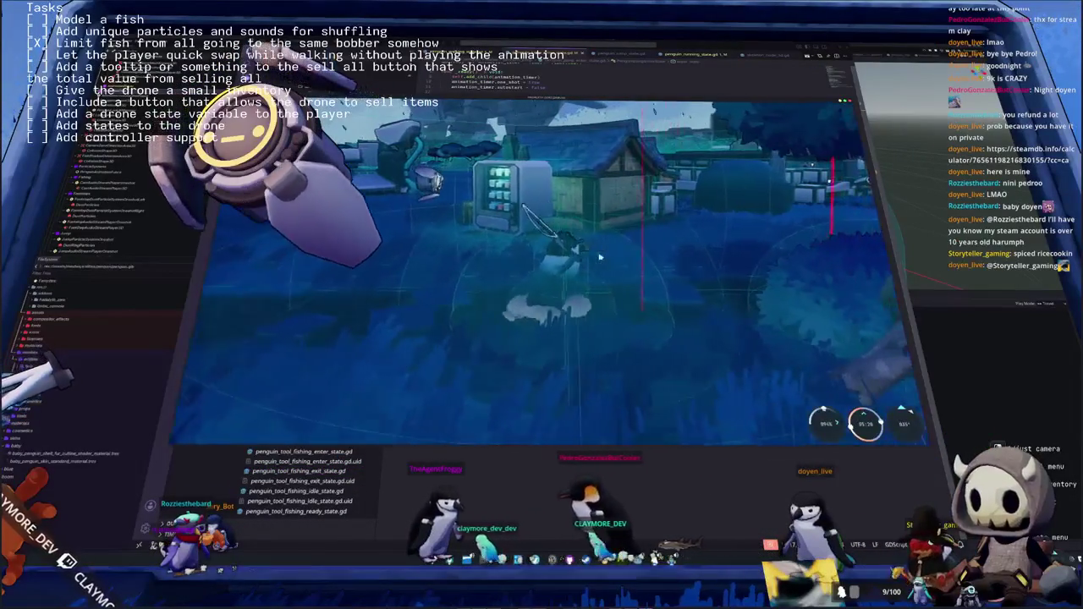
key("a")
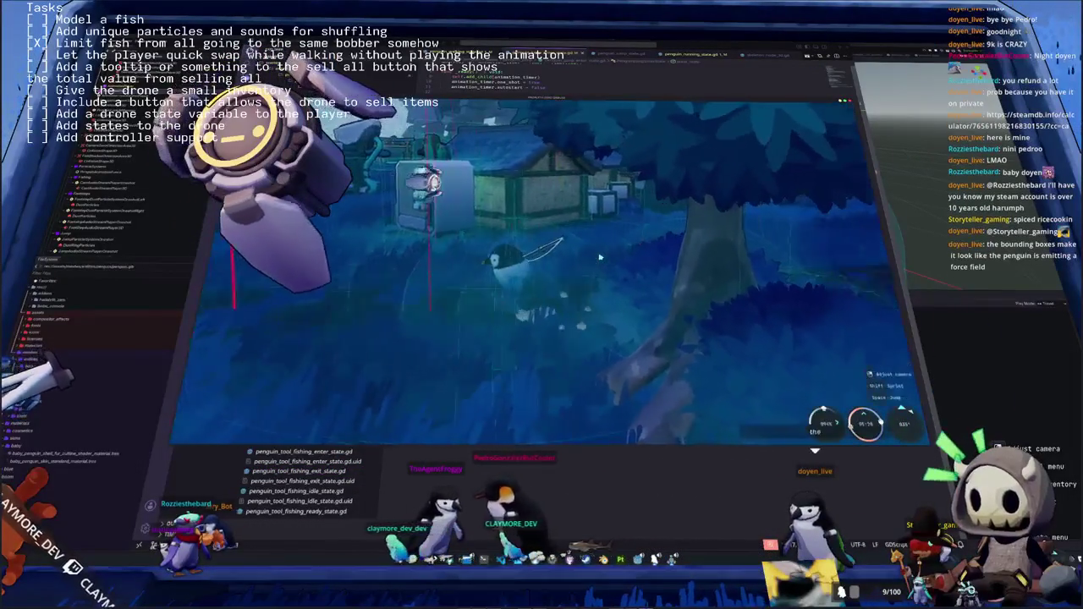
key("a")
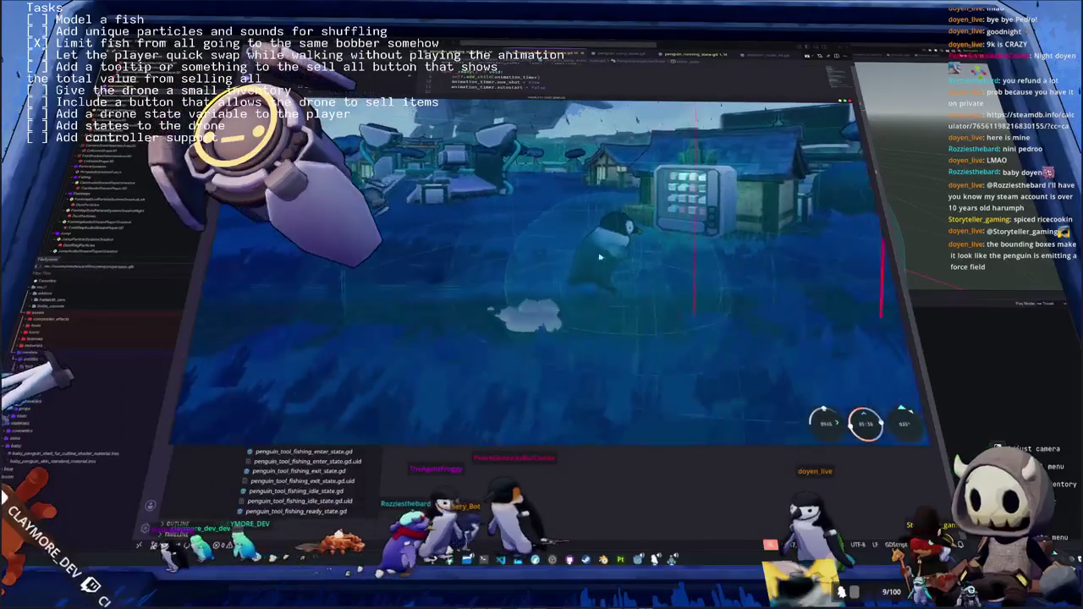
key("w")
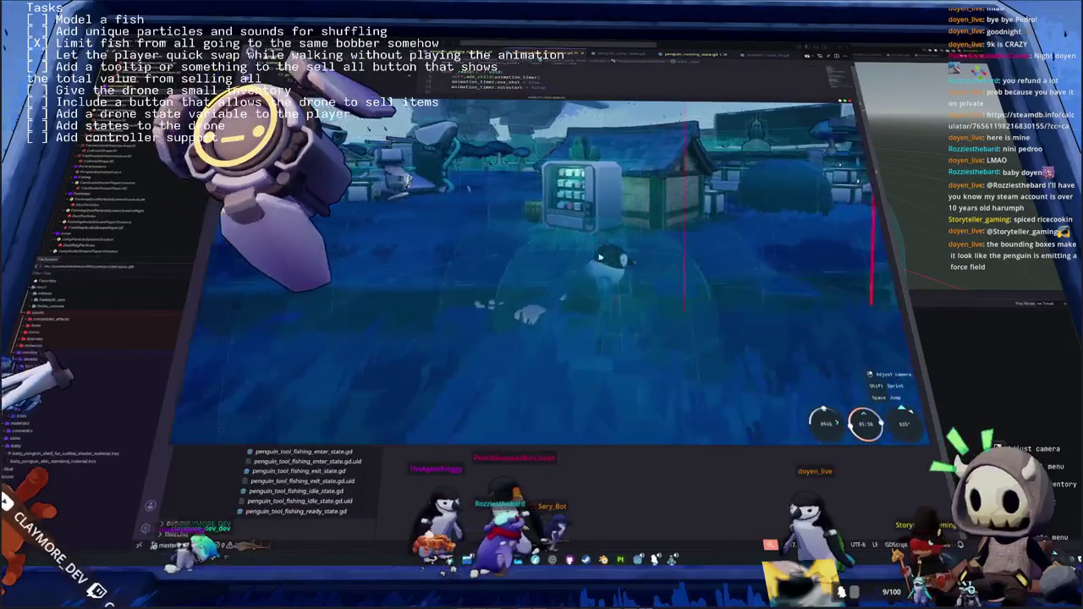
key("d")
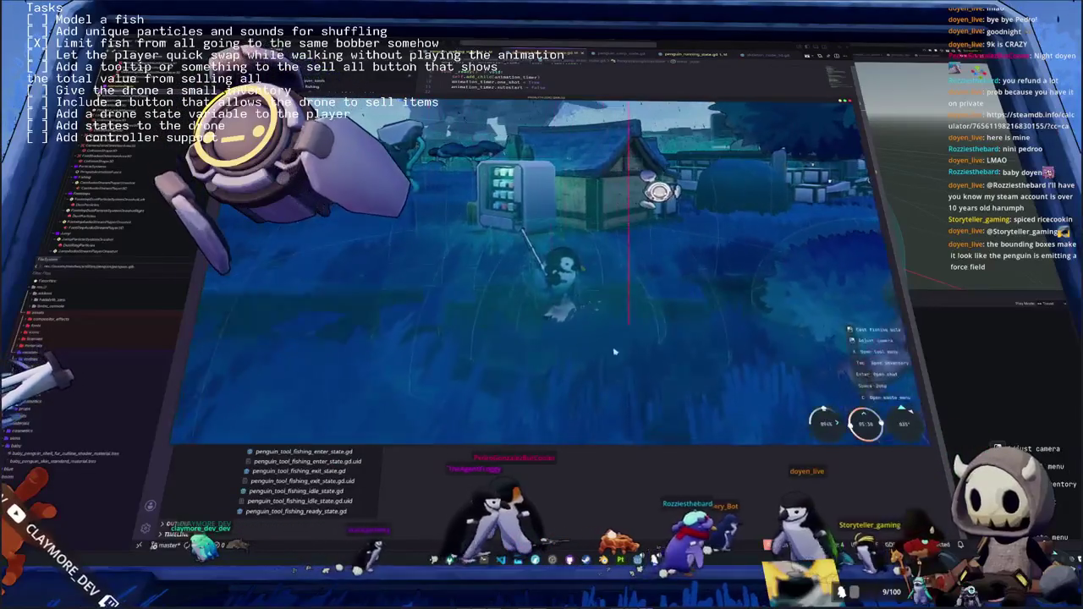
key("F8")
left_click(565, 299)
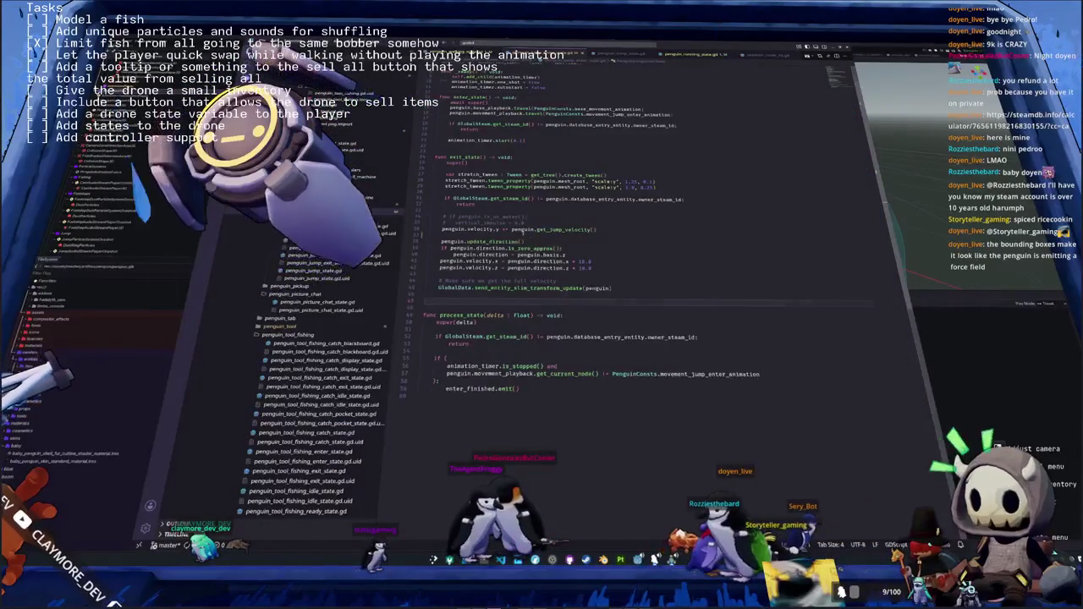
scroll(524, 228, "up", 1)
left_click(489, 232)
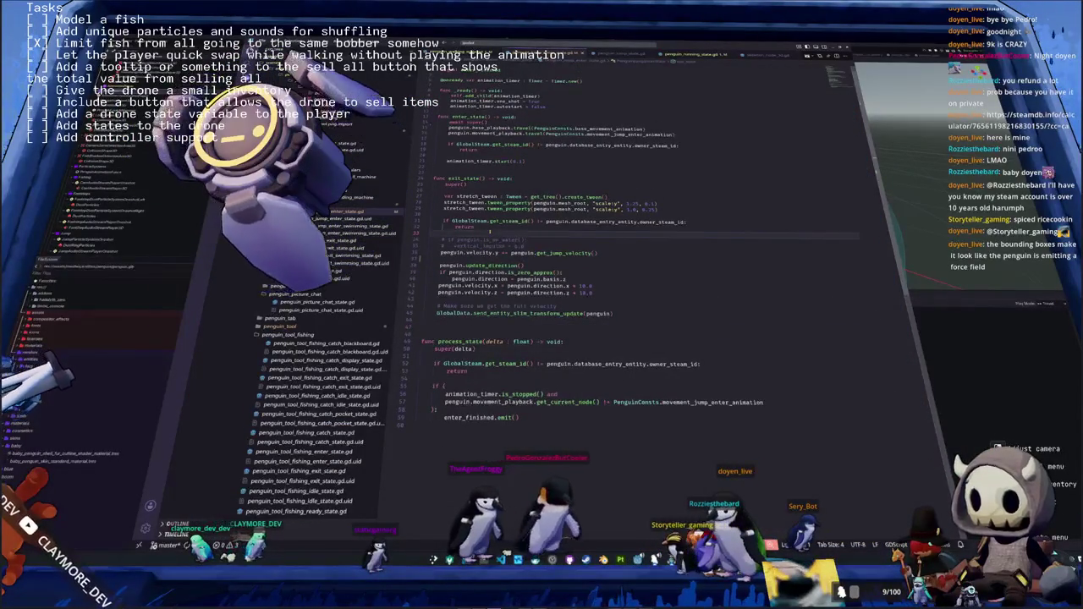
scroll(489, 231, "down", 3)
left_click(475, 352)
left_click_drag(448, 347, 600, 347)
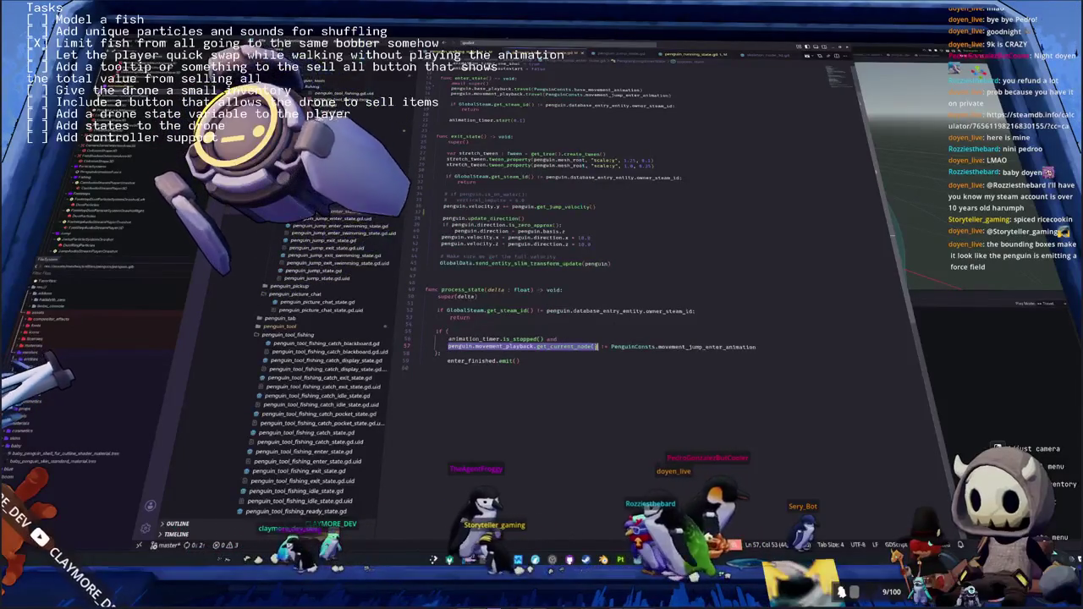
mouse_move(701, 347)
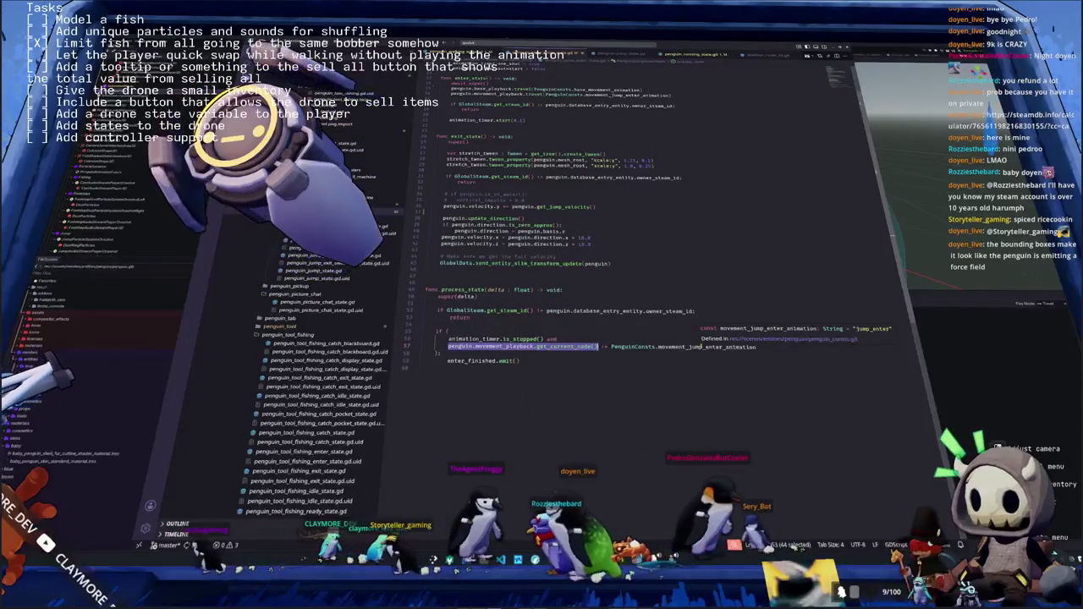
double_click(701, 346)
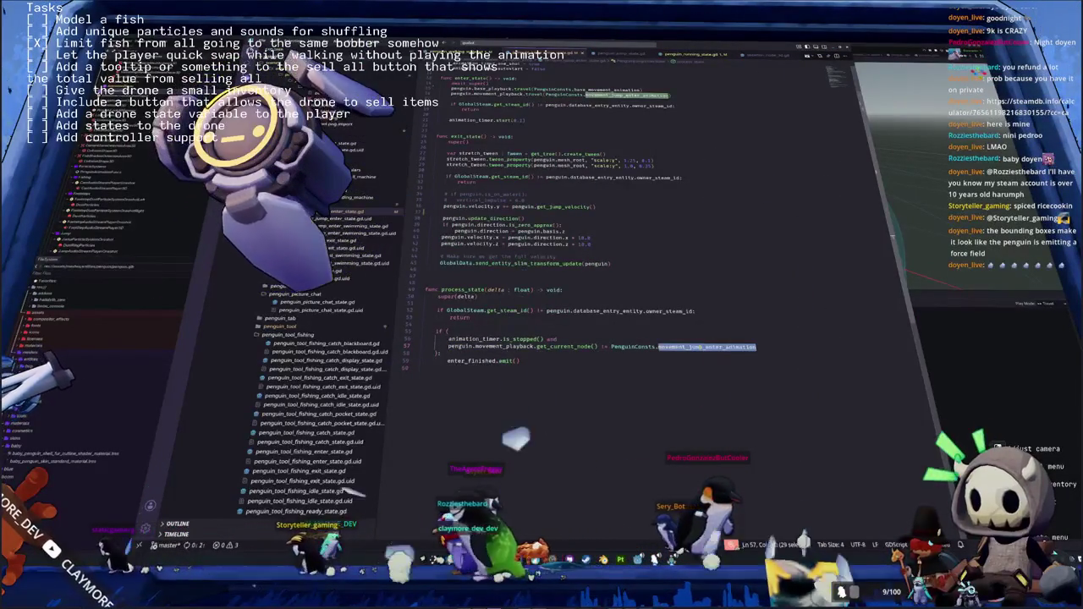
mouse_move(701, 347)
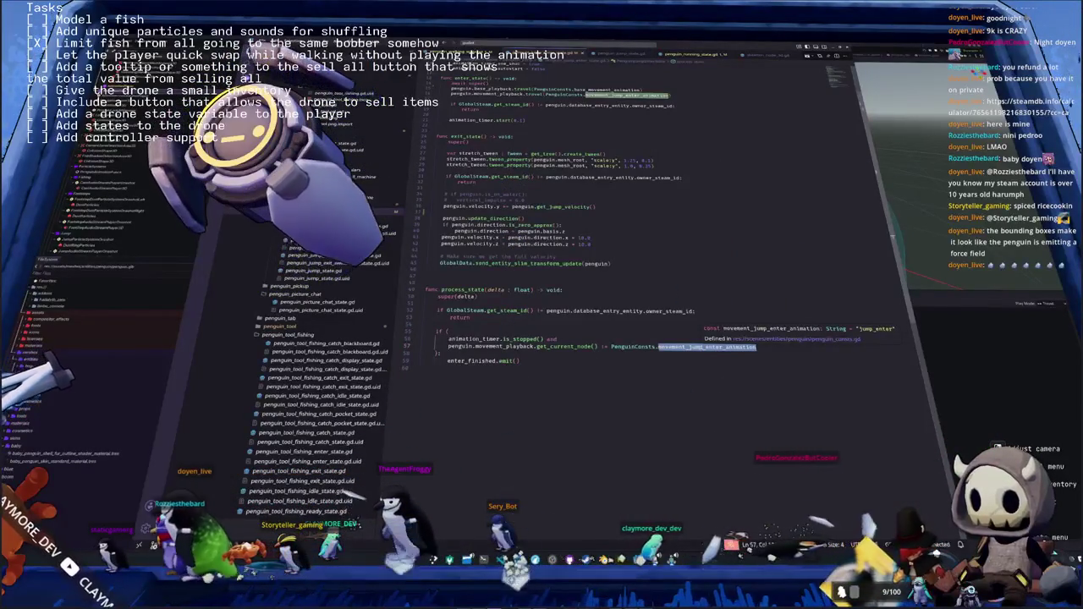
left_click(704, 360)
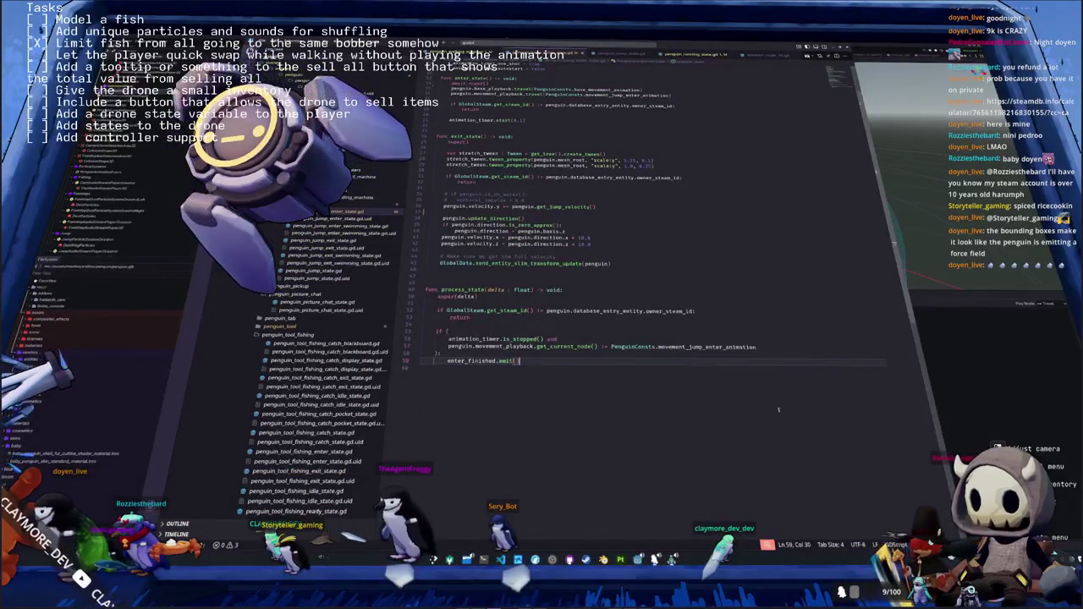
key("alt+Tab")
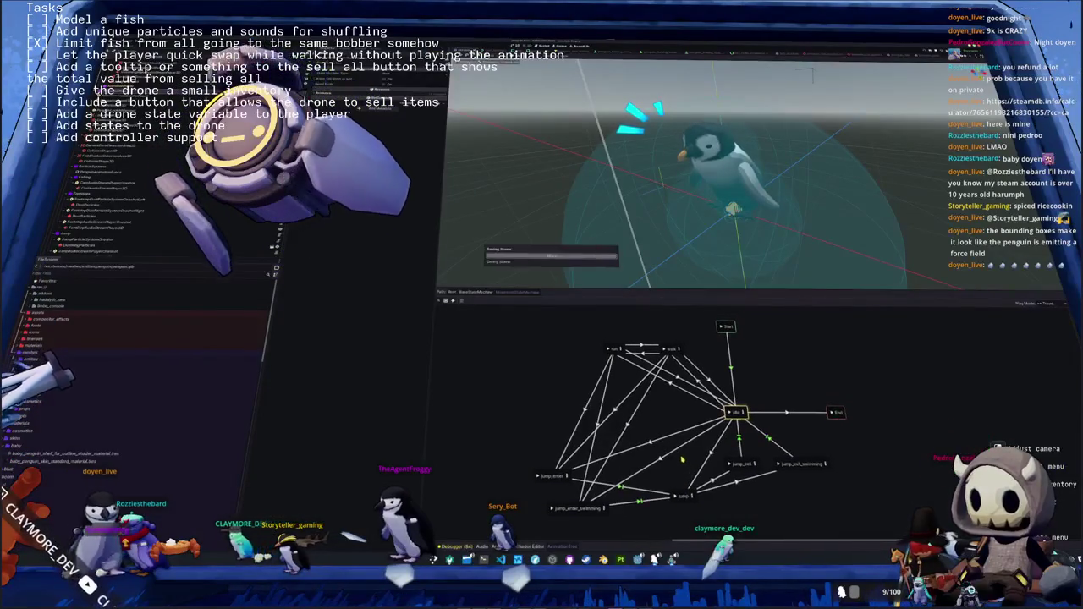
In the root blend tree, connect the StateMachine output to the quick_swap_tool_pocket one-shot
left_click(476, 292)
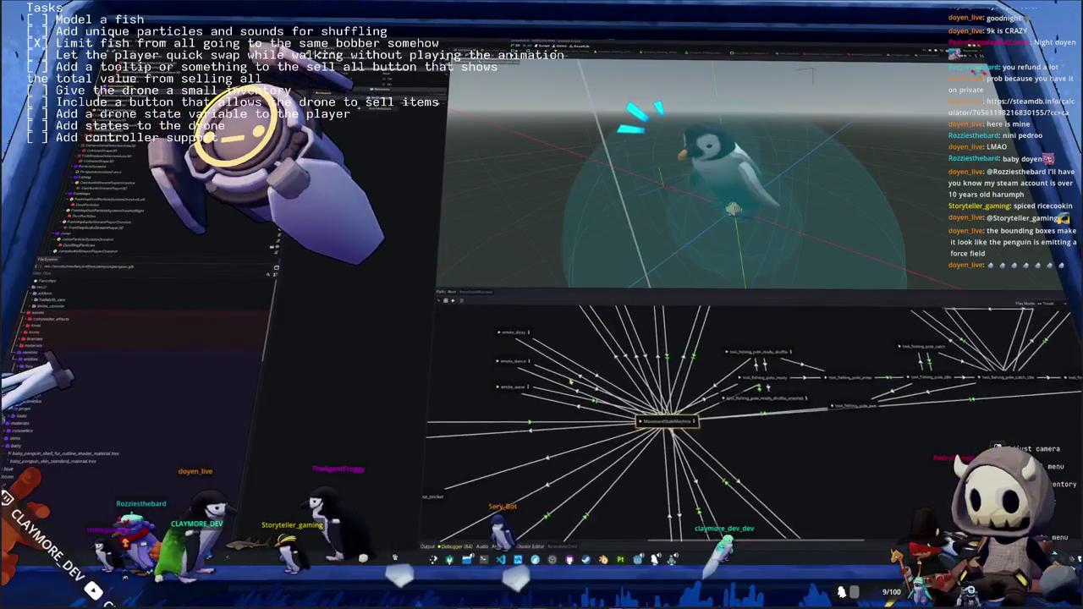
scroll(660, 423, "down", 3)
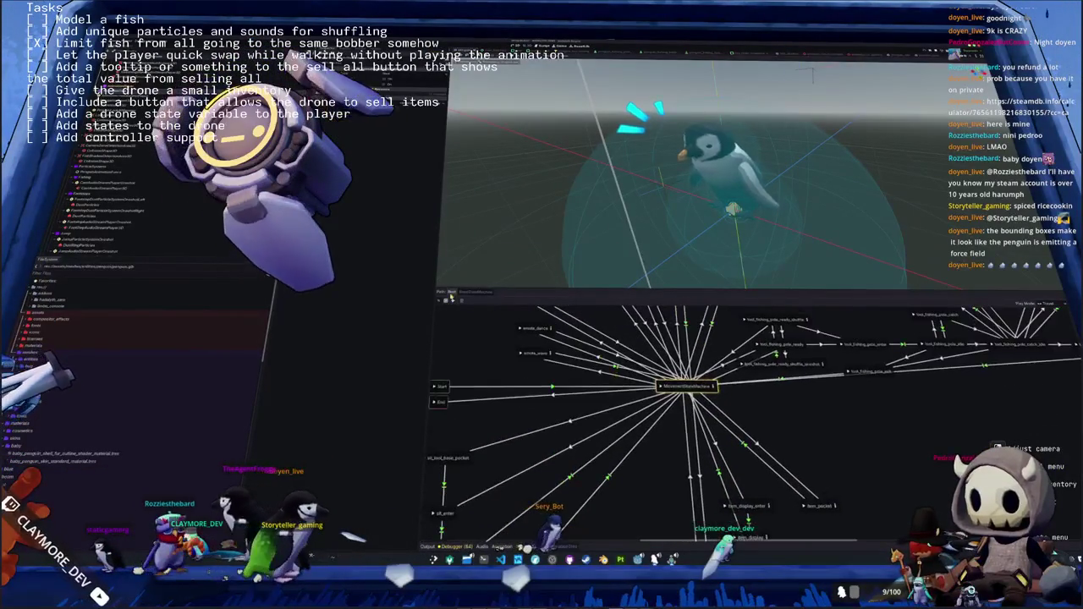
left_click(450, 292)
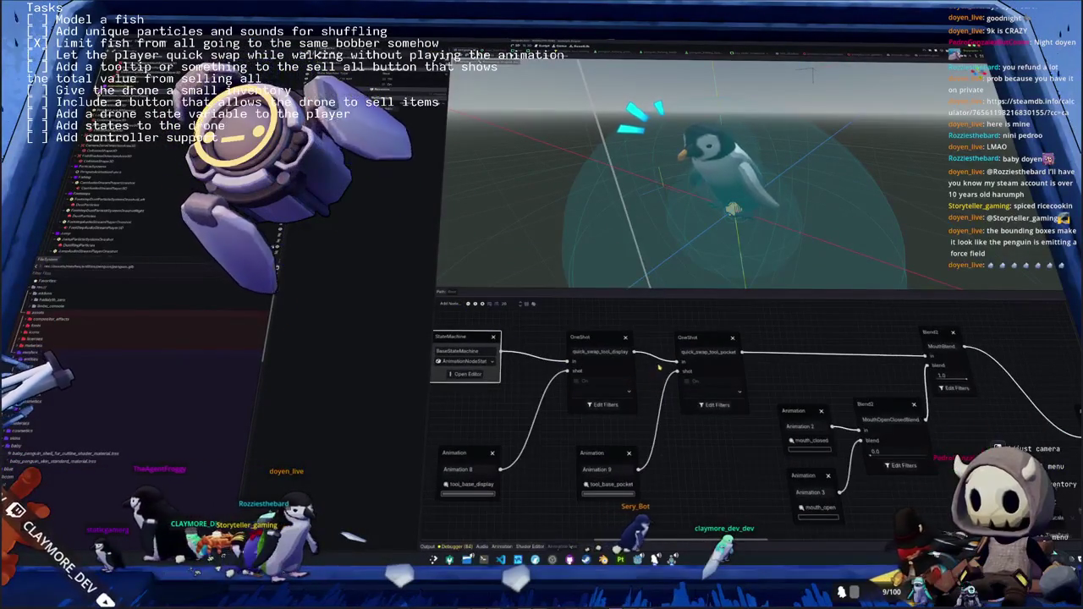
left_click_drag(567, 361, 669, 362)
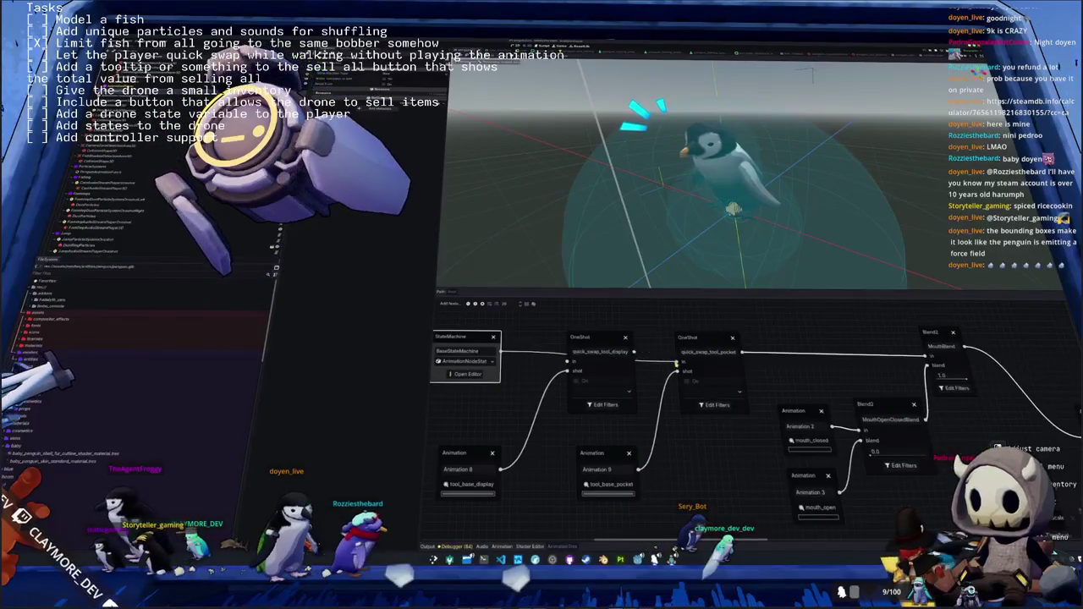
Arrange the chain: pocket one-shot first, display one-shot second, animation nodes beneath, then collapse the panel
left_click_drag(599, 337, 715, 431)
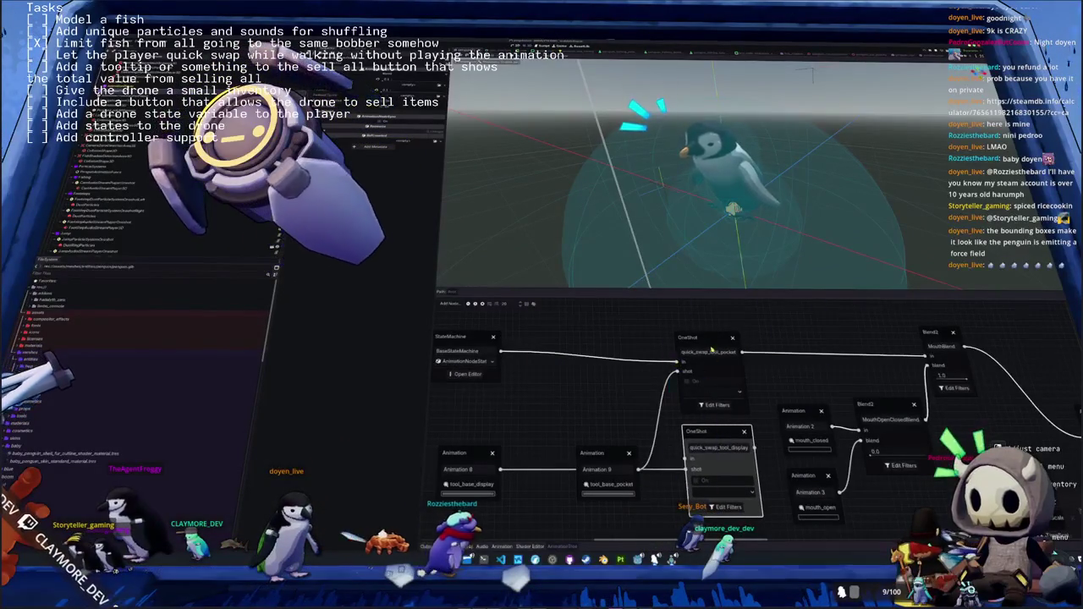
left_click_drag(706, 338, 601, 339)
left_click_drag(610, 453, 488, 396)
left_click_drag(479, 454, 614, 455)
left_click_drag(715, 432, 702, 337)
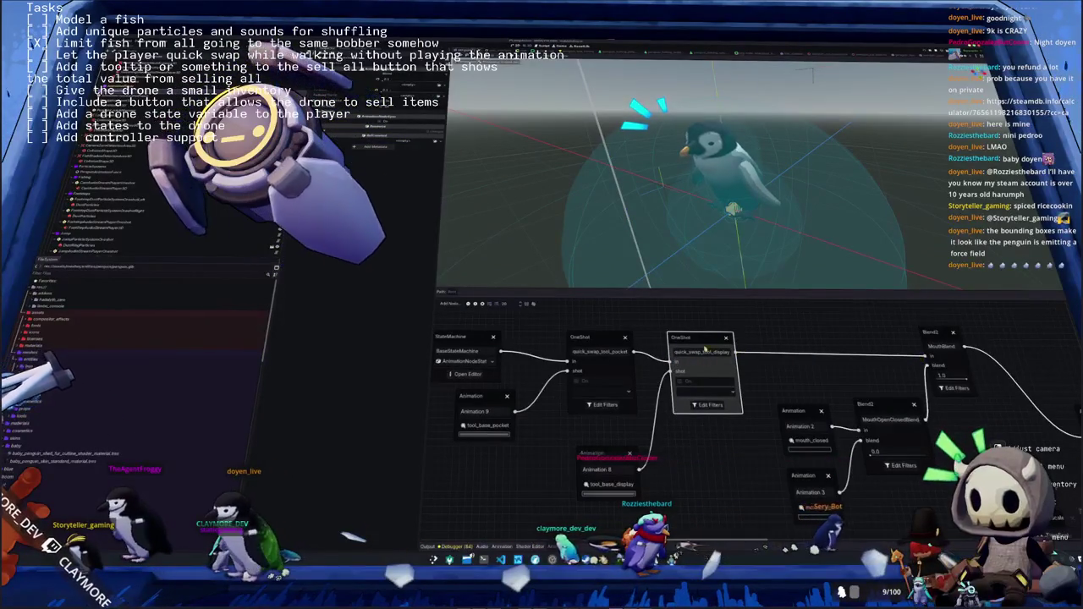
left_click(604, 338)
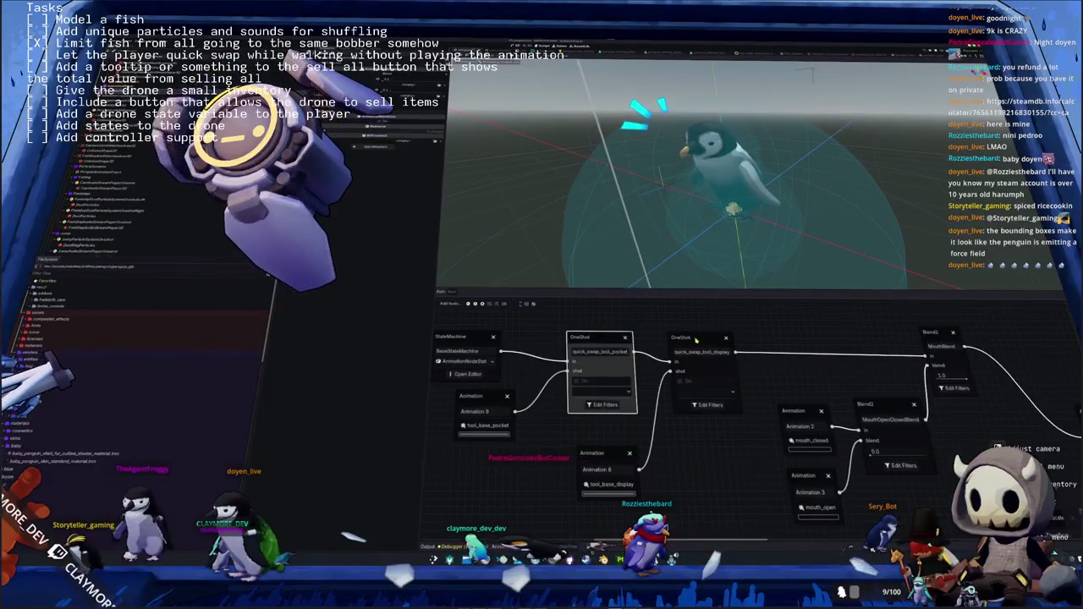
left_click(668, 339)
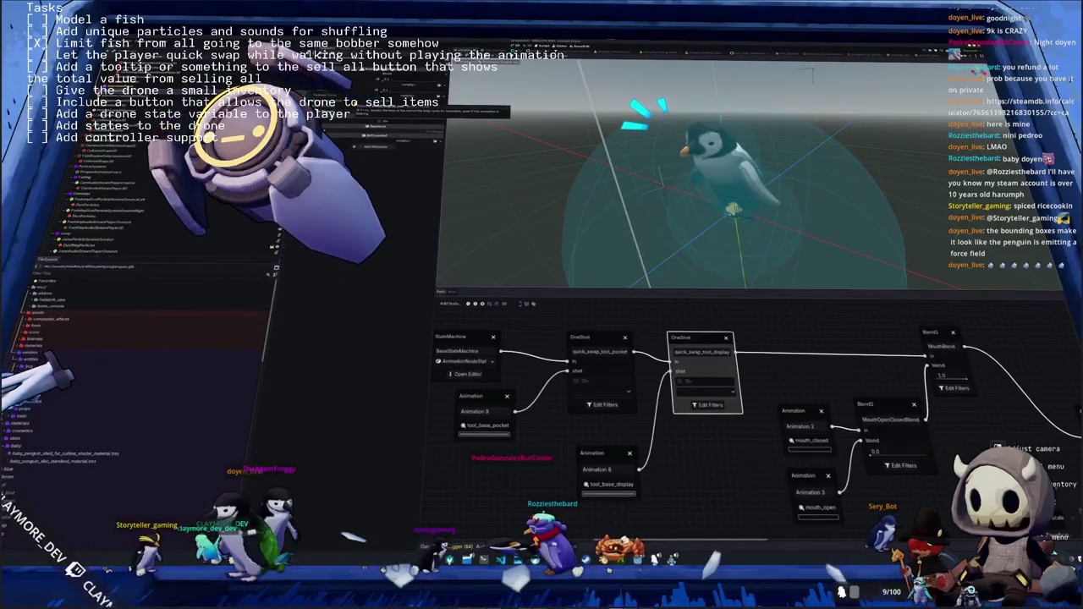
left_click(529, 336)
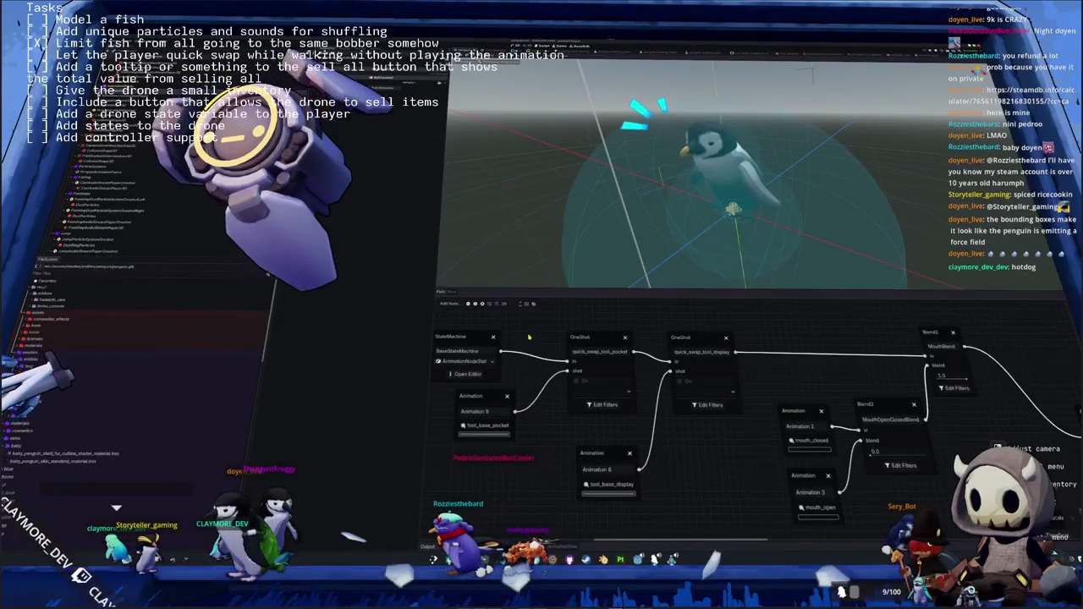
key("ctrl+j")
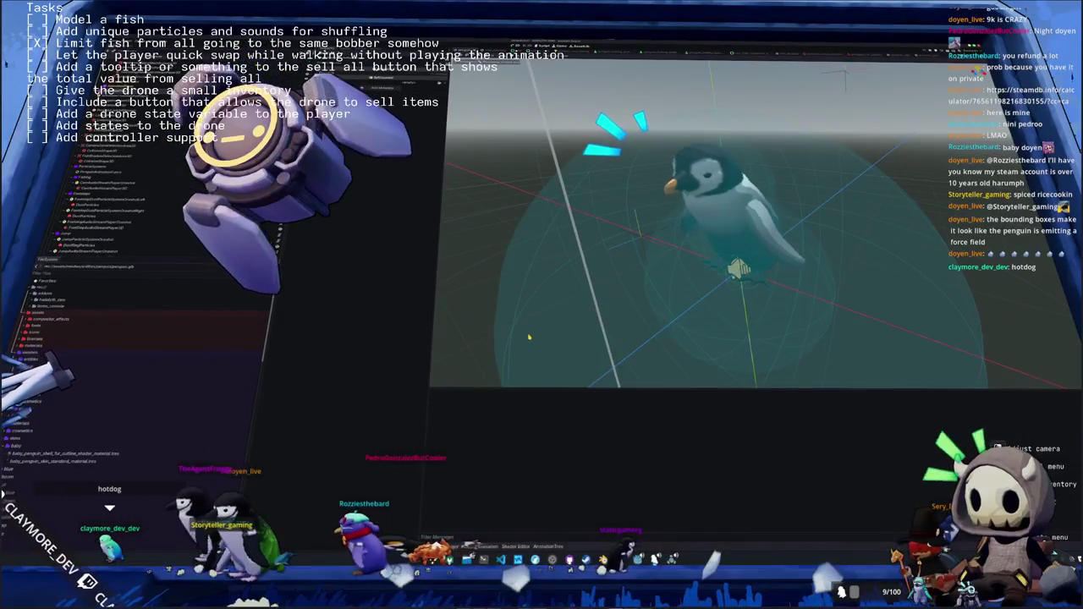
Run the game and walk the penguin through the grass, taking out and pocketing the fishing rod
key("F5")
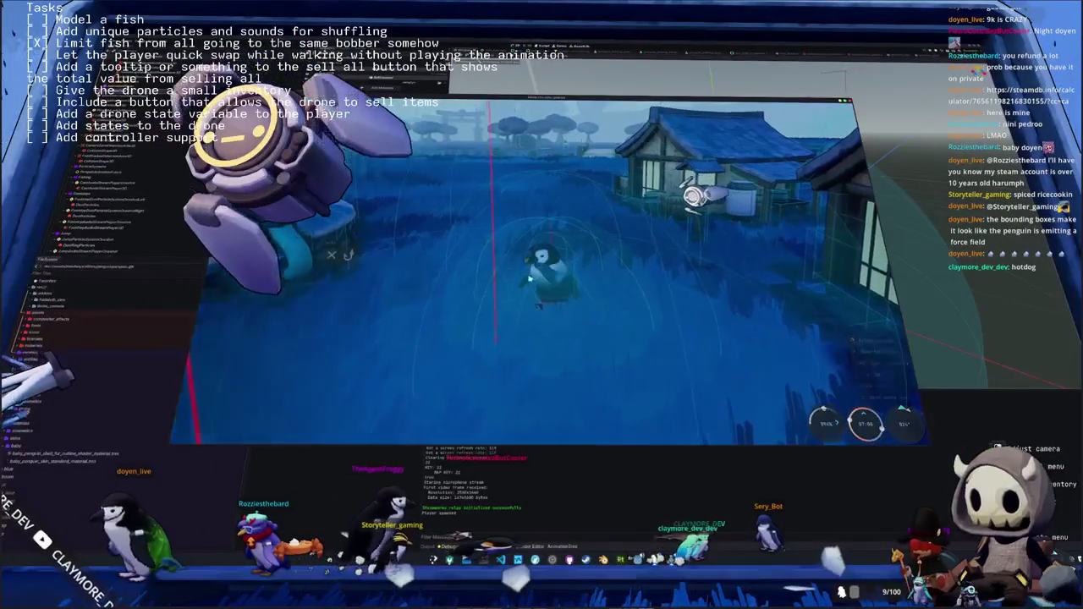
key("w")
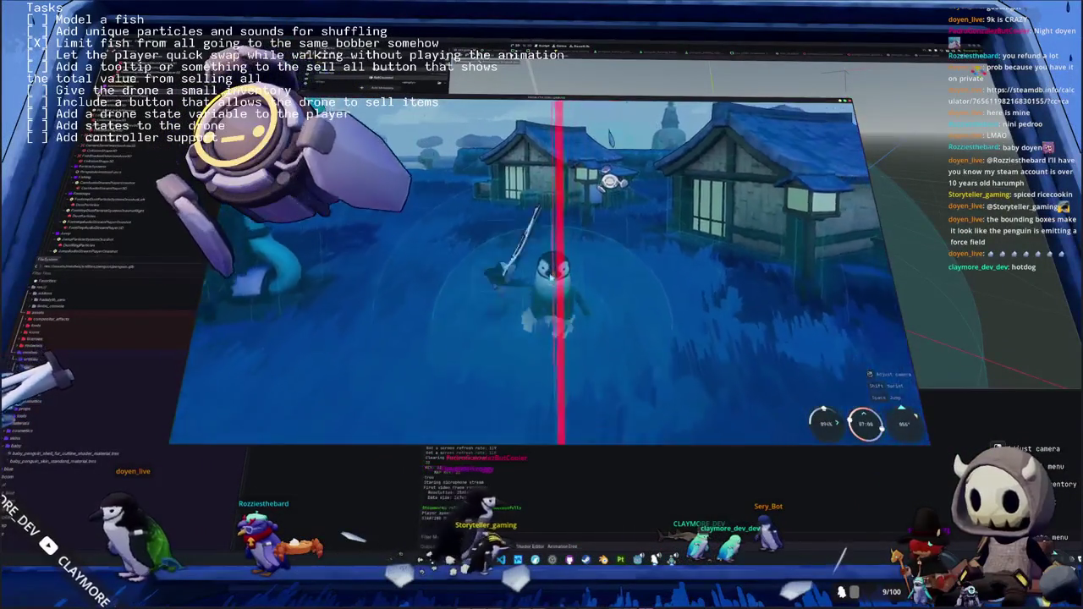
key("w")
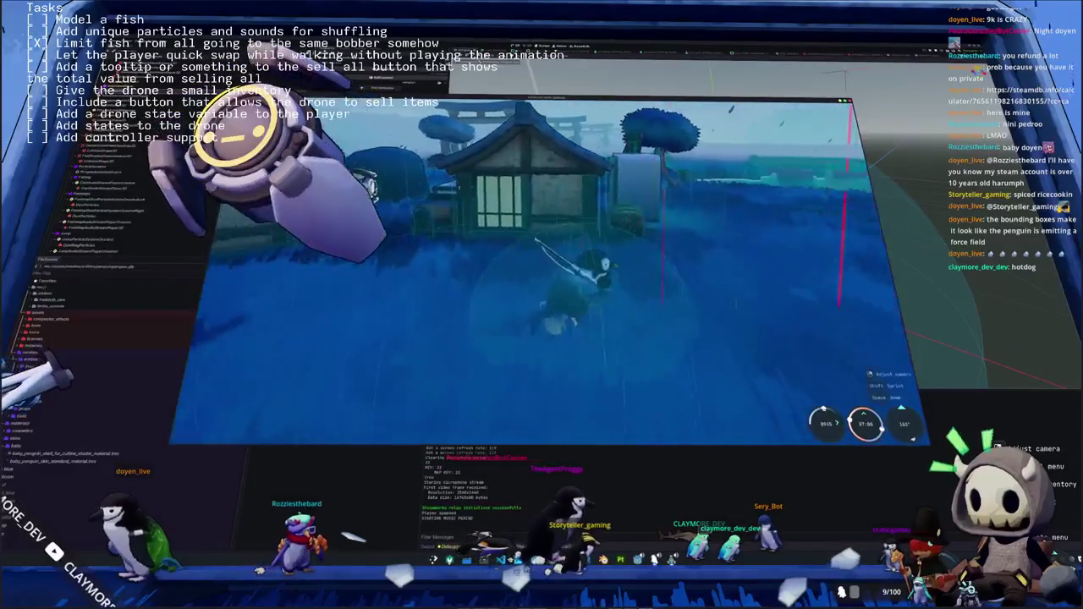
key("w")
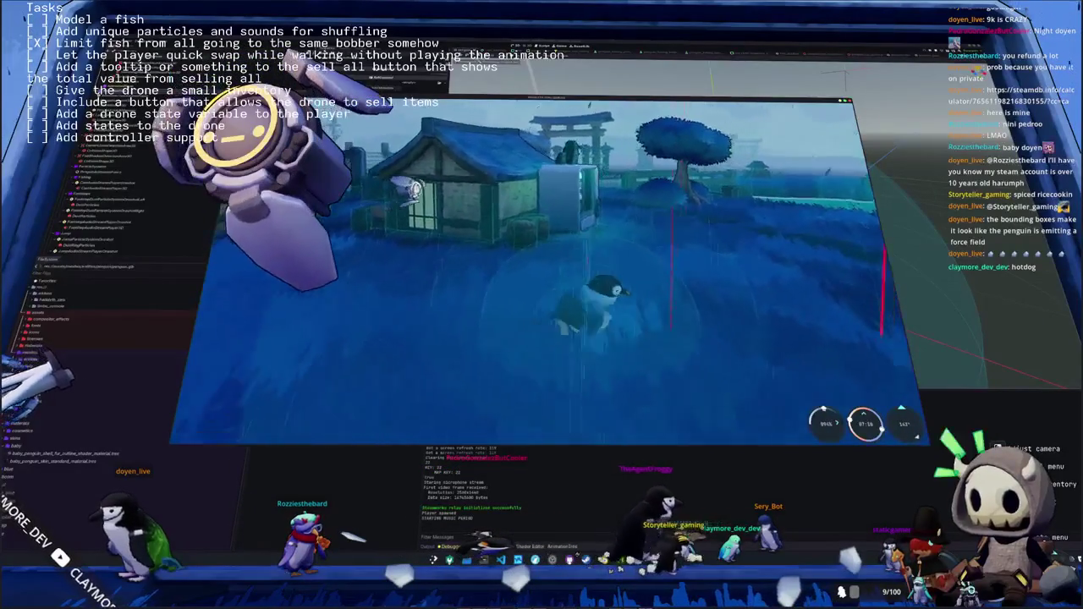
key("1")
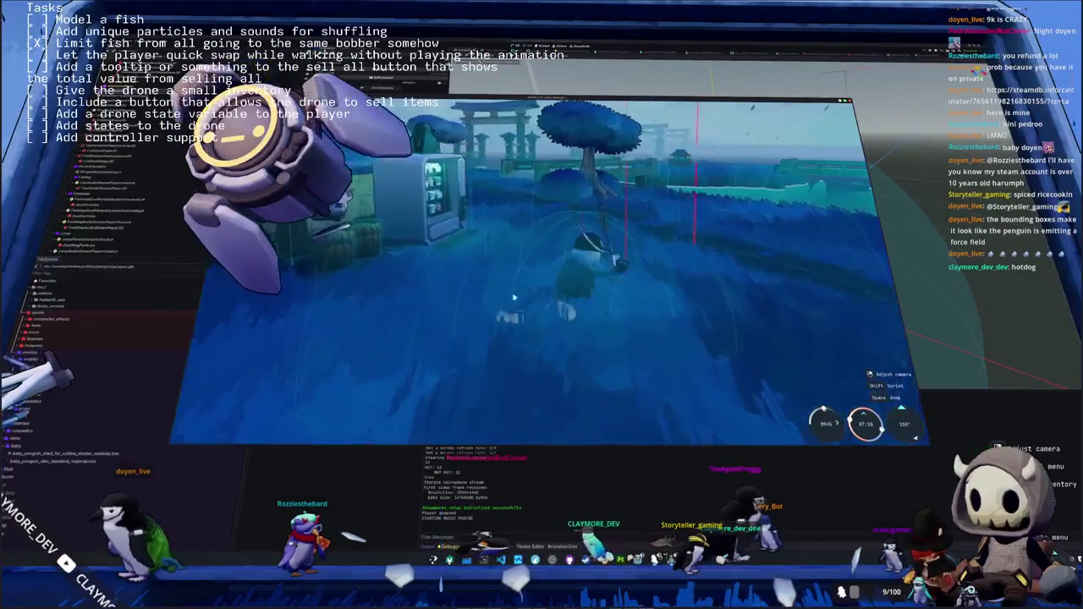
key("w")
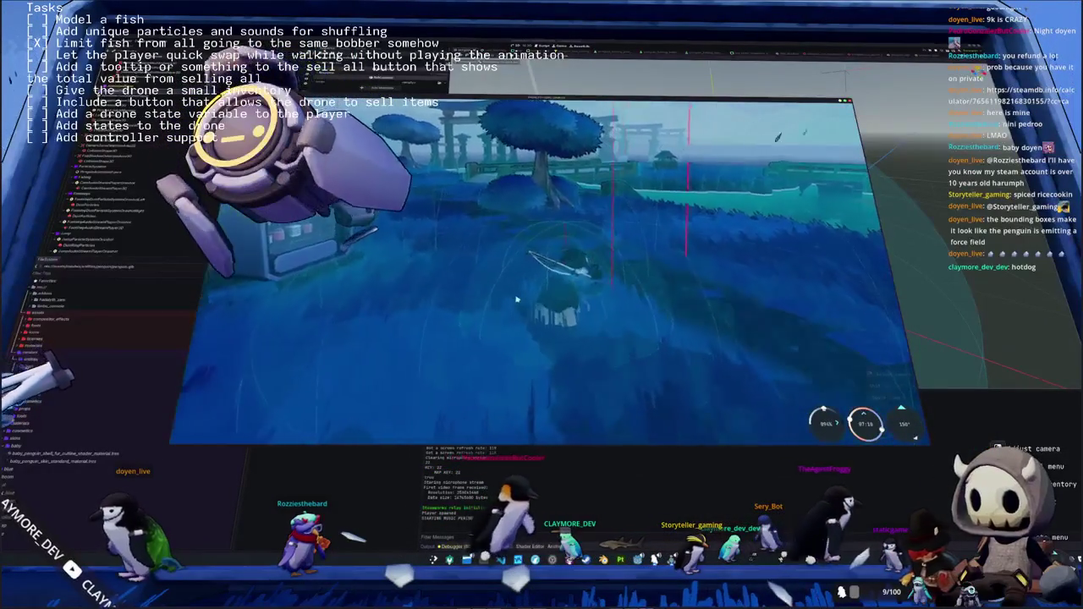
key("w")
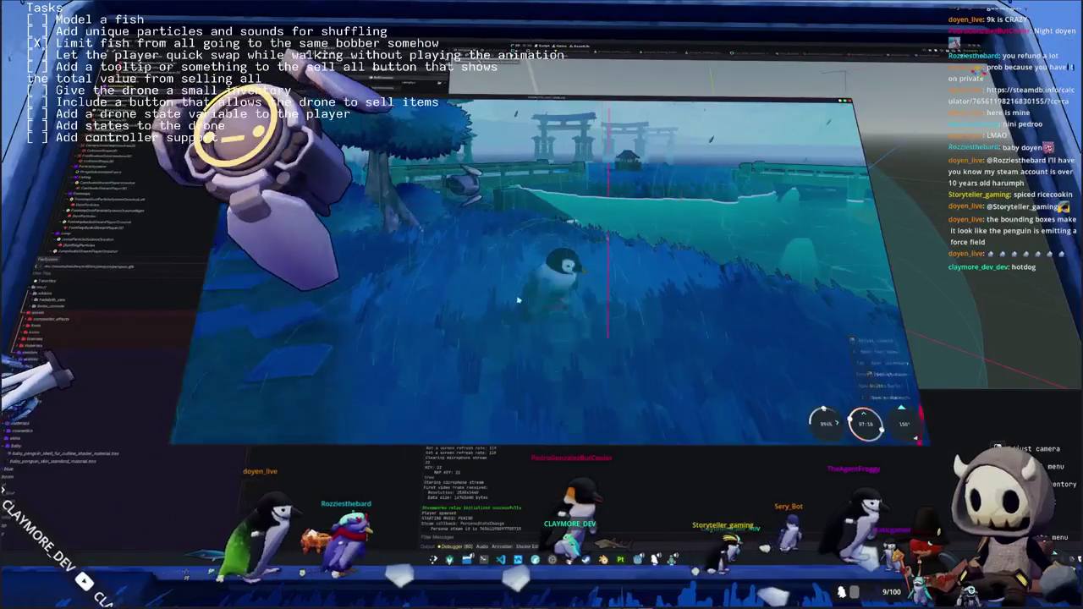
key("1")
key("w")
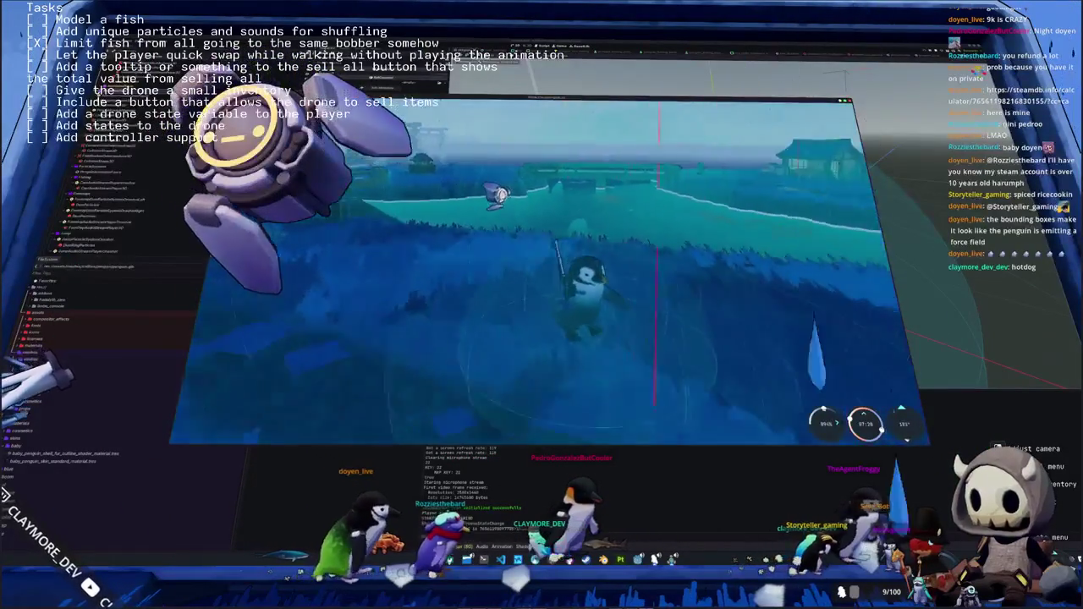
key("w")
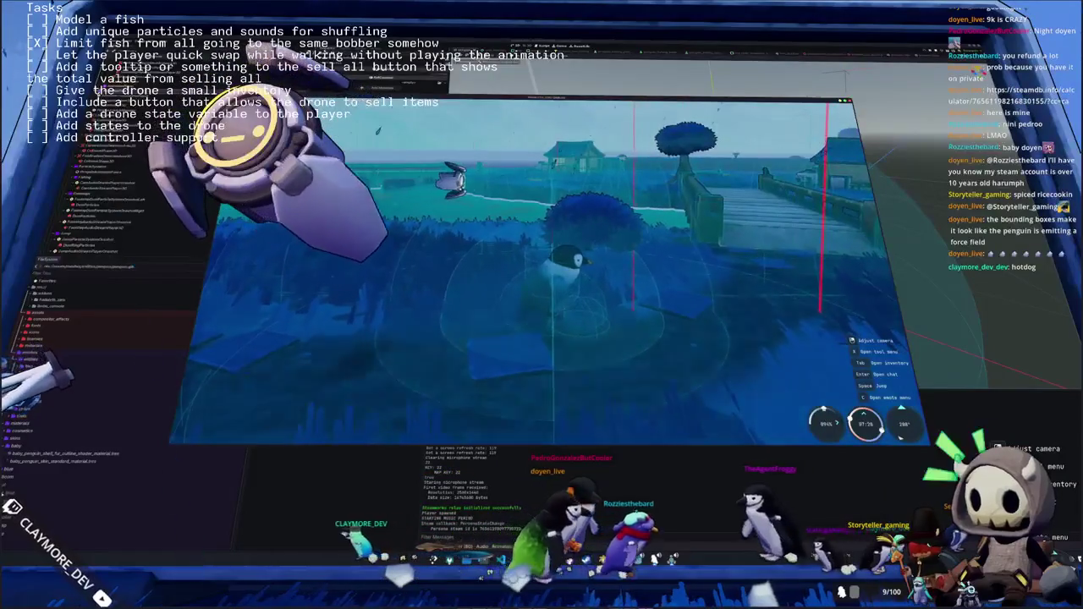
key("alt+Tab")
left_click(449, 346)
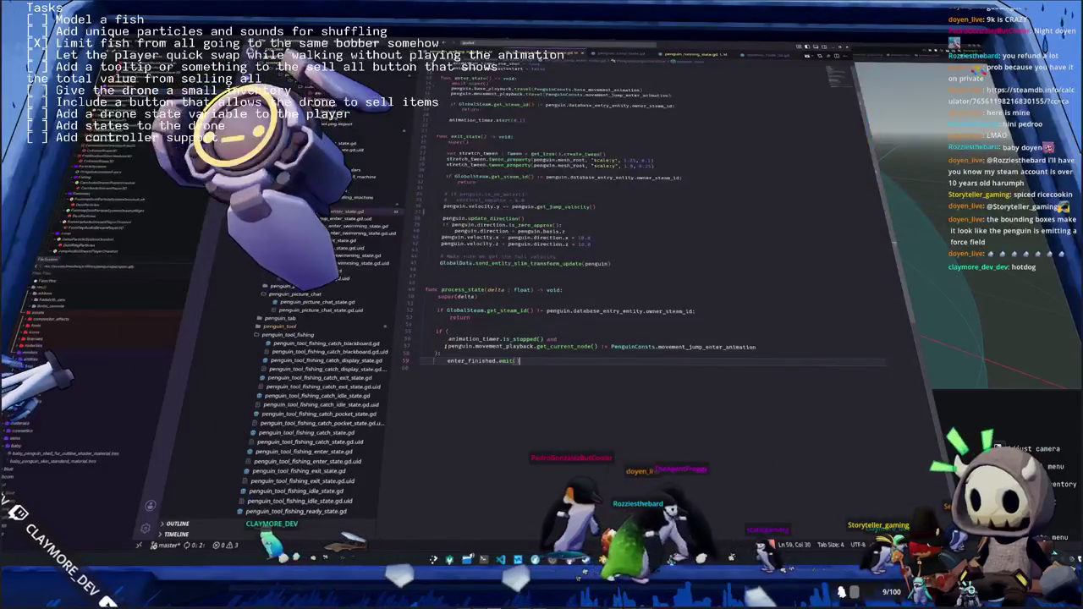
Comment out line 57 of the jump enter script with '#'
type("#")
left_click(550, 339)
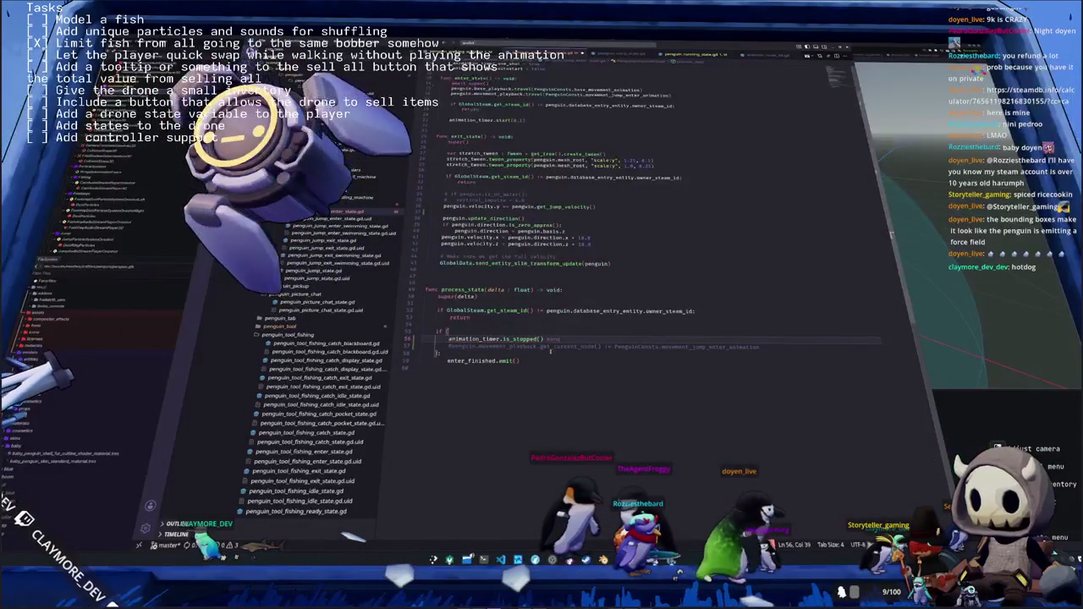
key("alt+Tab")
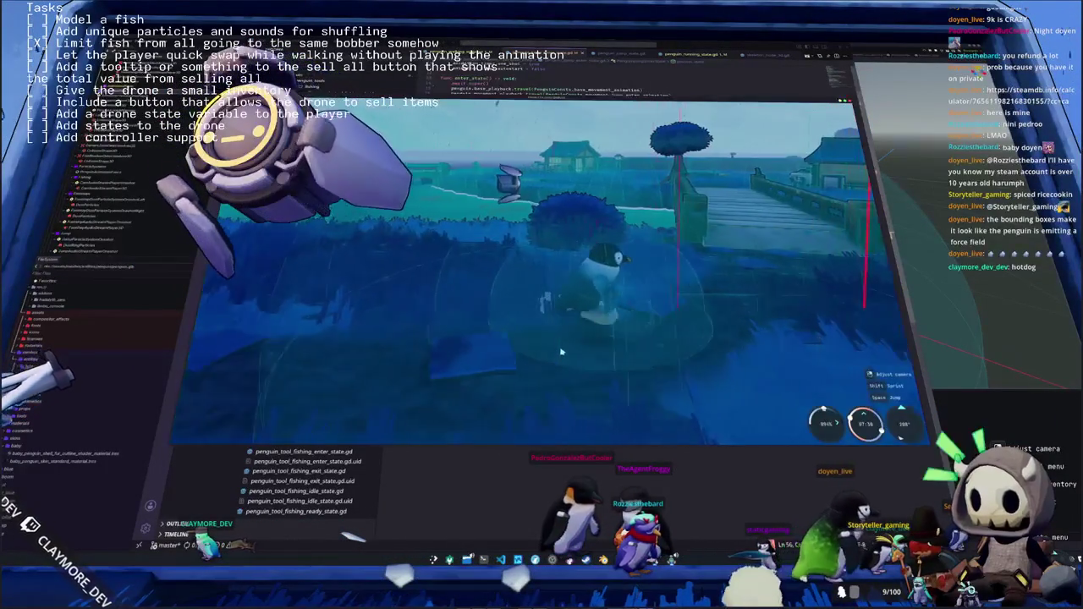
Walk the penguin to the bridge toggling the rod, swim around, then close the game
key("a")
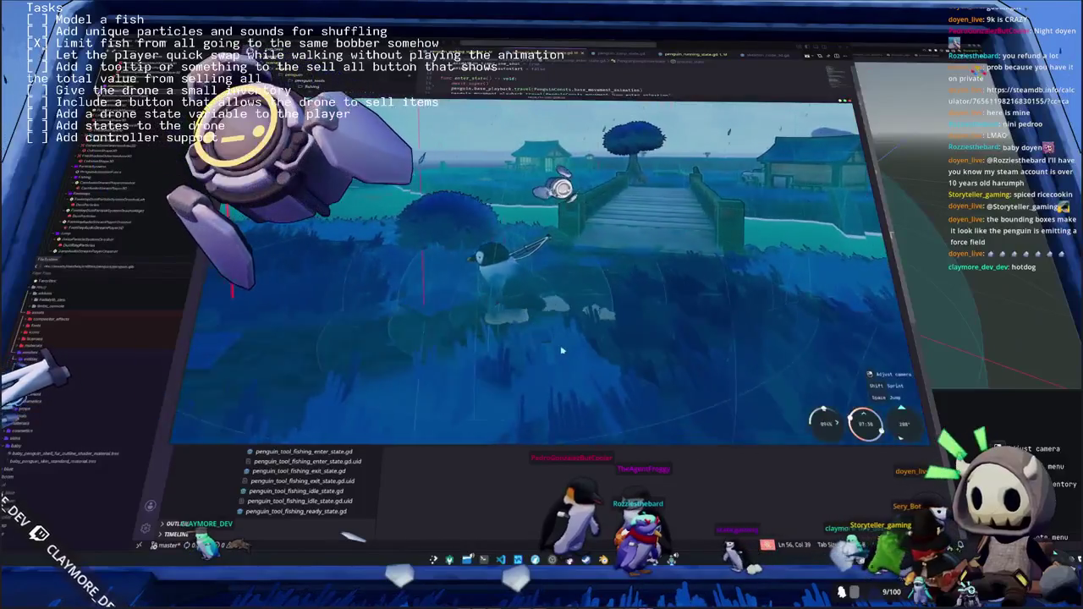
key("d")
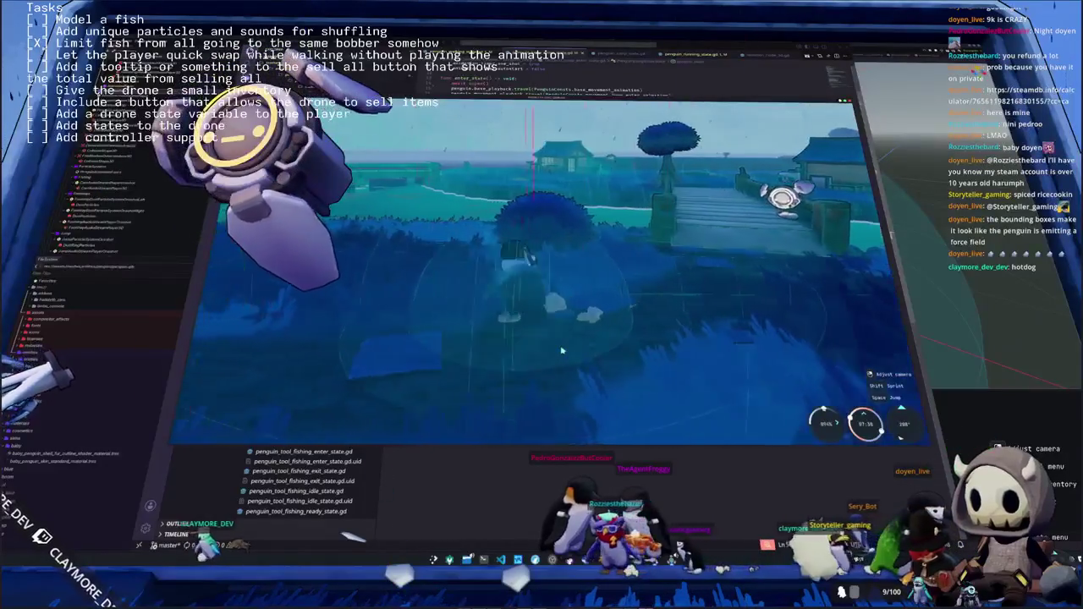
key("s")
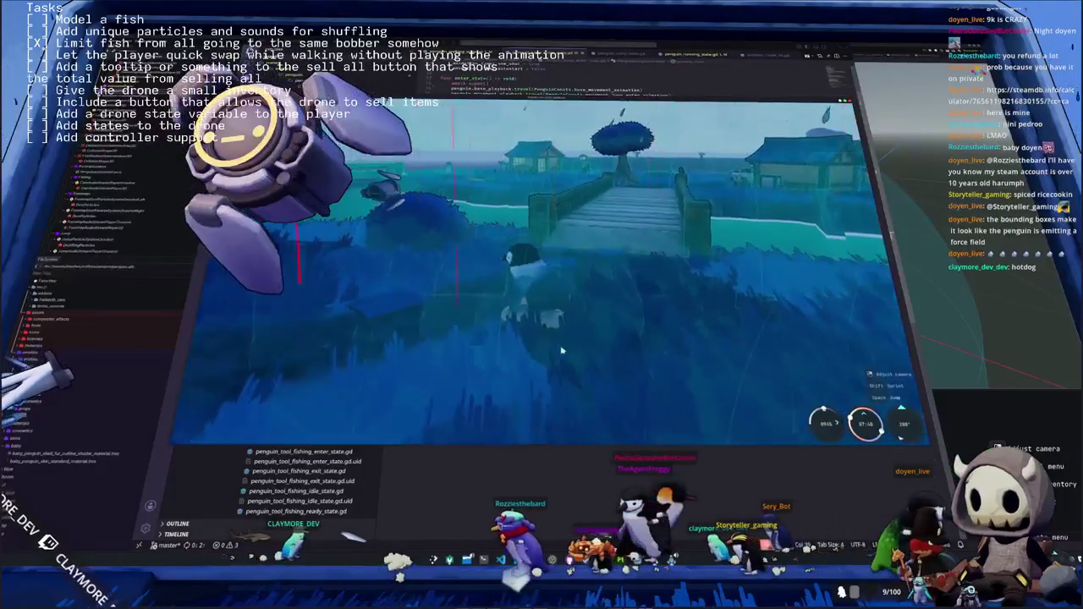
key("w")
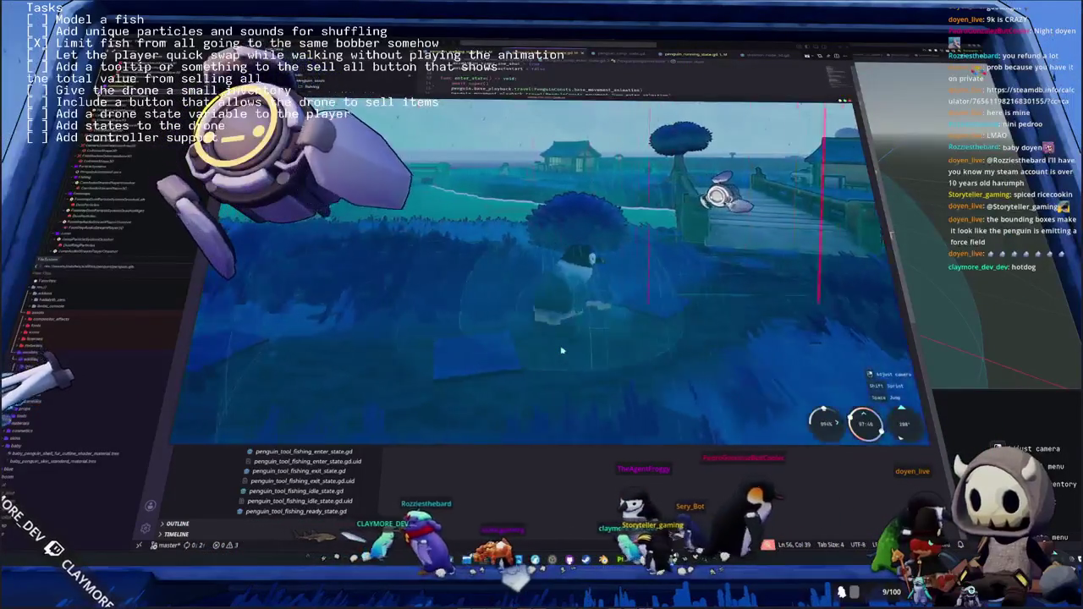
key("w")
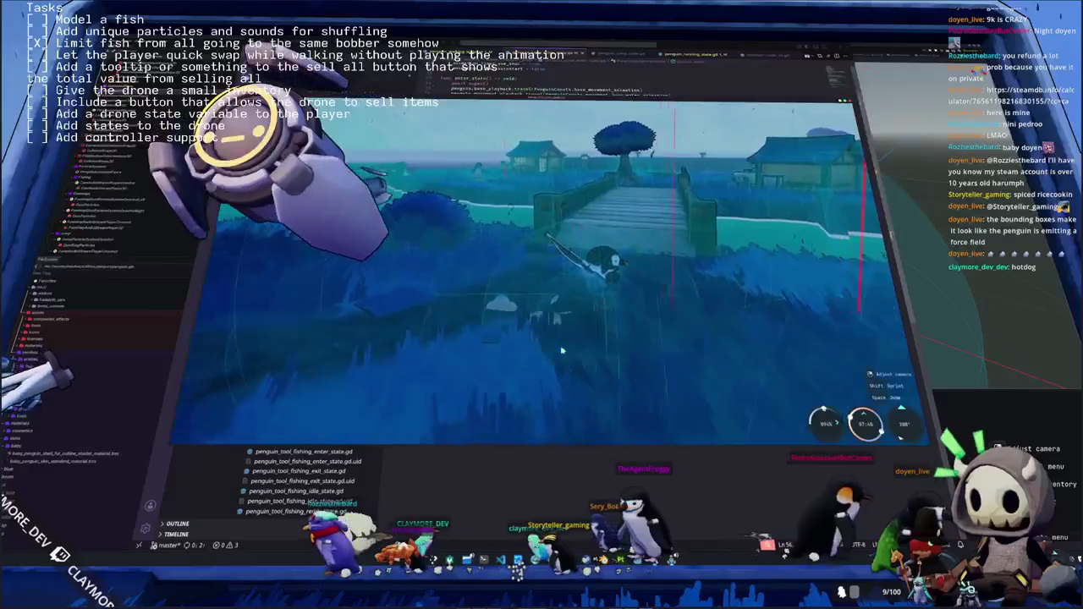
key("a")
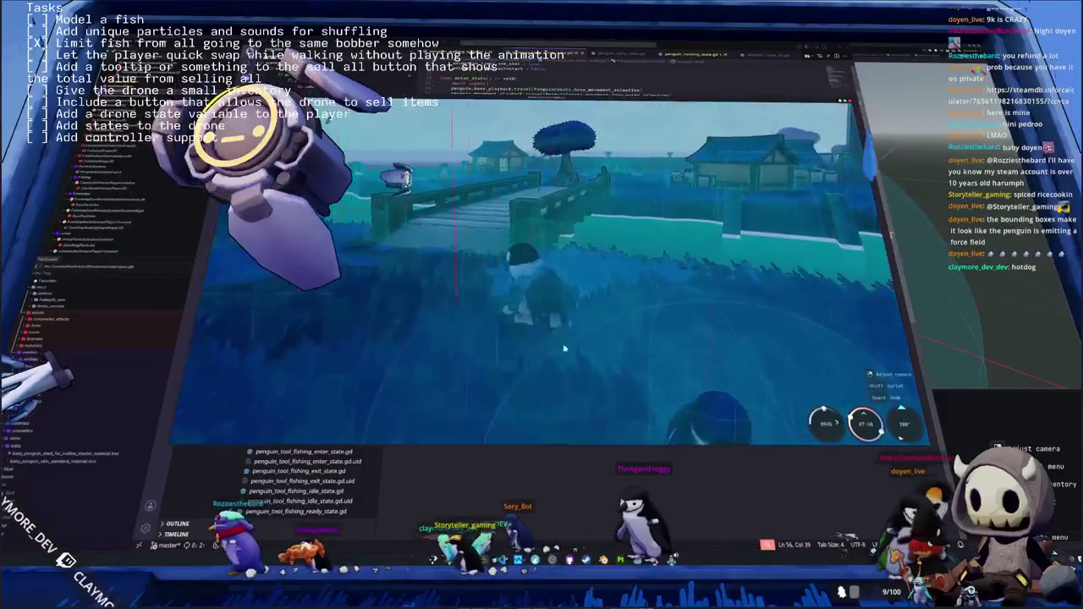
key("d")
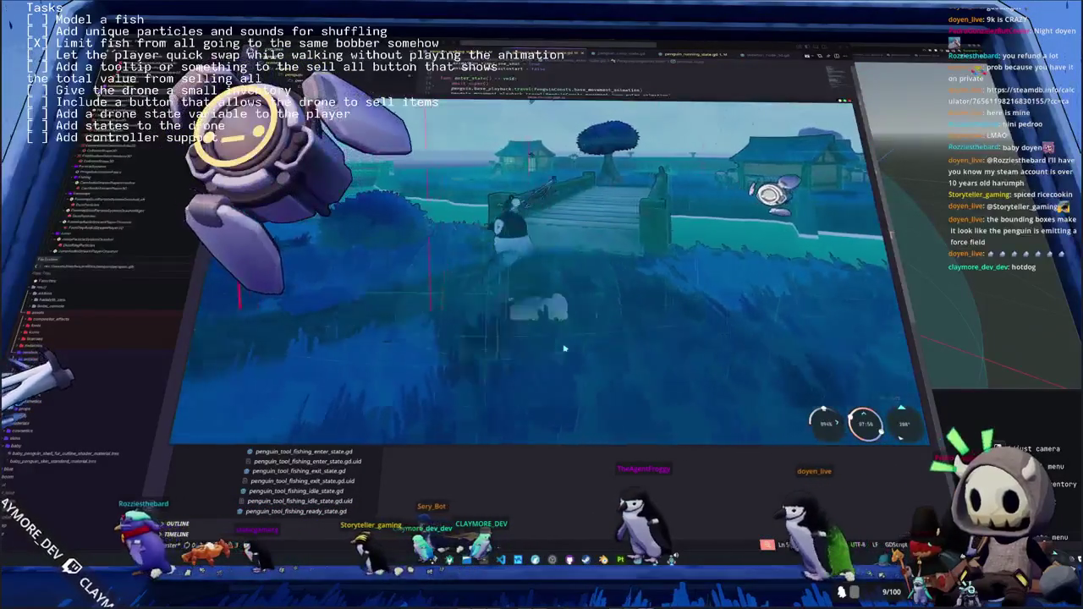
key("a")
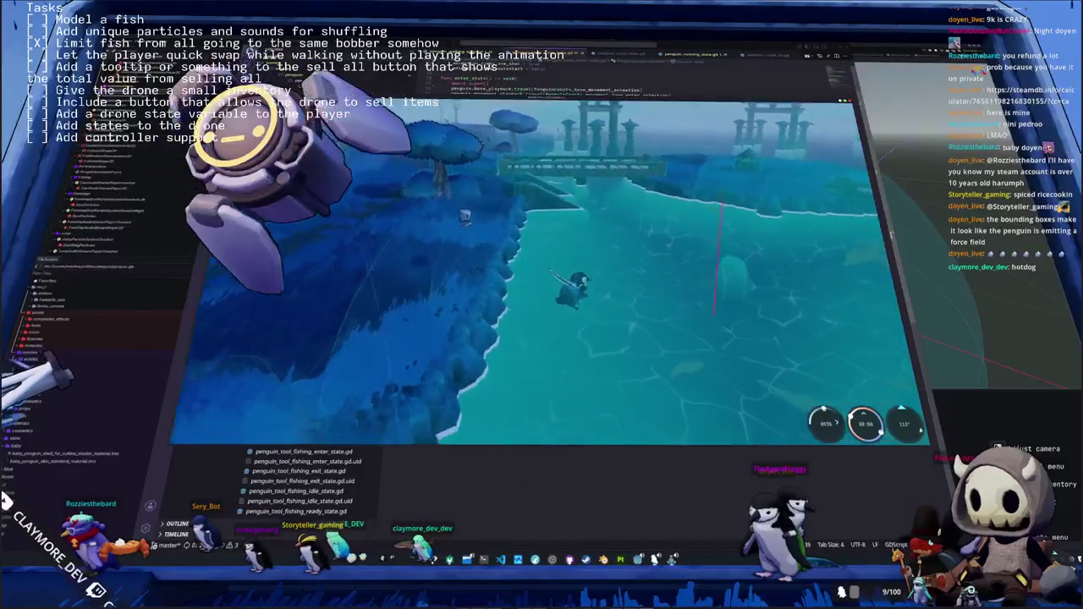
key("a")
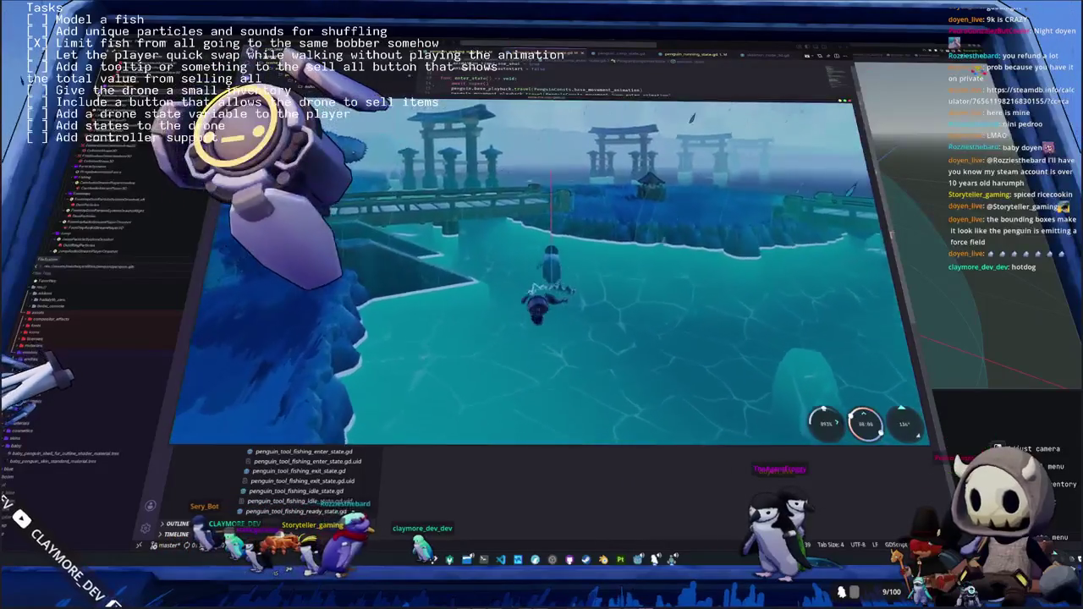
key("a")
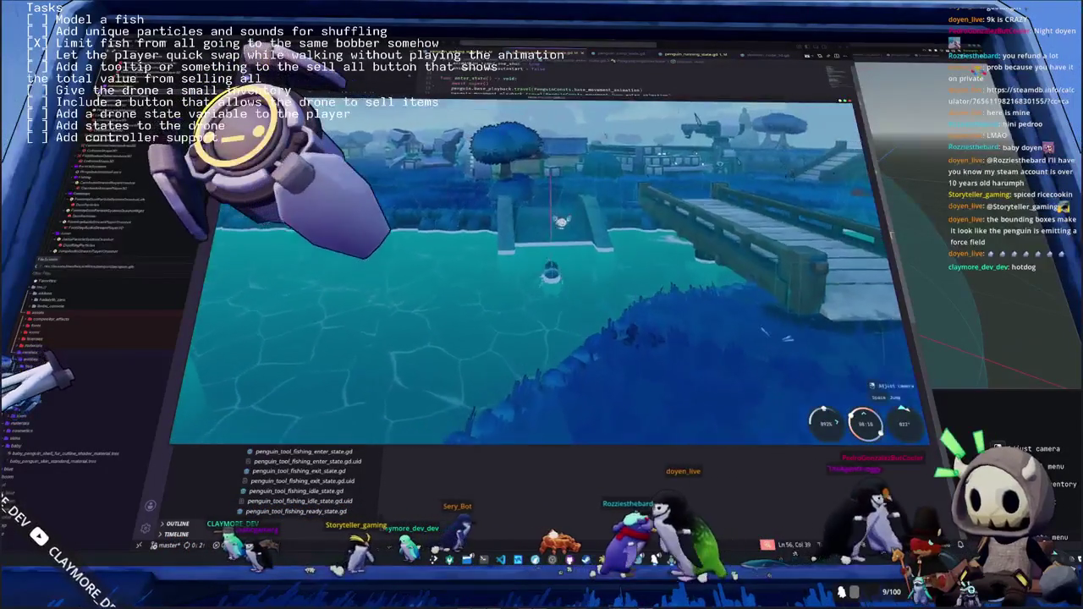
key("w")
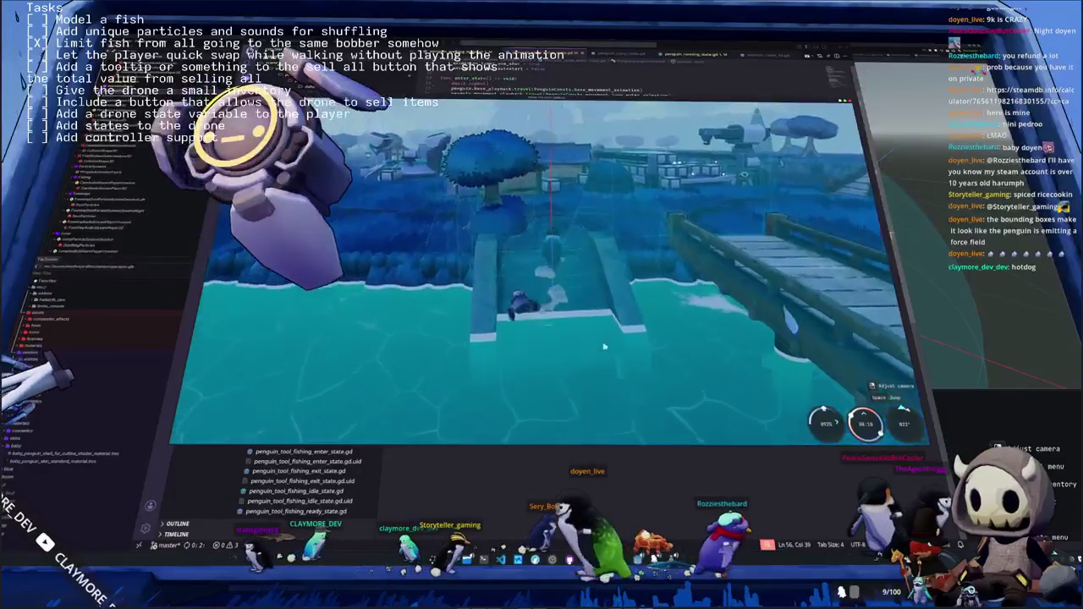
key("F8")
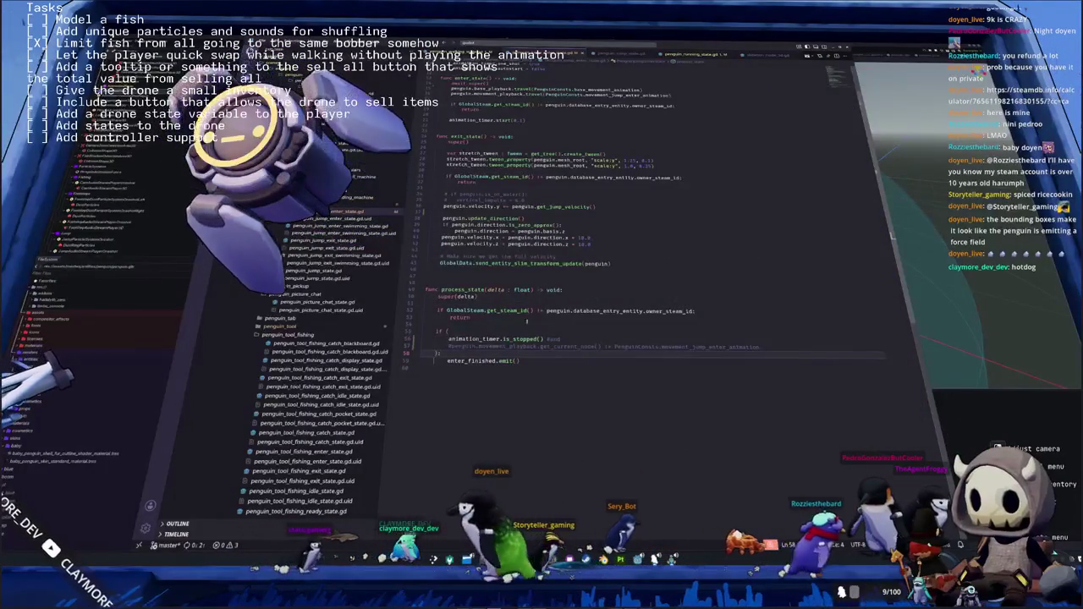
Comment out the movement_playback condition in penguin_jump_enter_swimming_state.gd and run the project
double_click(355, 227)
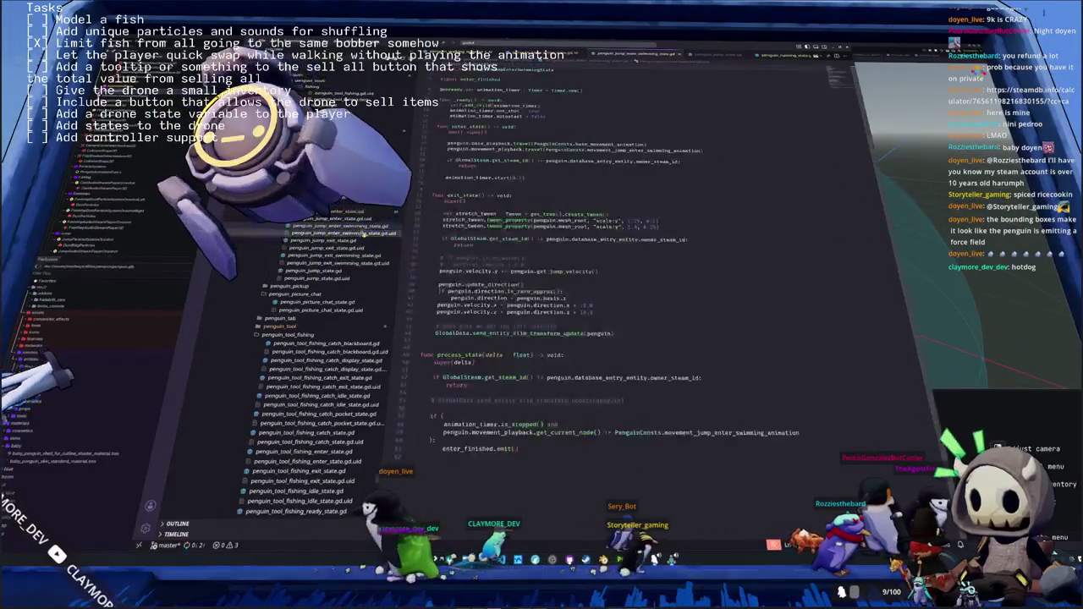
scroll(535, 404, "down", 2)
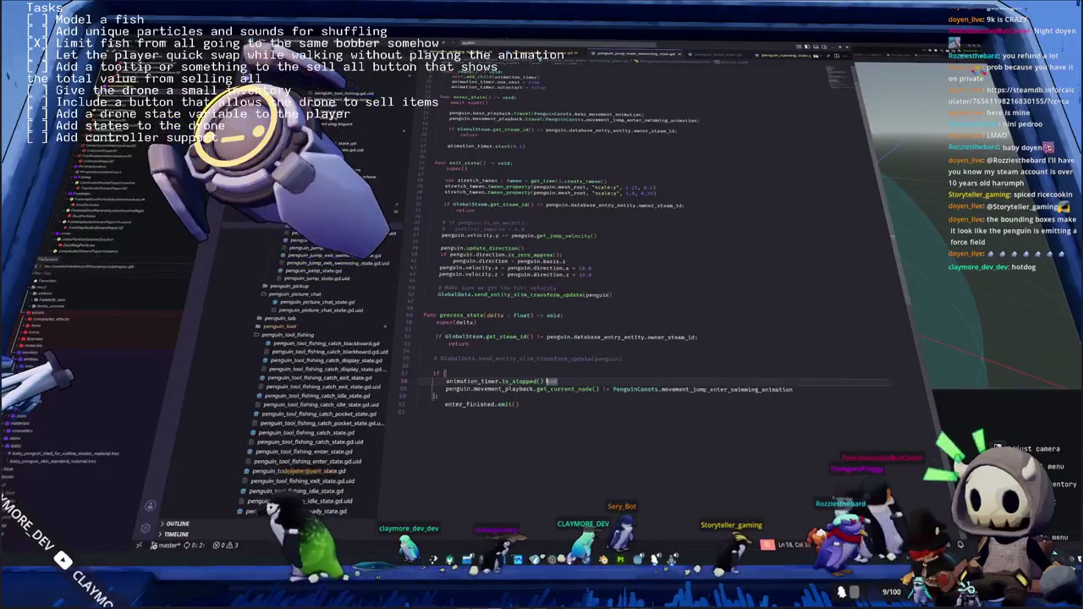
left_click_drag(880, 390, 446, 390)
key("ctrl+k")
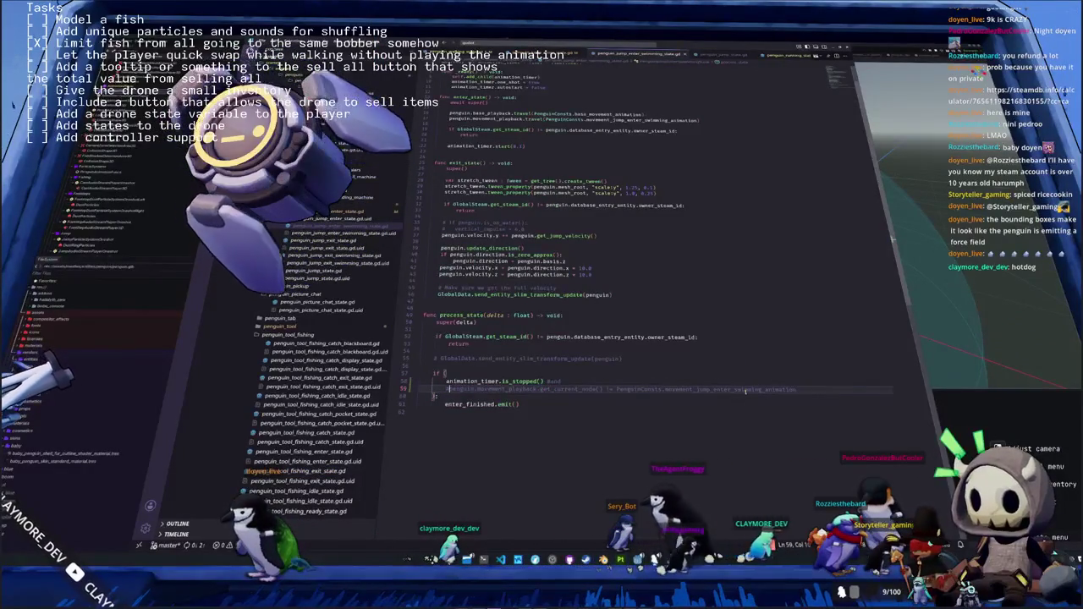
left_click(696, 403)
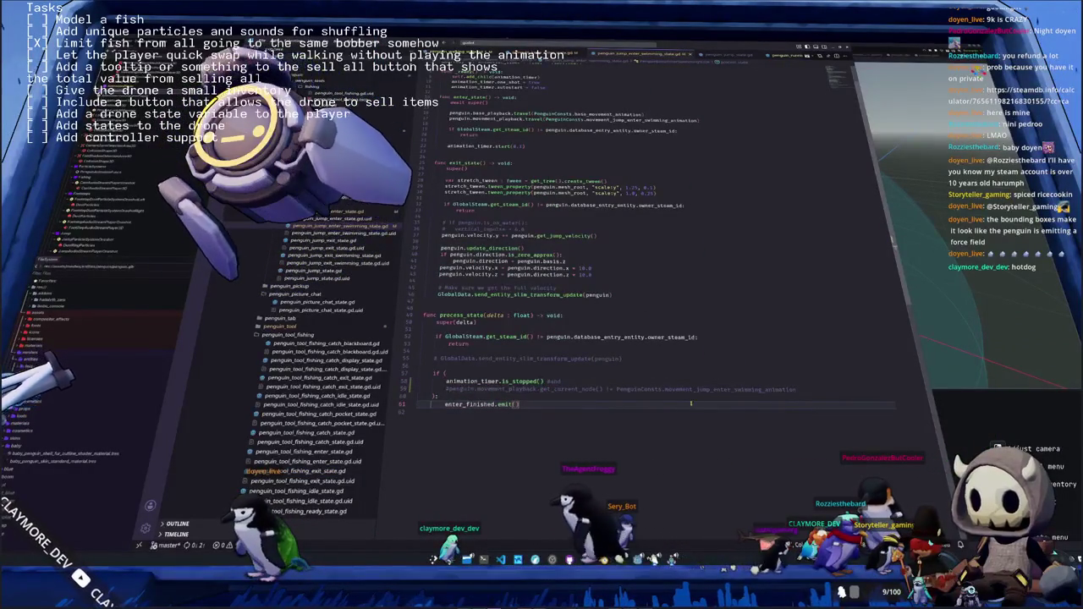
key("F5")
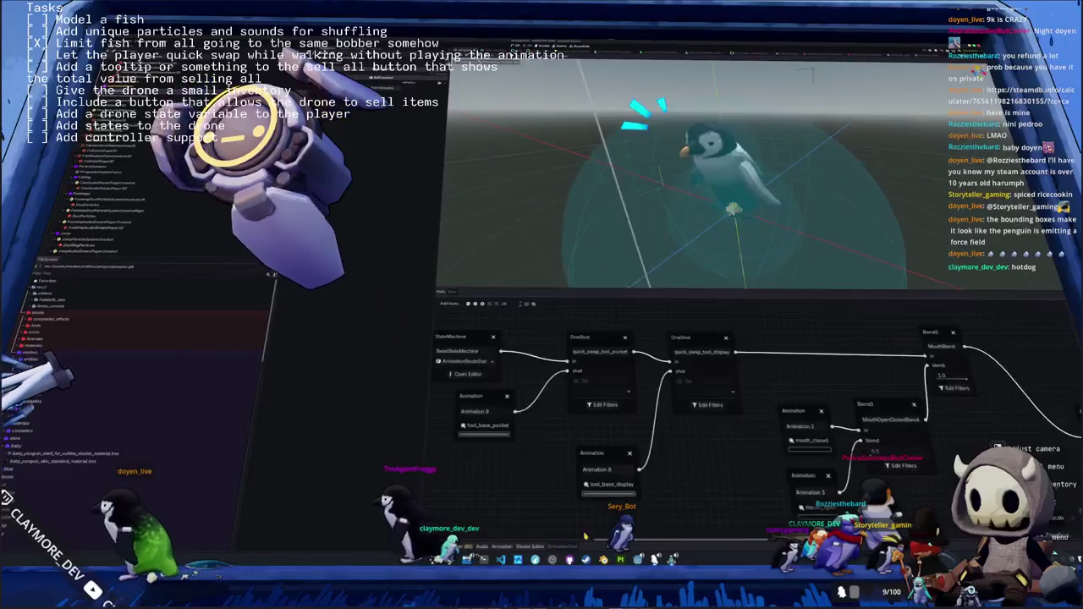
Drill from the AnimationTree into MovementStateMachine's sub-states and open jump_enter's blend tree
left_click(562, 546)
scroll(586, 364, "down", 3)
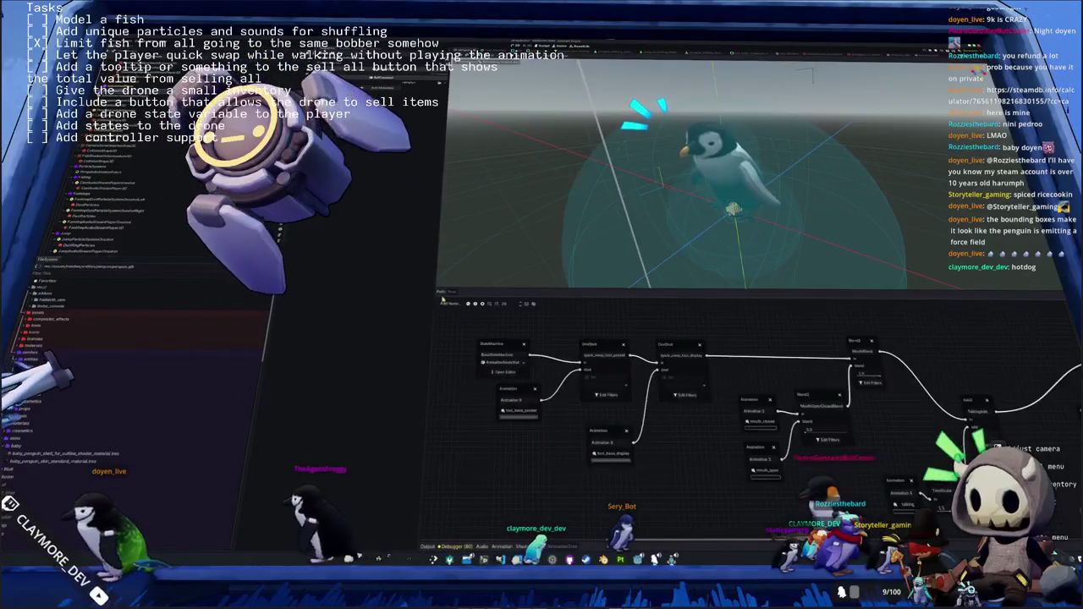
left_click(500, 372)
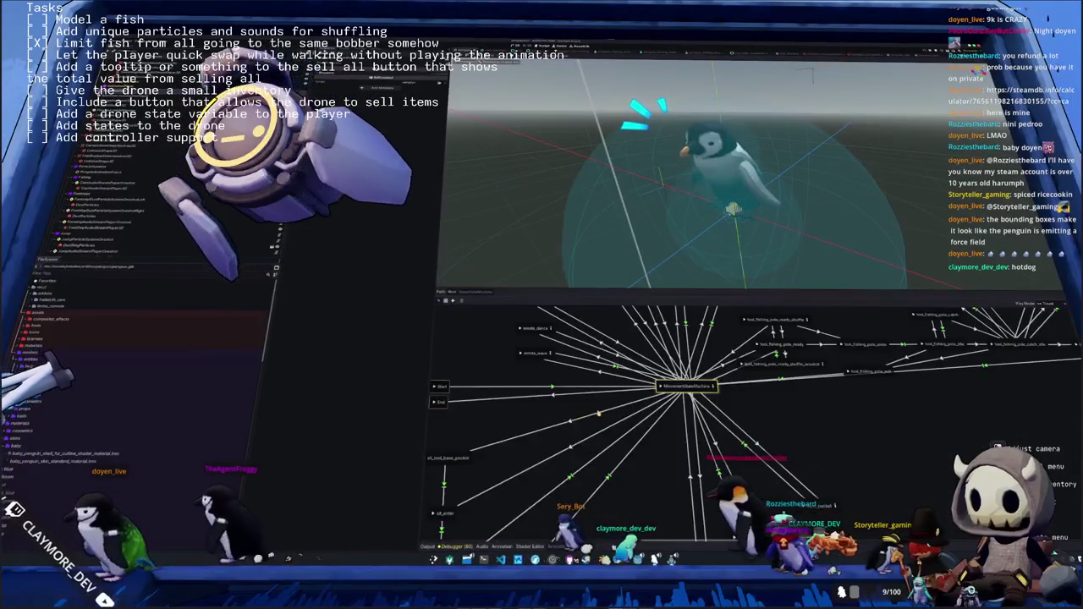
scroll(754, 423, "up", 3)
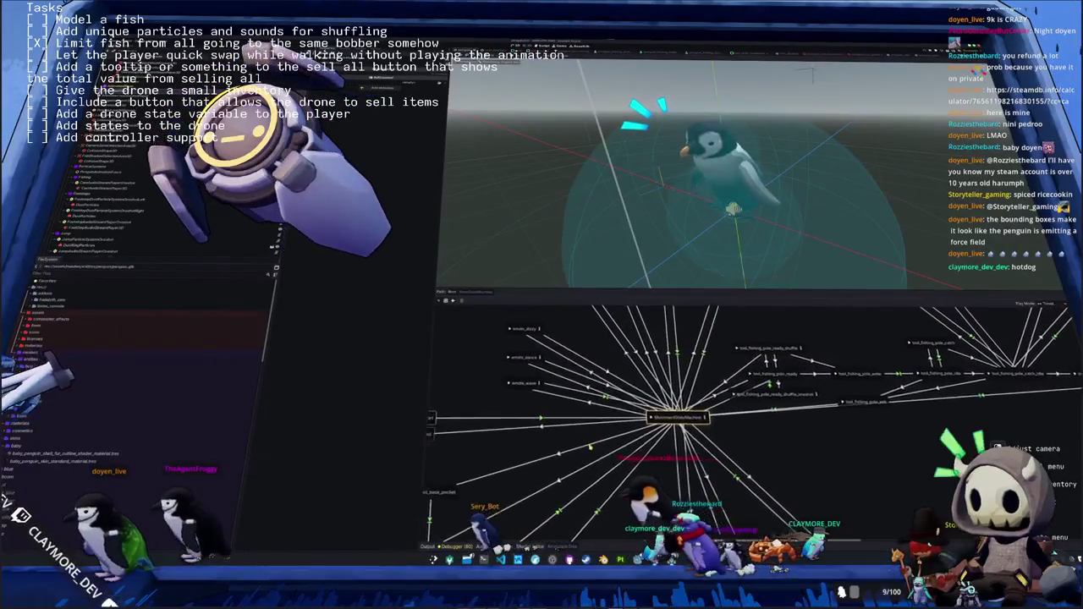
left_click(763, 380)
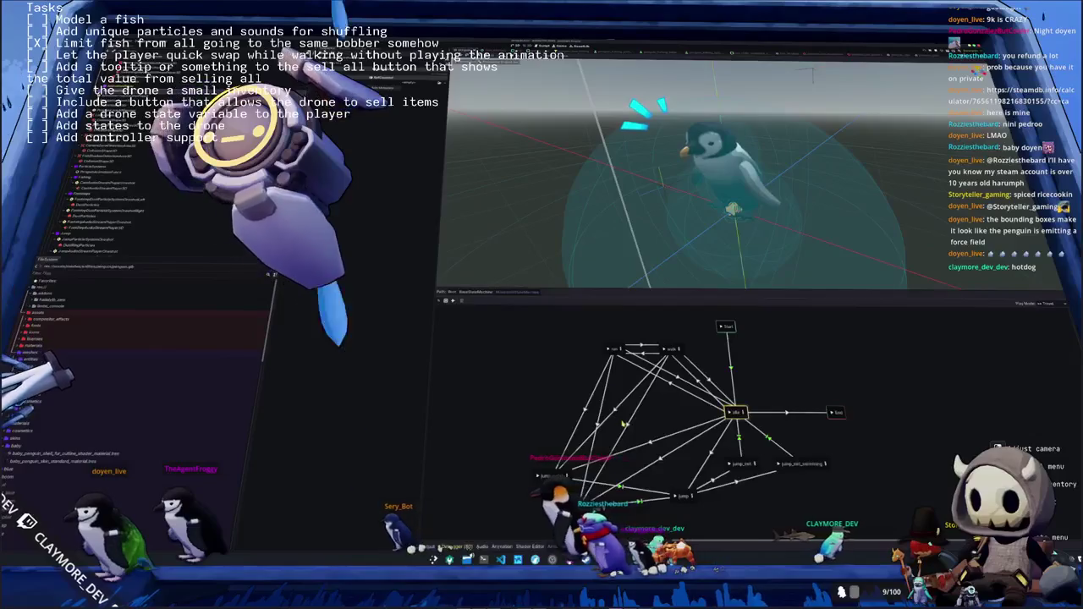
scroll(694, 398, "down", 2)
double_click(571, 442)
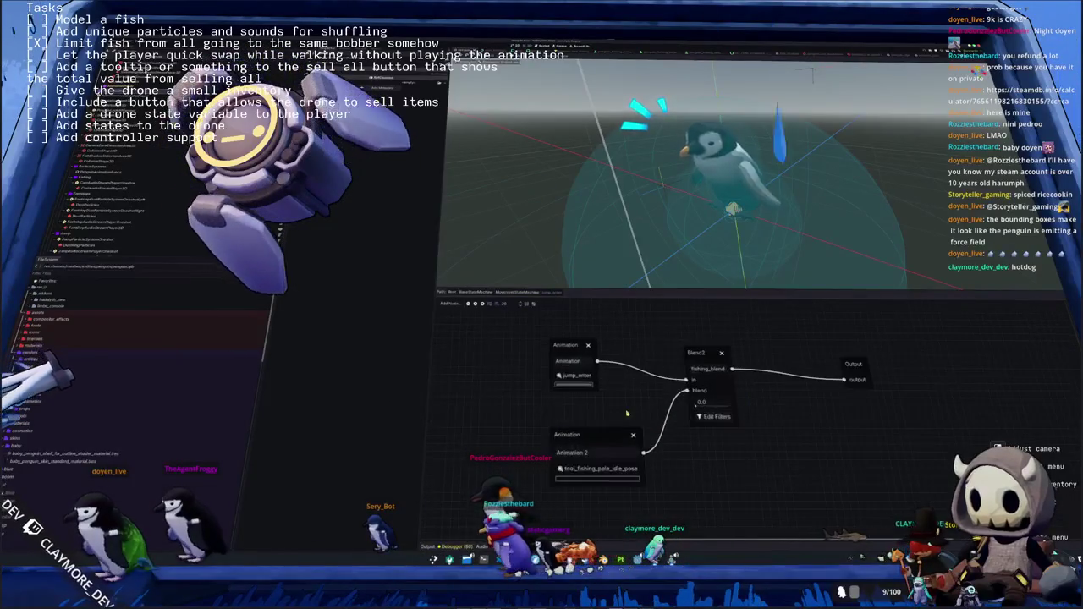
Inspect the jump_enter, fishing pole idle pose and Blend2 nodes, return up, and rerun
left_click(580, 435)
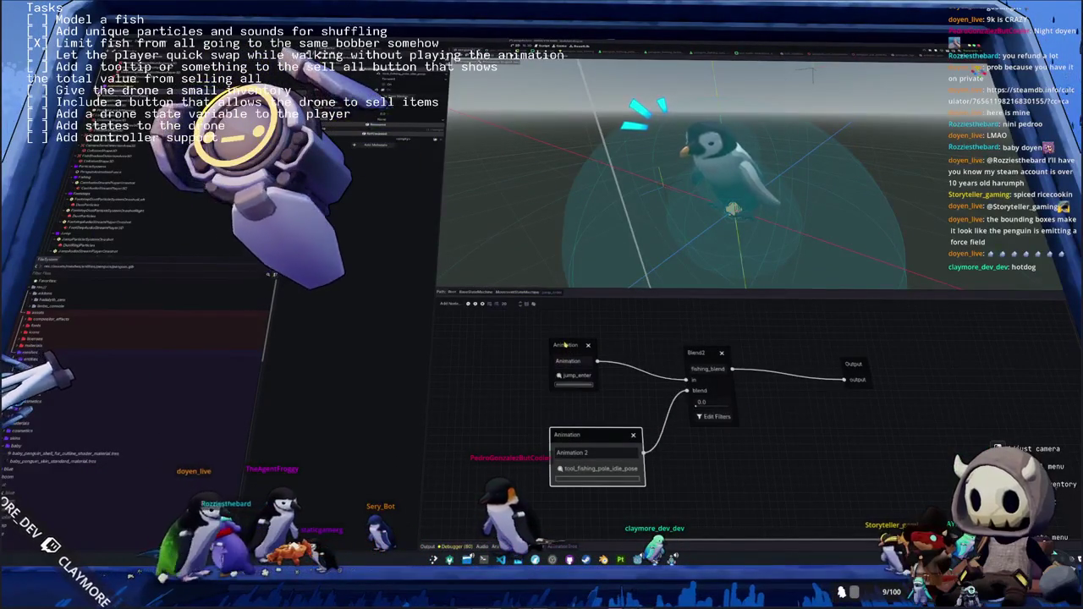
left_click(566, 345)
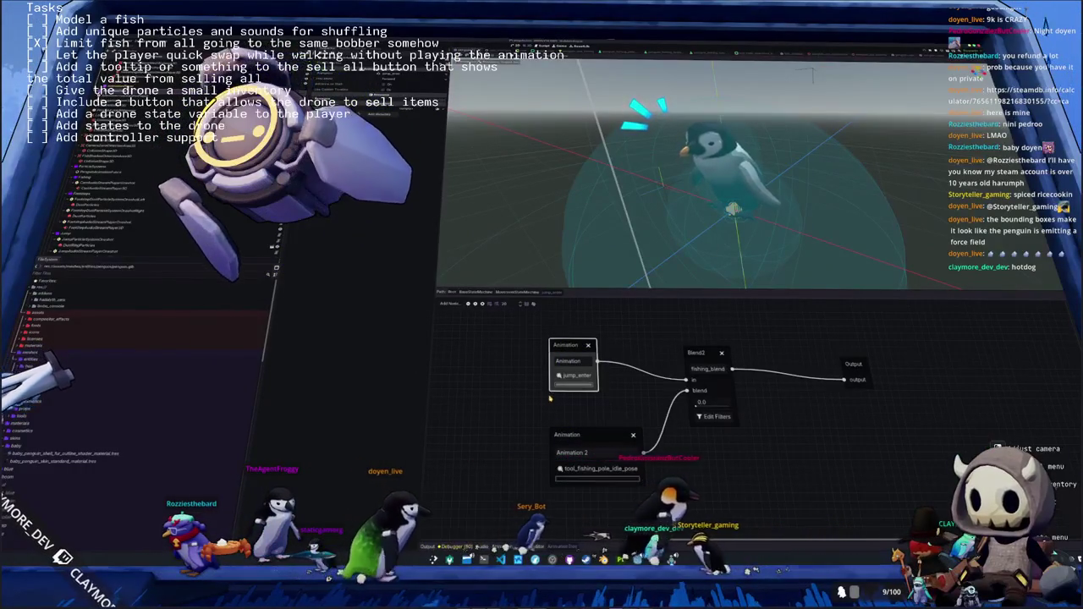
left_click(583, 432)
left_click(572, 359)
left_click(720, 381)
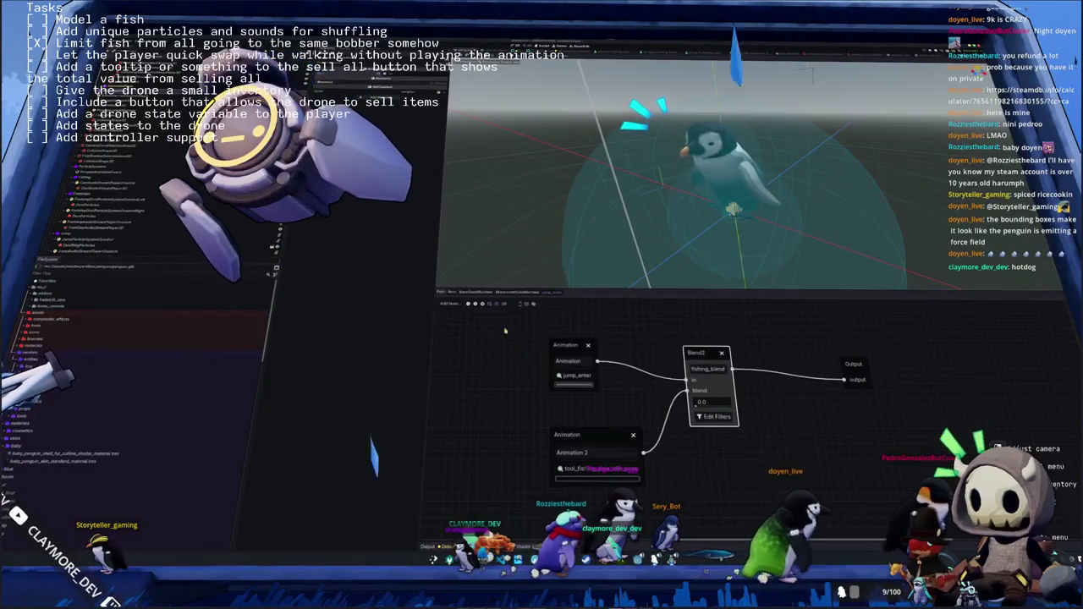
left_click(515, 293)
key("F5")
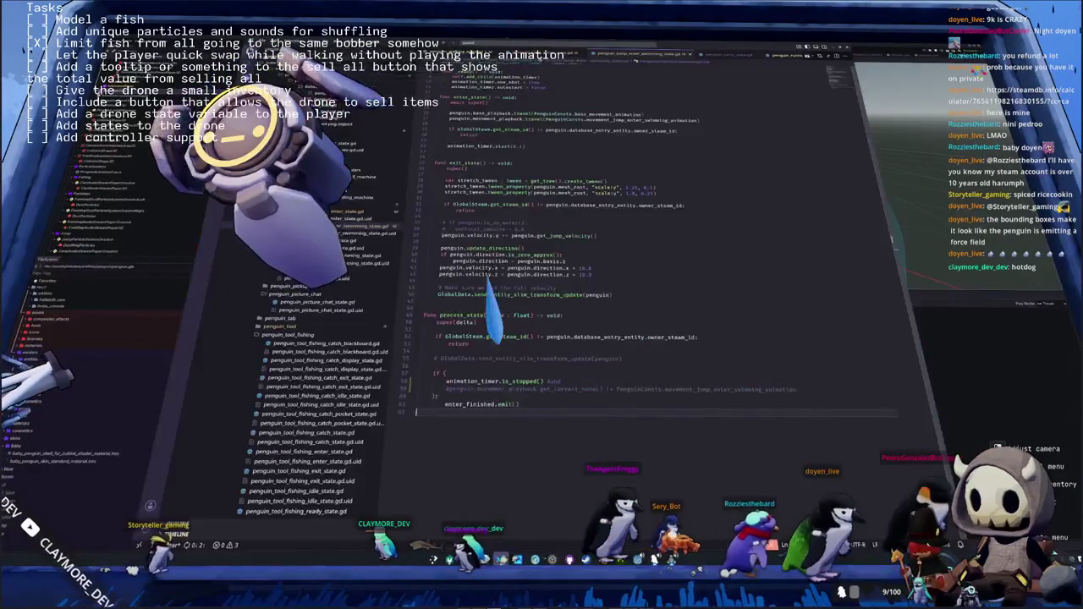
Restore the movement_playback condition on line 59 and remove the stray GlobalData comment line
left_click(446, 389)
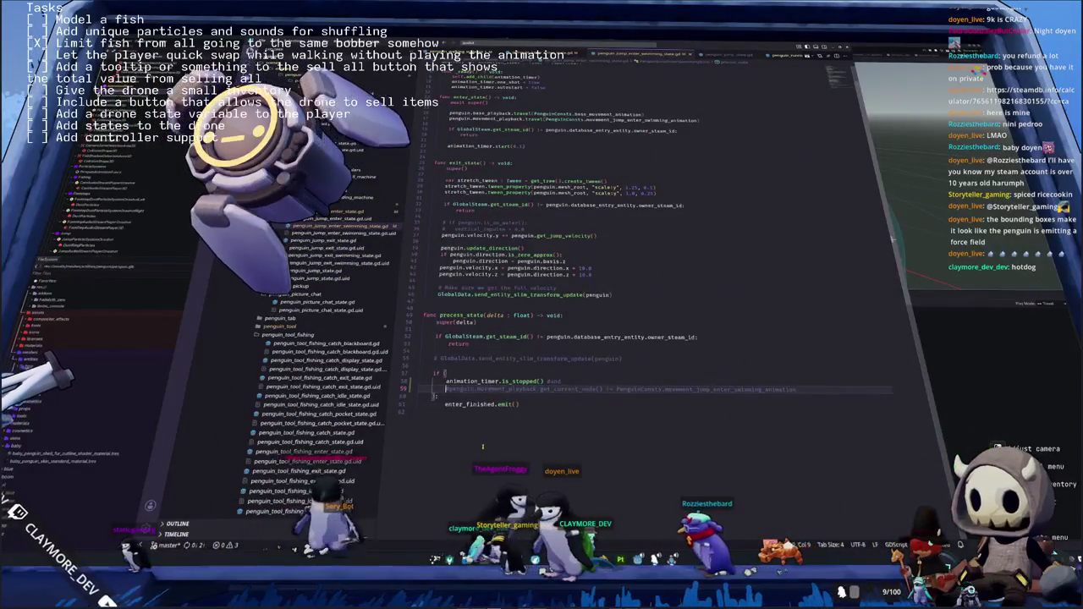
key("ctrl+k")
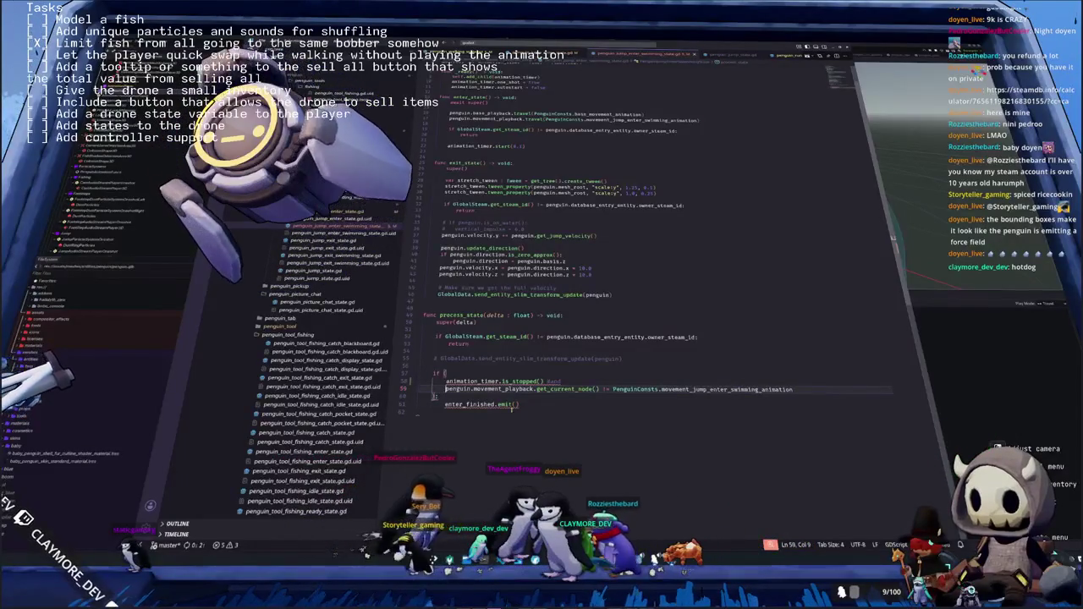
double_click(555, 382)
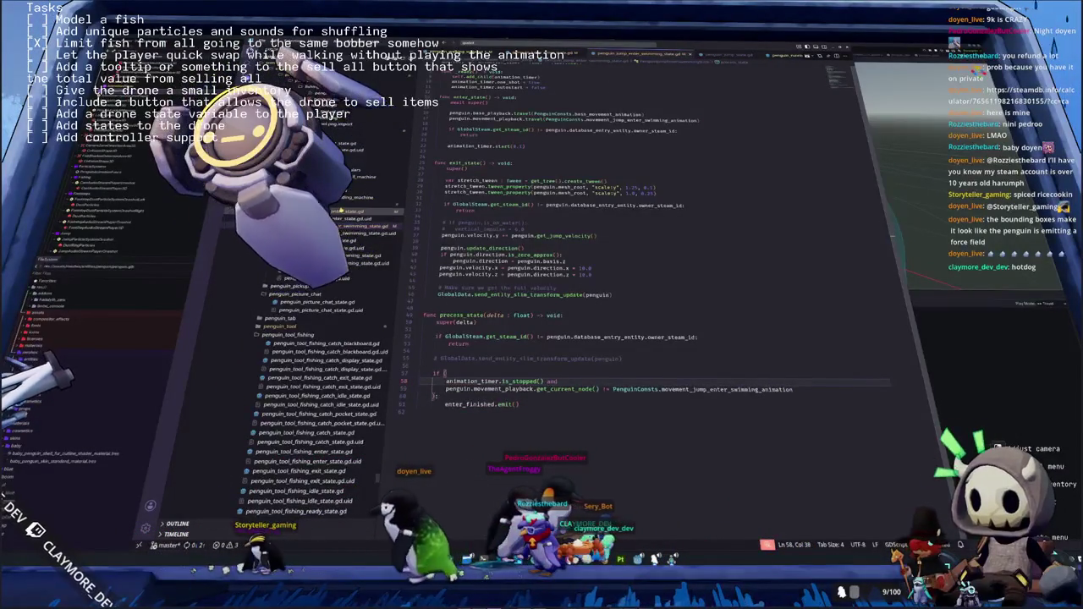
key("ctrl+k")
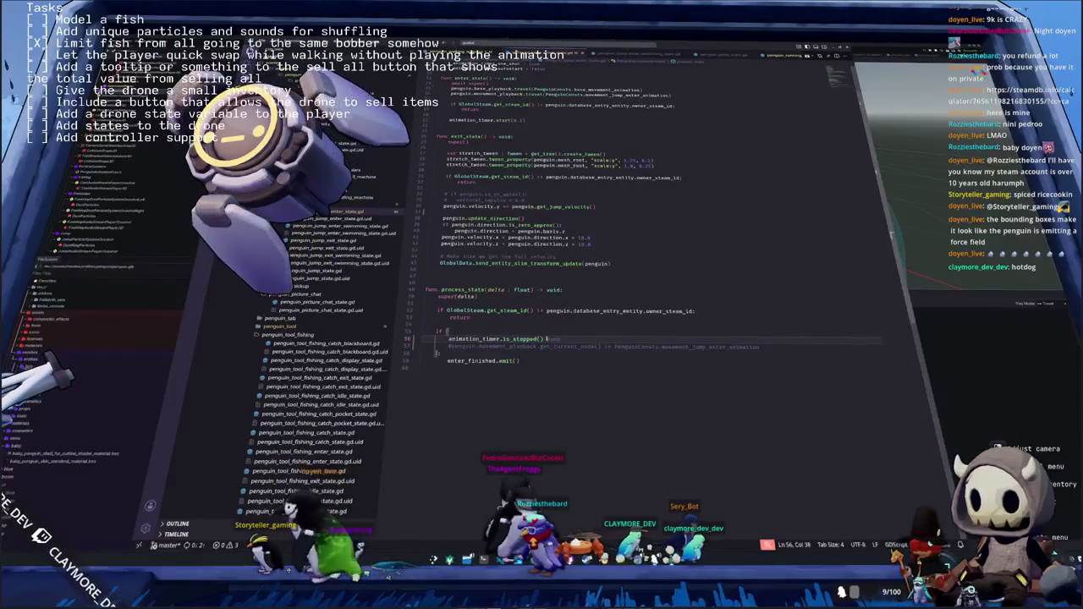
key("ctrl+k")
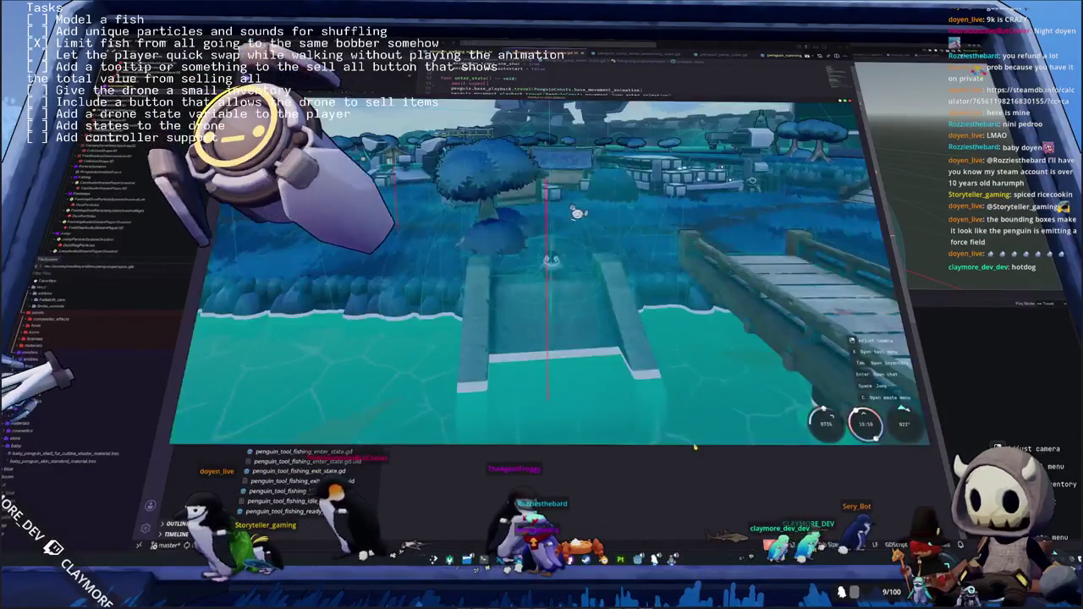
Test-walk the penguin, close the game, show the 3D view without the bottom panel, and rerun
key("w")
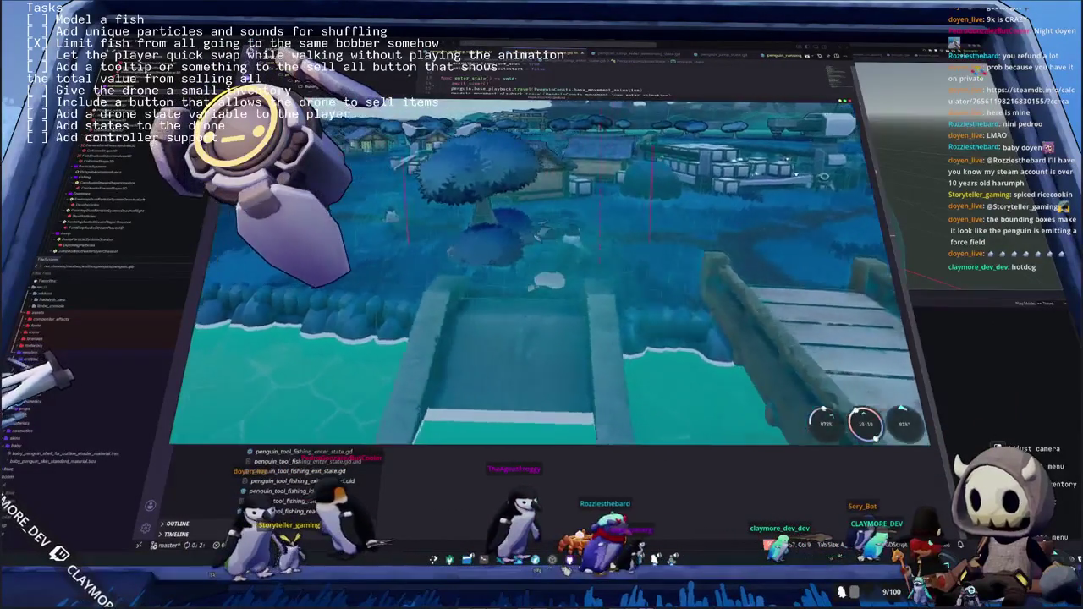
key("w")
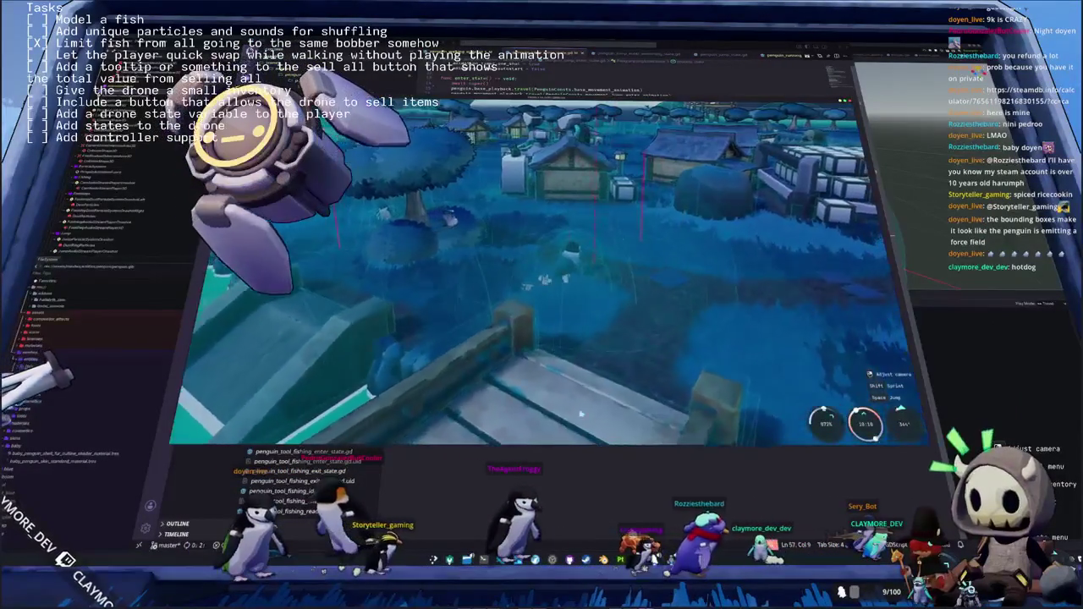
key("F8")
key("ctrl+F2")
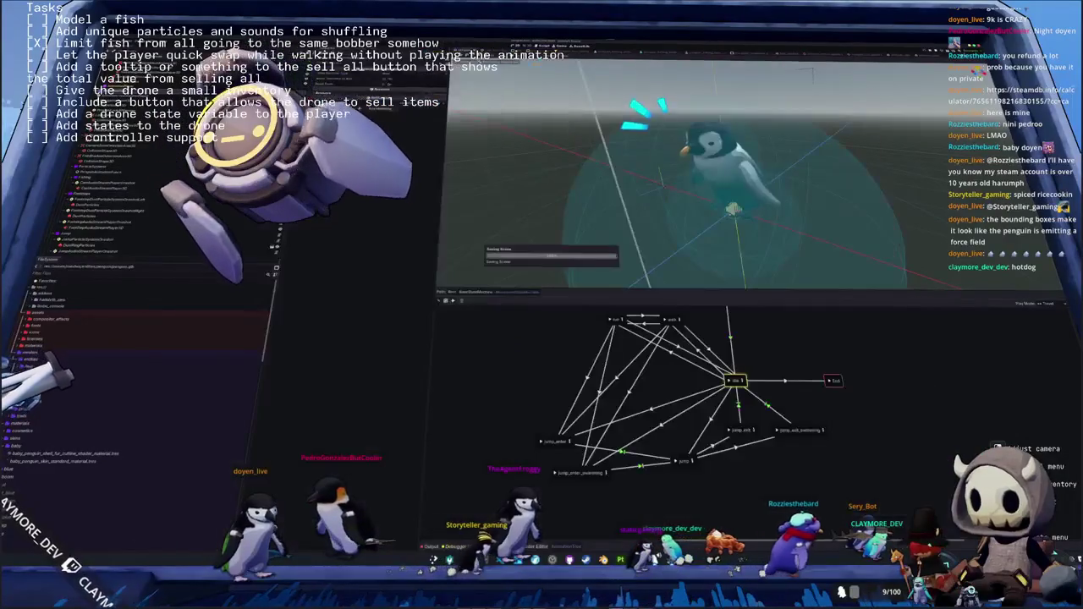
key("ctrl+j")
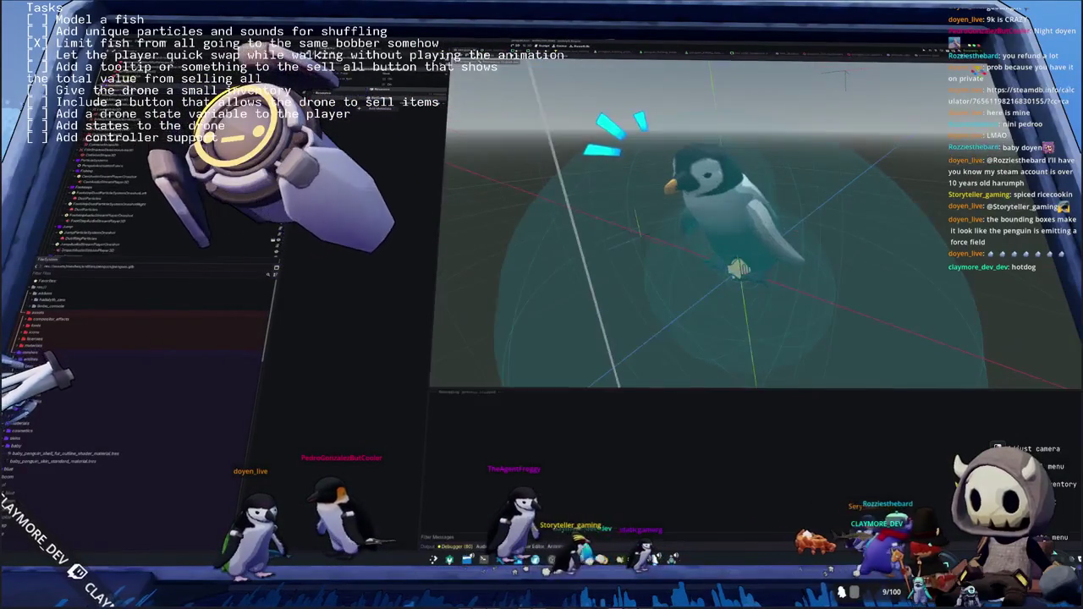
key("F5")
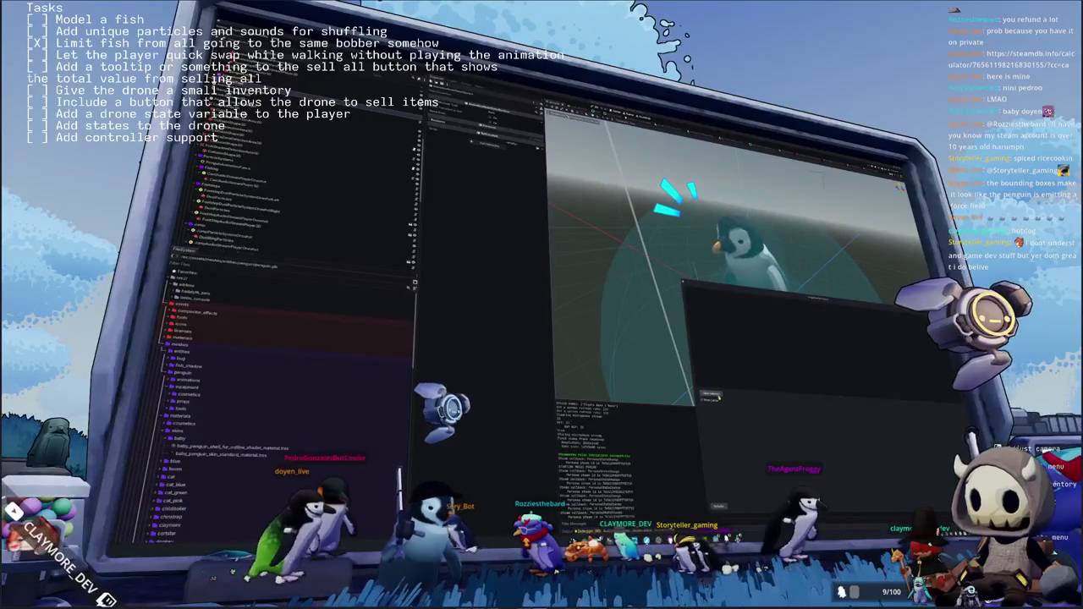
Pick the game window for the OBS Window Capture source and close its properties
left_click(715, 396)
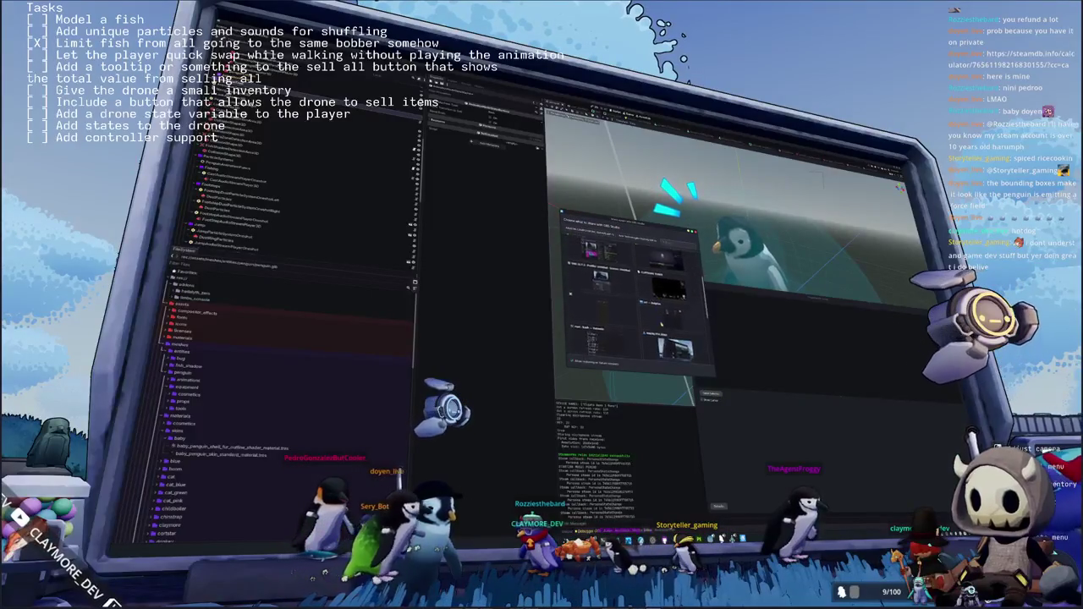
key("Return")
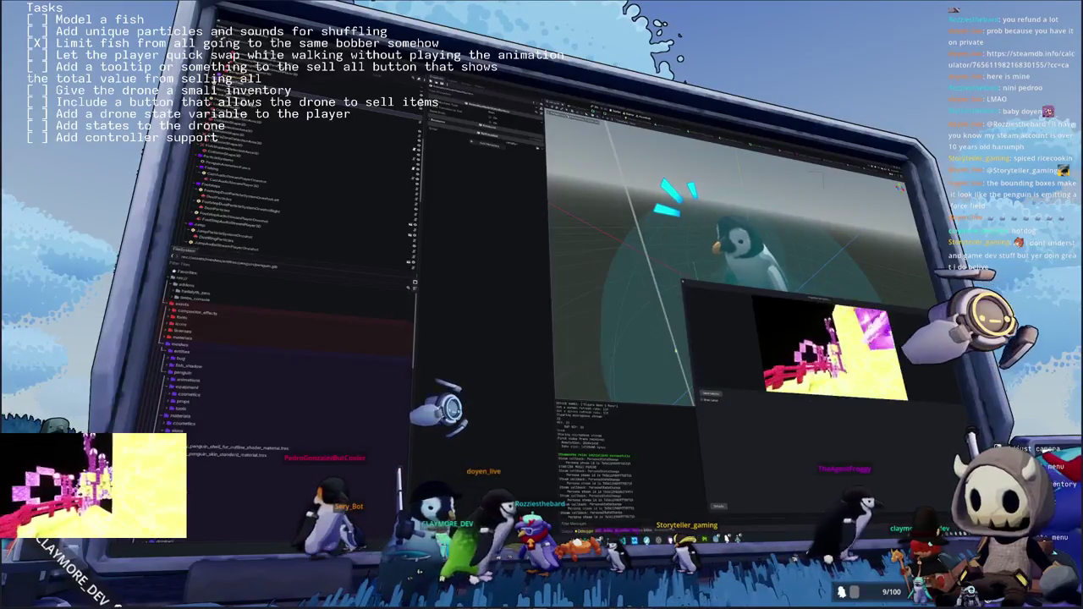
key("Return")
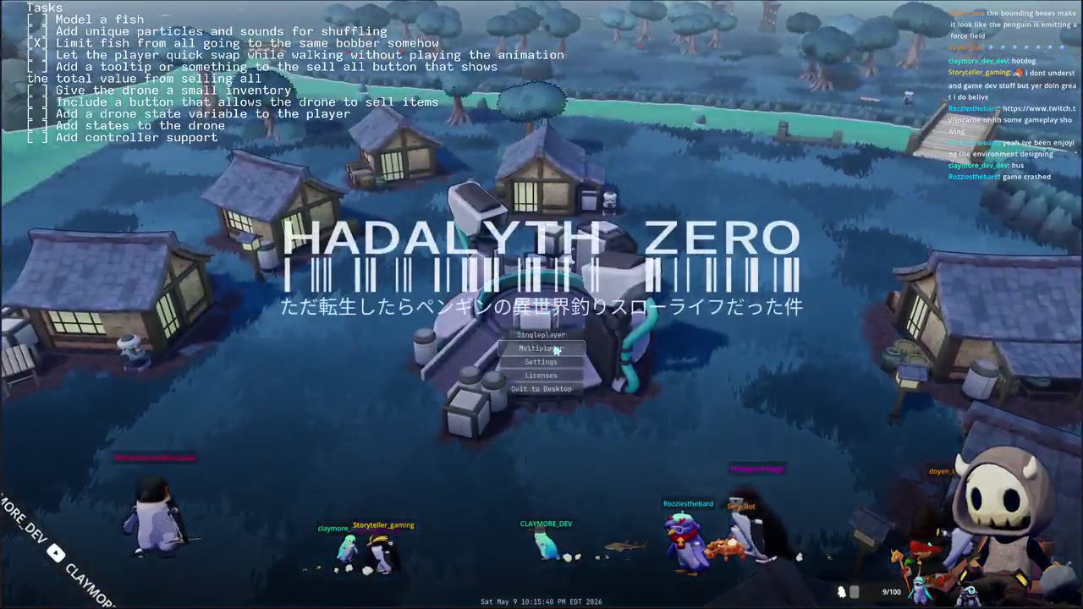
Host a new multiplayer lobby and load into the world
left_click(556, 349)
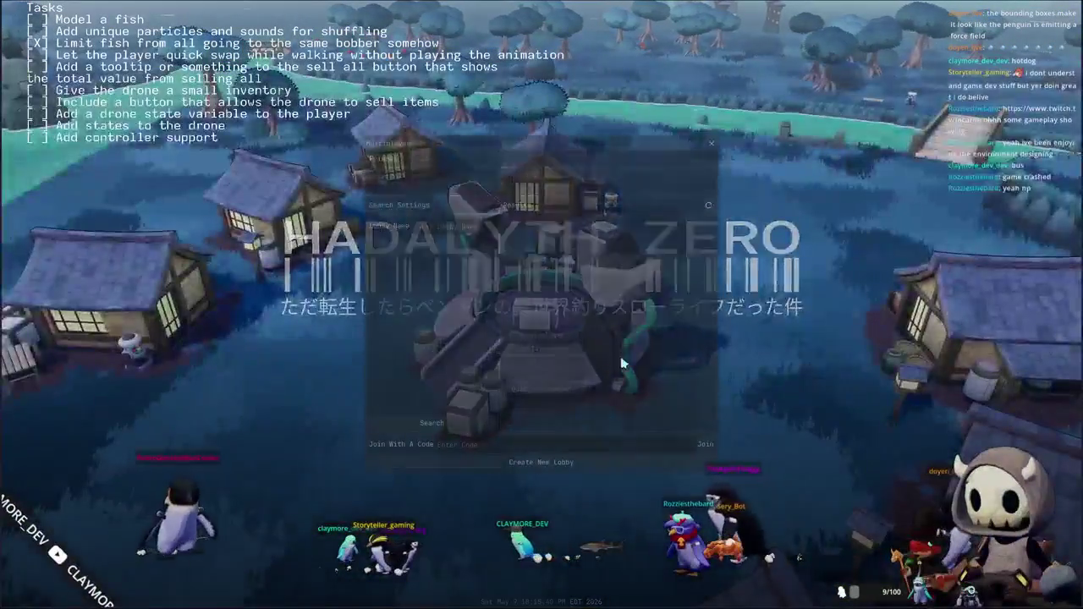
left_click(544, 460)
left_click(583, 347)
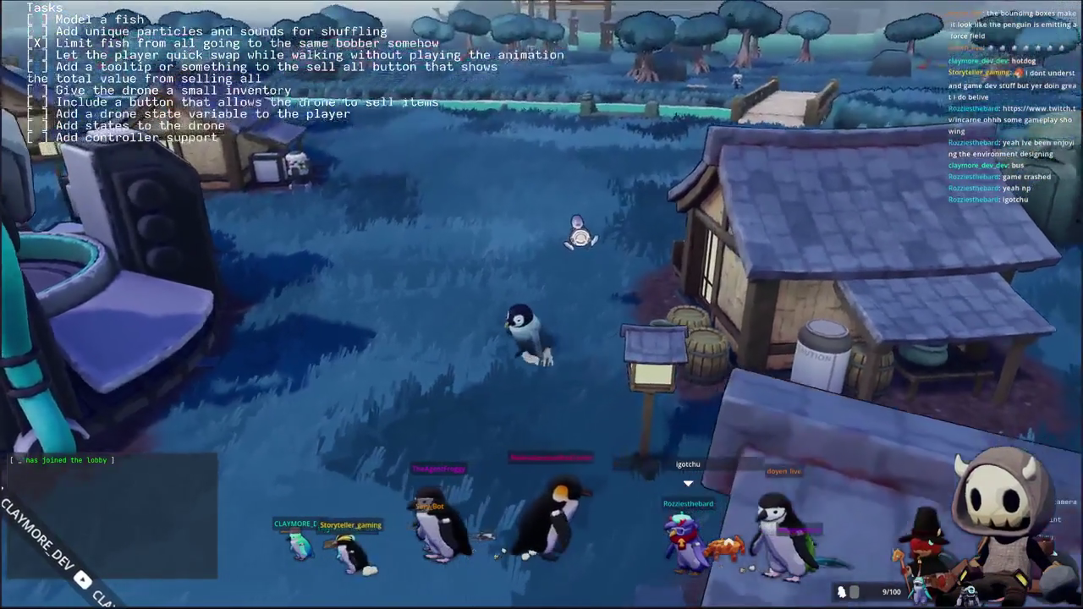
Check the Interface and Audio settings tabs from the pause menu, then resume play
scroll(593, 338, "up", 3)
key("Escape")
left_click(542, 297)
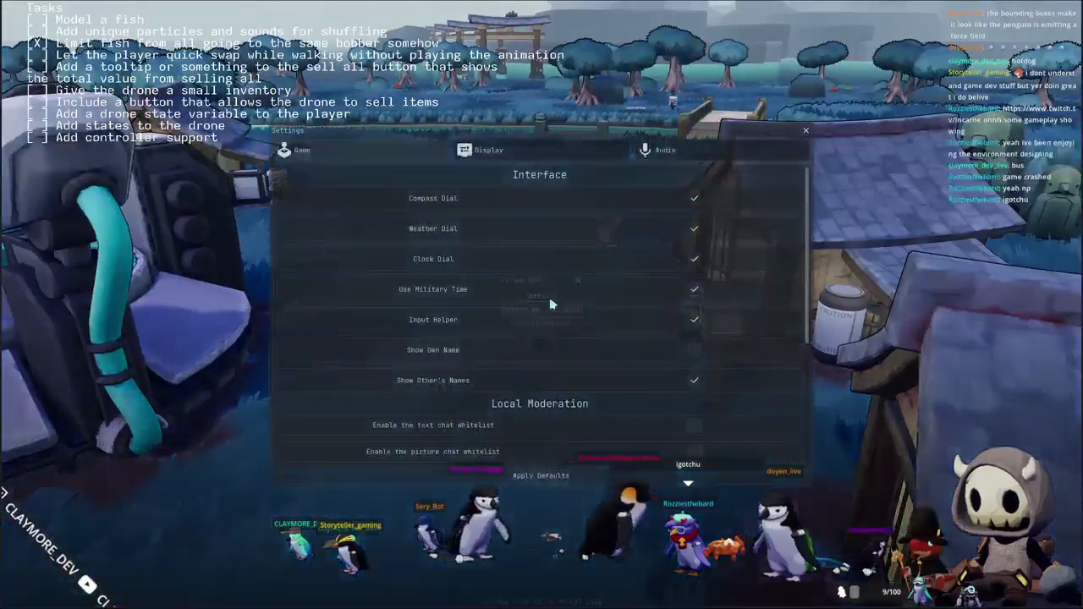
left_click(546, 149)
left_click(656, 150)
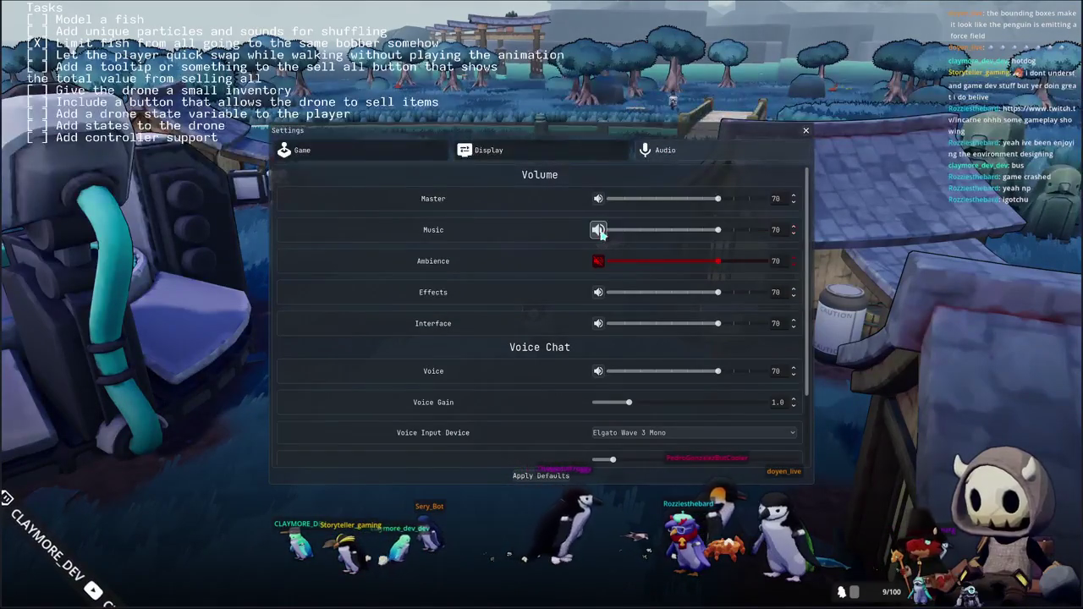
left_click(487, 149)
key("Escape")
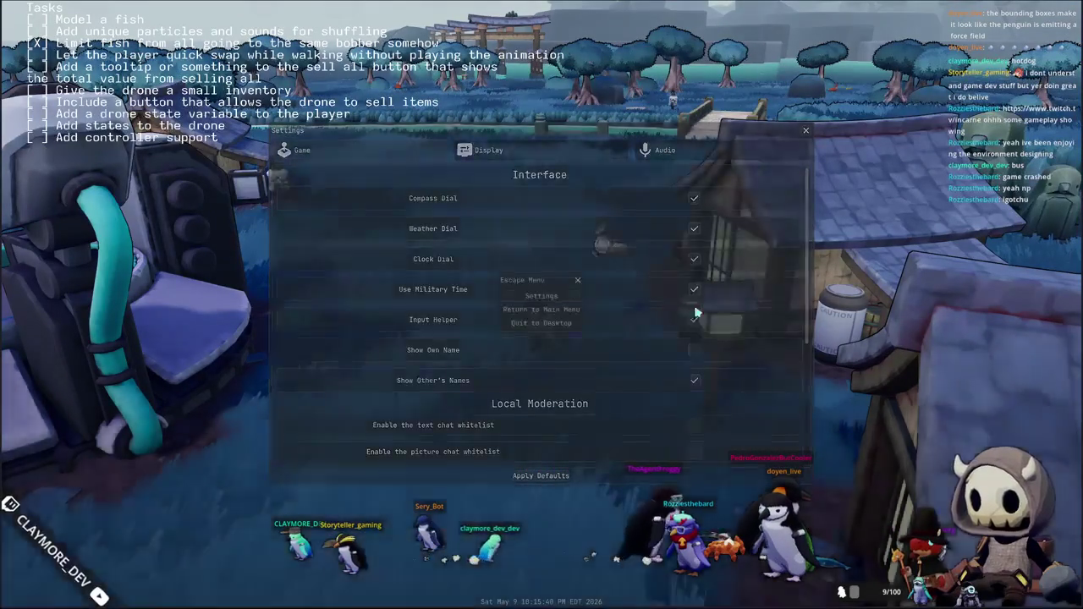
key("Escape")
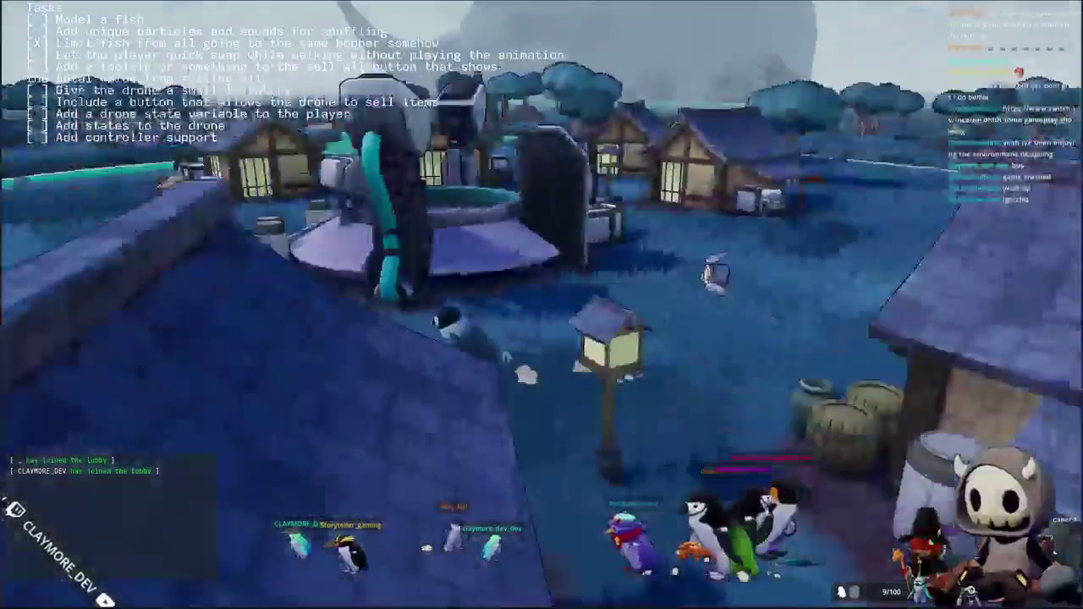
Walk the penguin past the house, over the bridge, and up to the big screen
key("w")
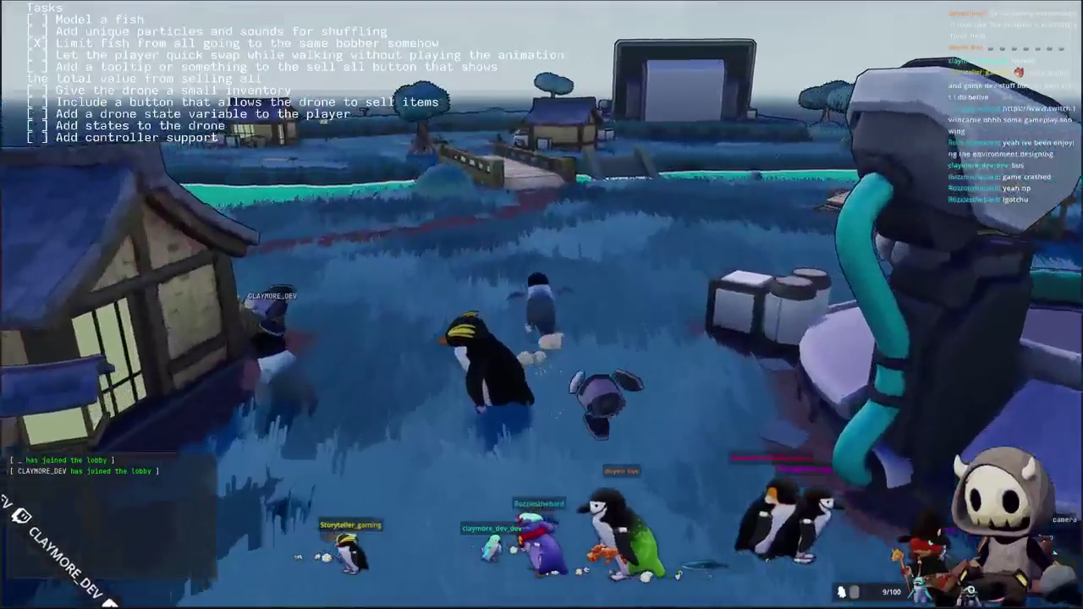
key("w")
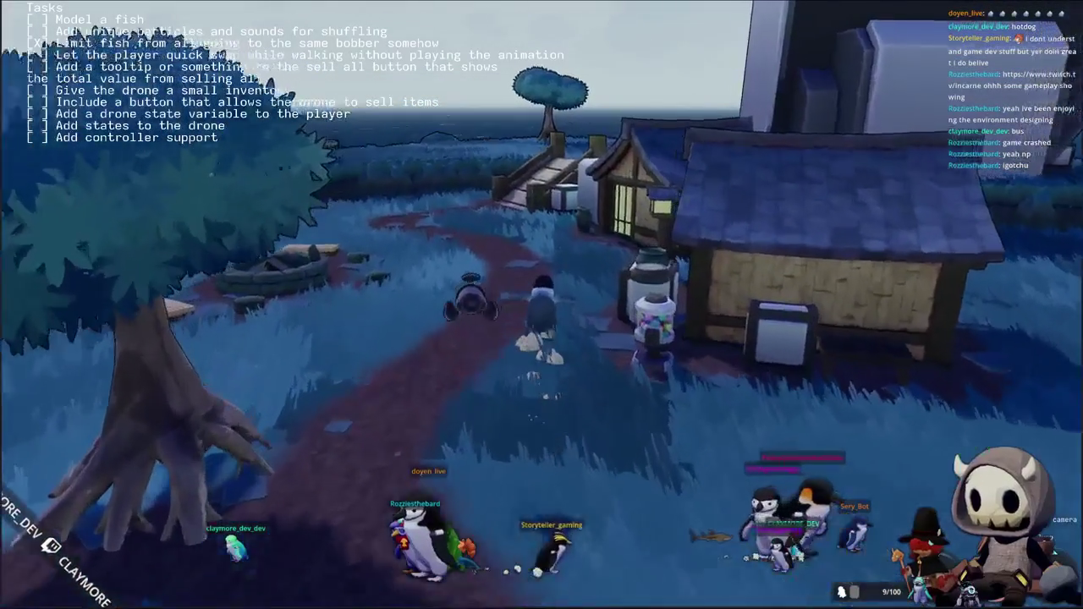
key("w")
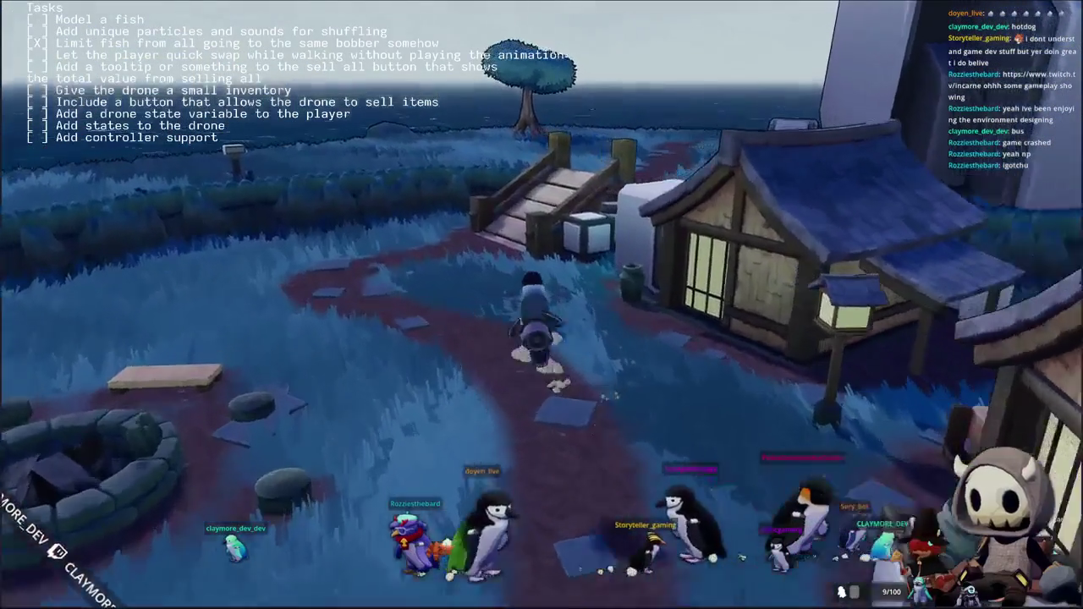
key("w")
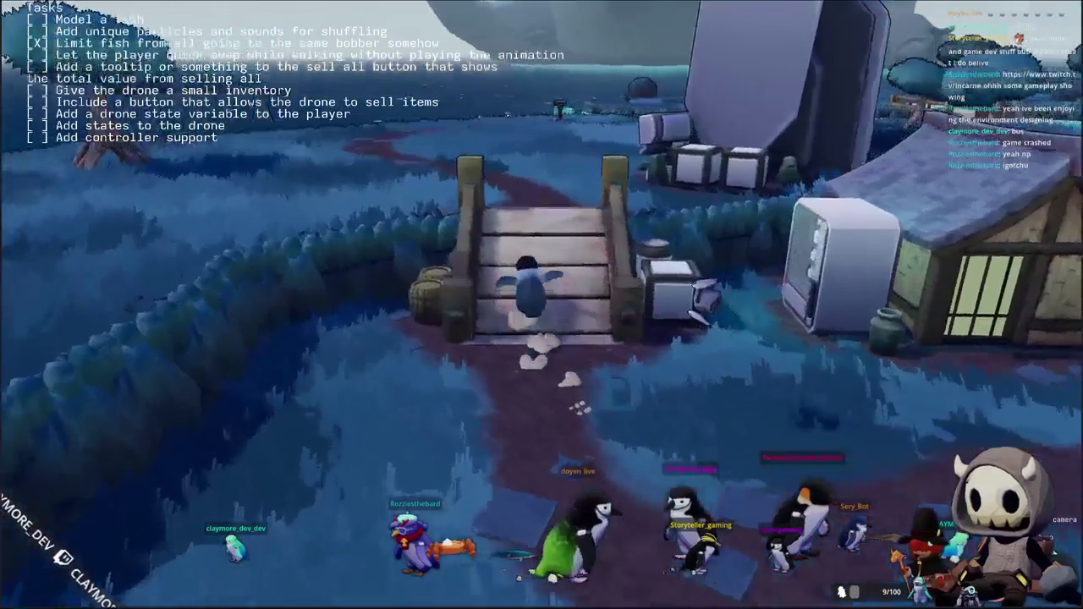
key("w")
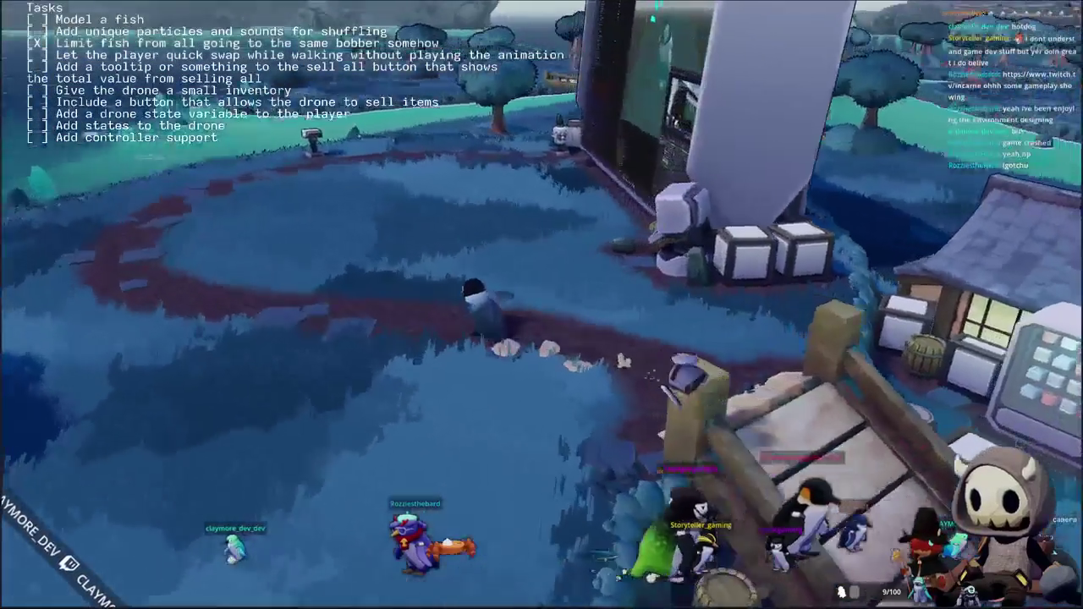
key("w")
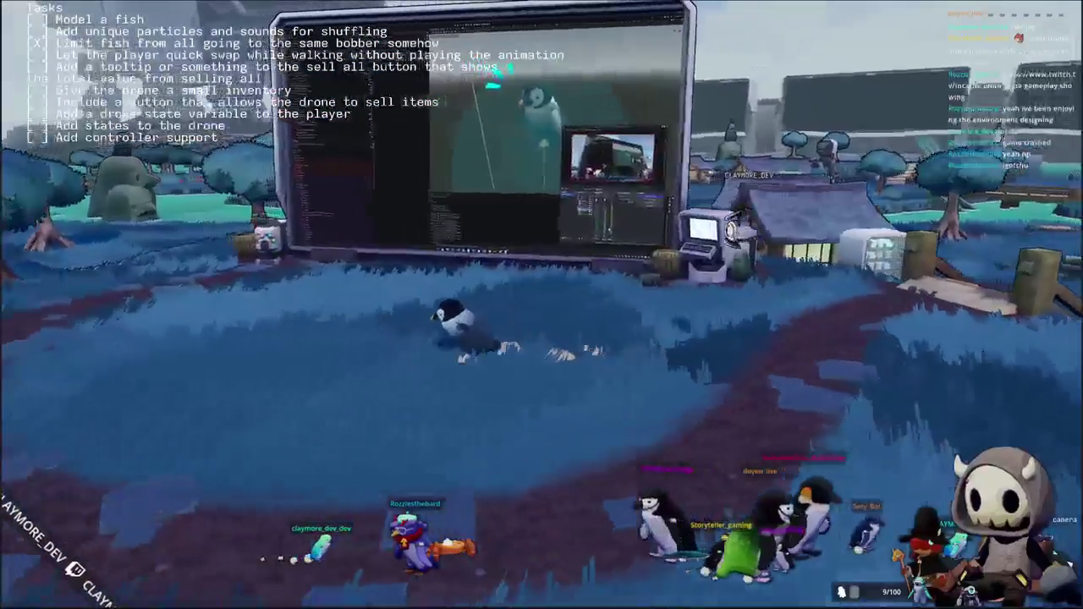
key("d")
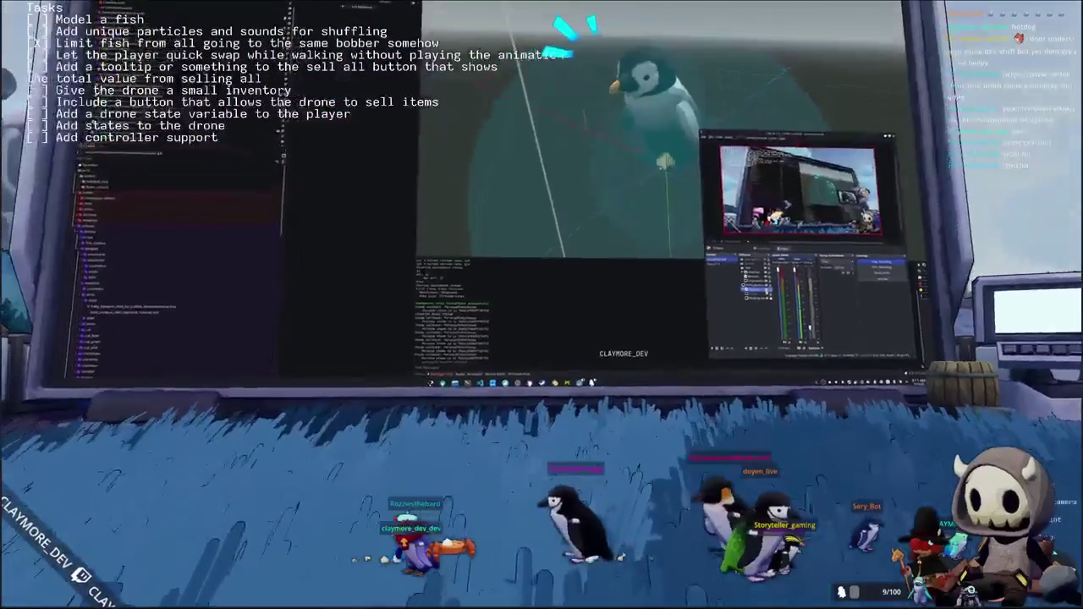
key("d")
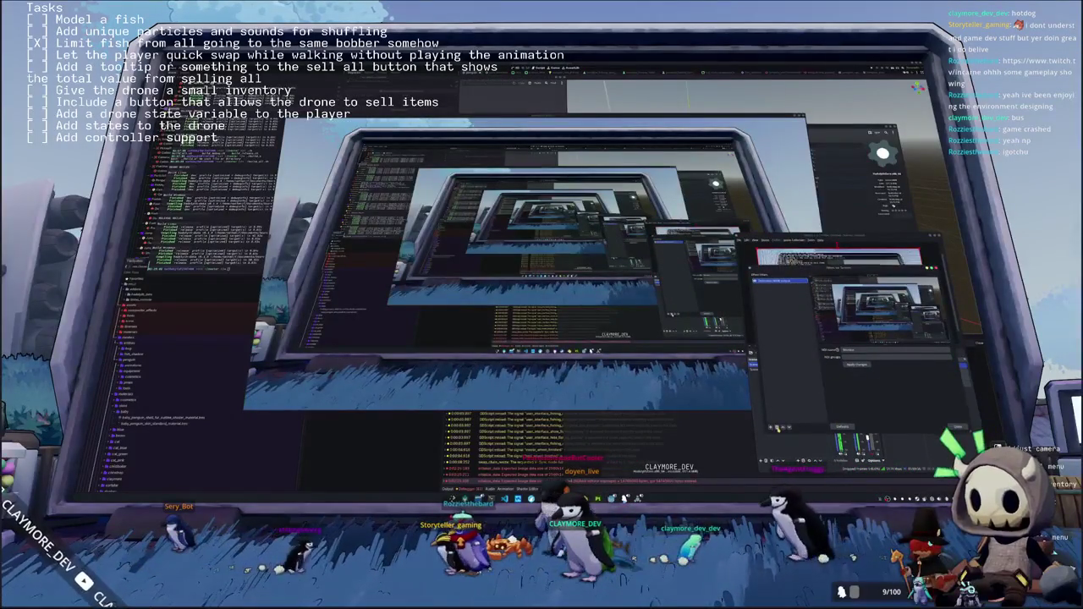
Remove the filter from the OBS source, close the Filters window, and return to Godot
left_click(777, 429)
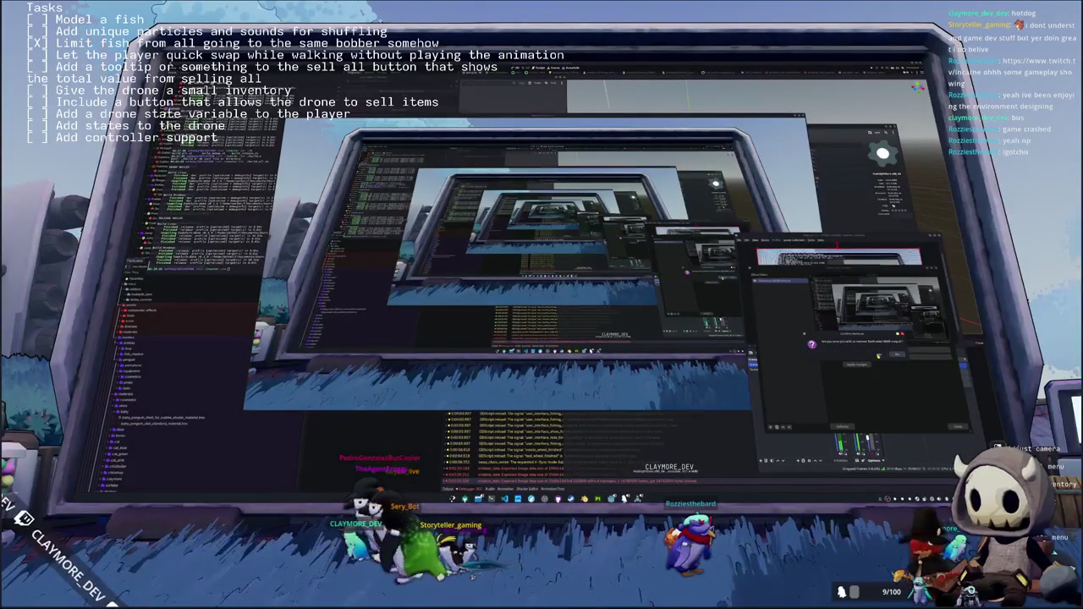
left_click(878, 356)
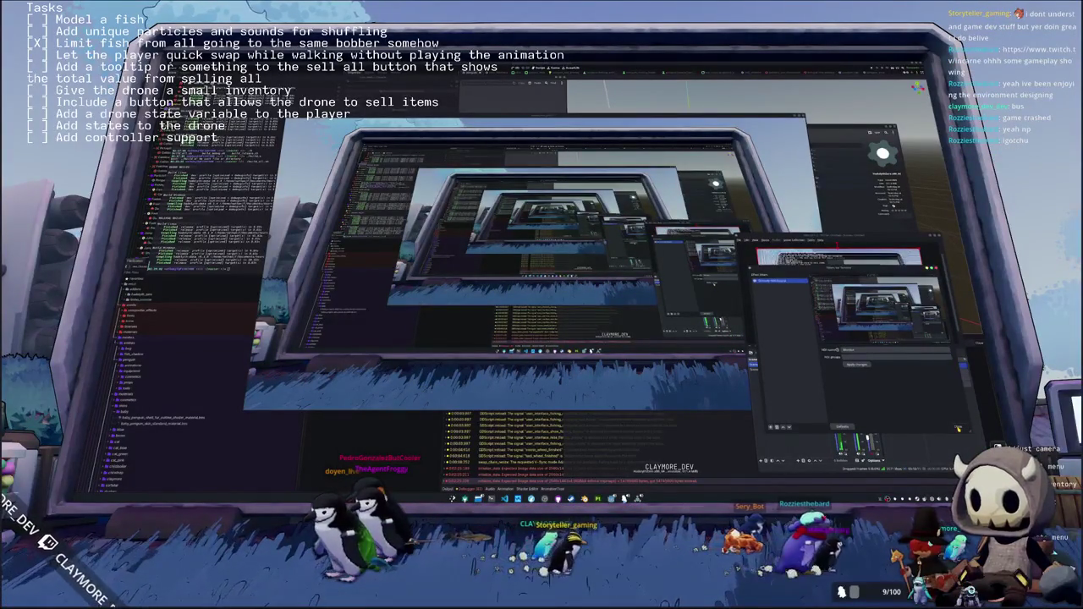
left_click(958, 428)
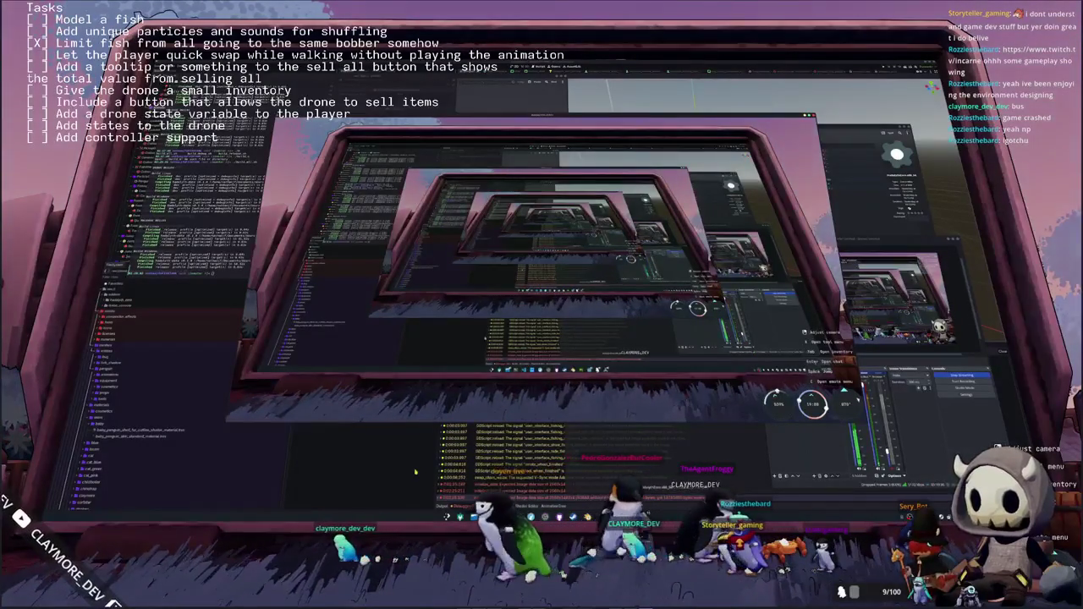
key("alt+Tab")
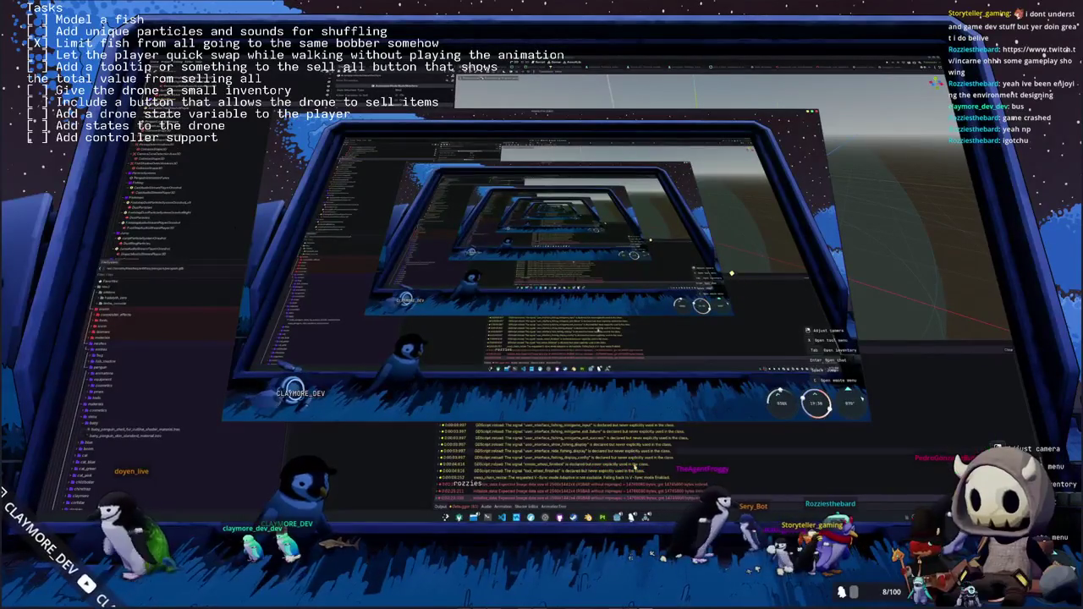
Clear the output log, save the scene, and run the game
left_click(987, 354)
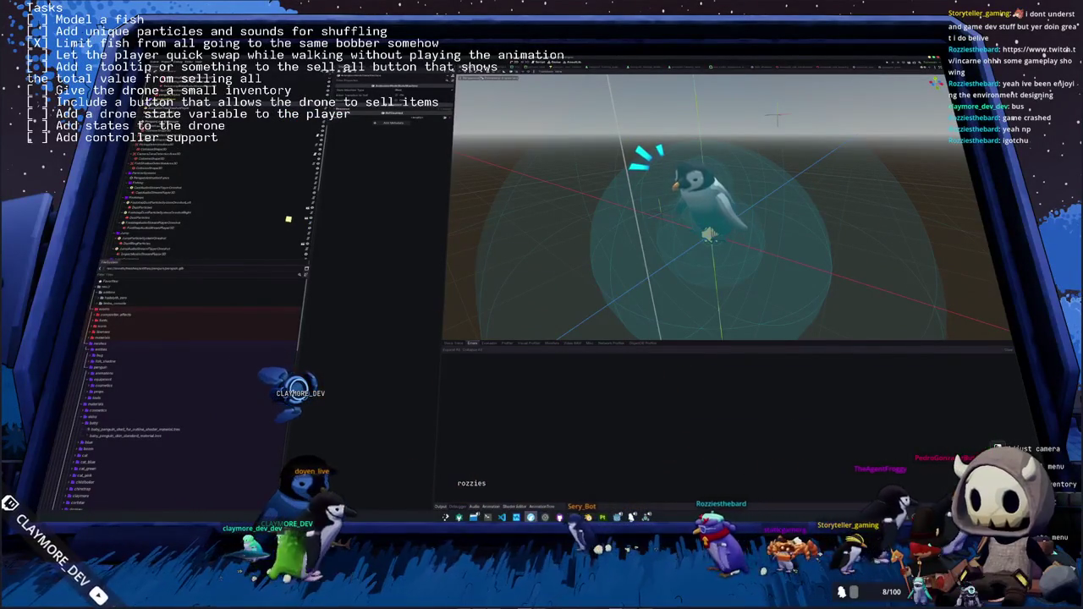
key("ctrl+s")
mouse_move(587, 517)
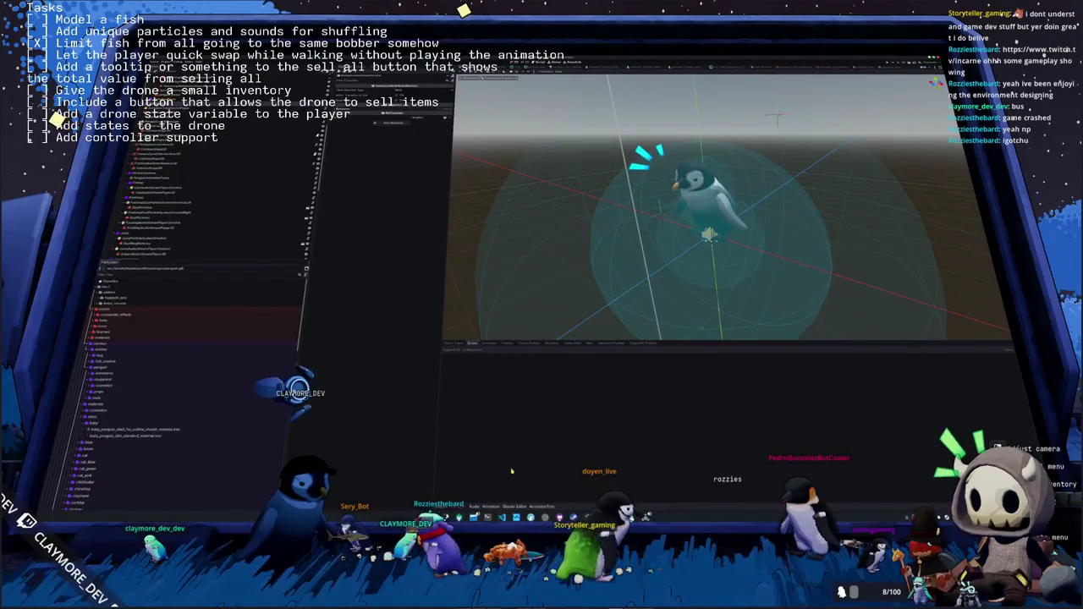
key("F5")
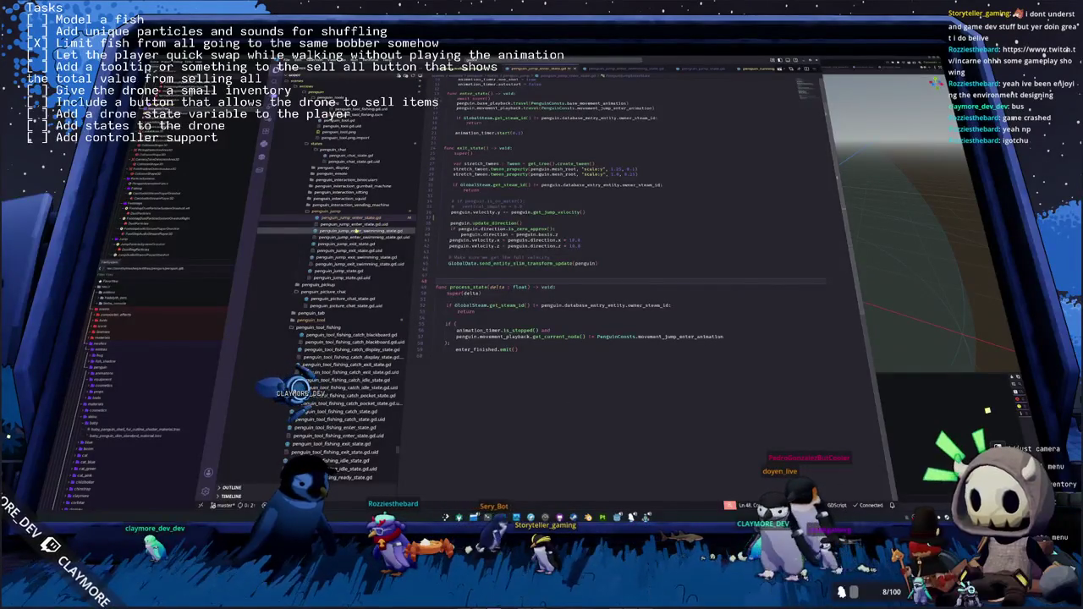
Open penguin_jump_enter_swimming_state.gd after the return line and relaunch the game
left_click(359, 231)
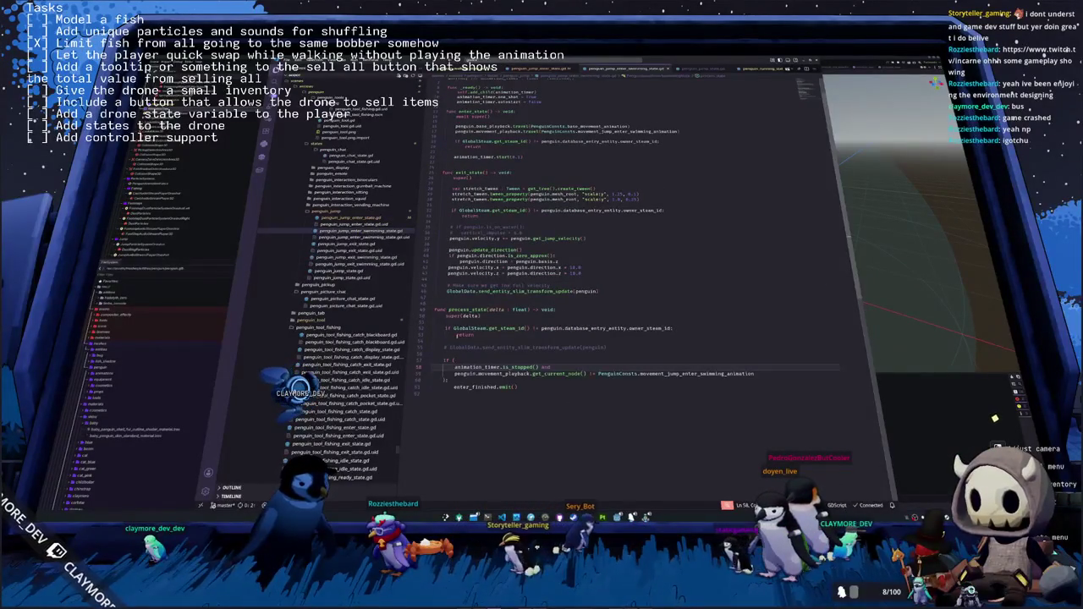
left_click(459, 343)
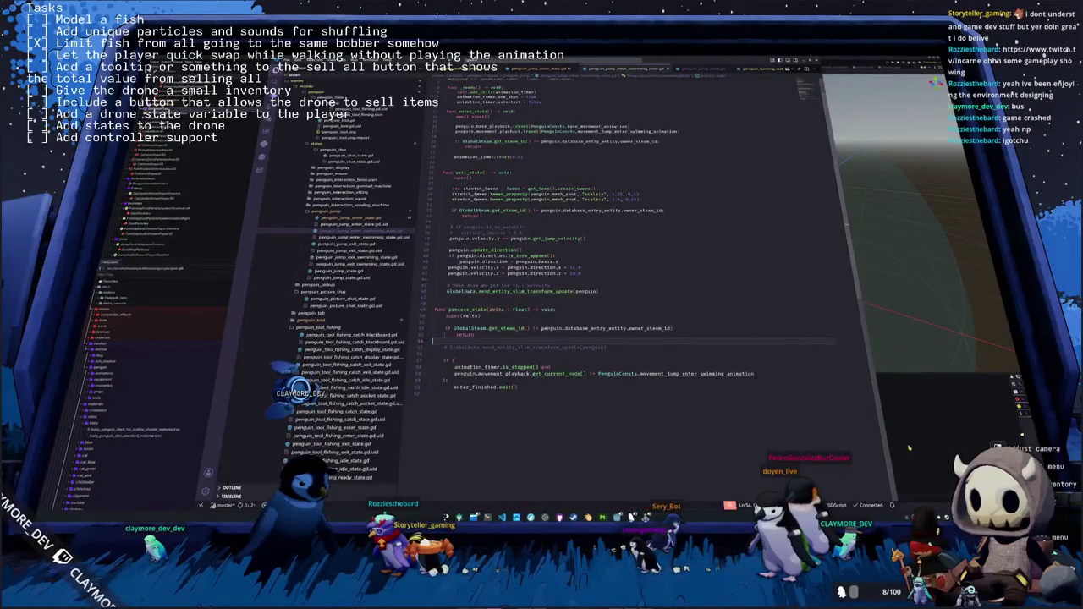
key("F5")
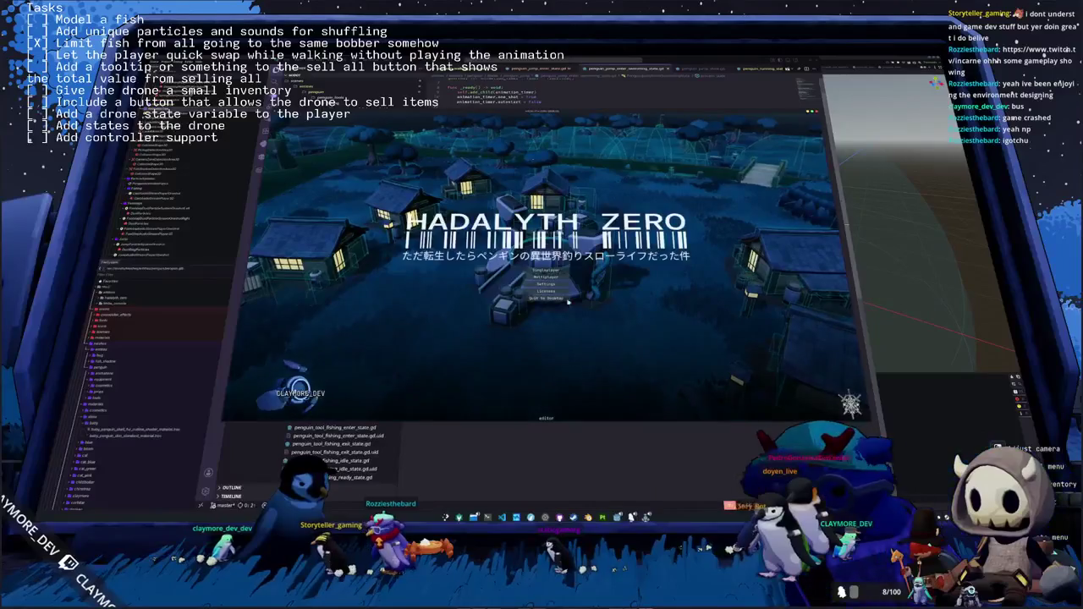
Play a singleplayer session, check the Audio settings, then quit the test run with F8
left_click(547, 270)
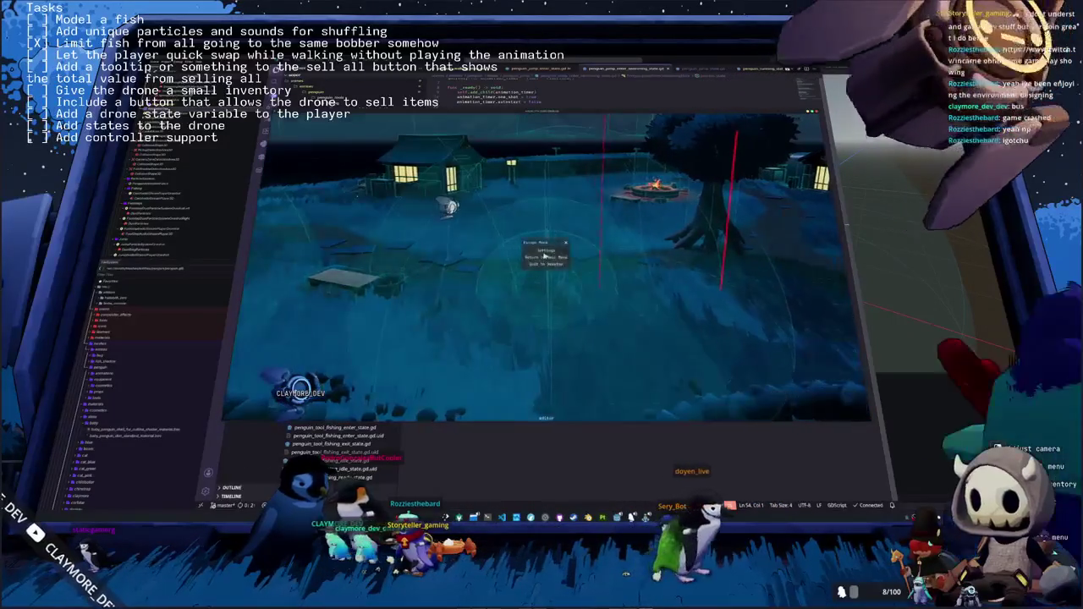
key("Escape")
left_click(605, 180)
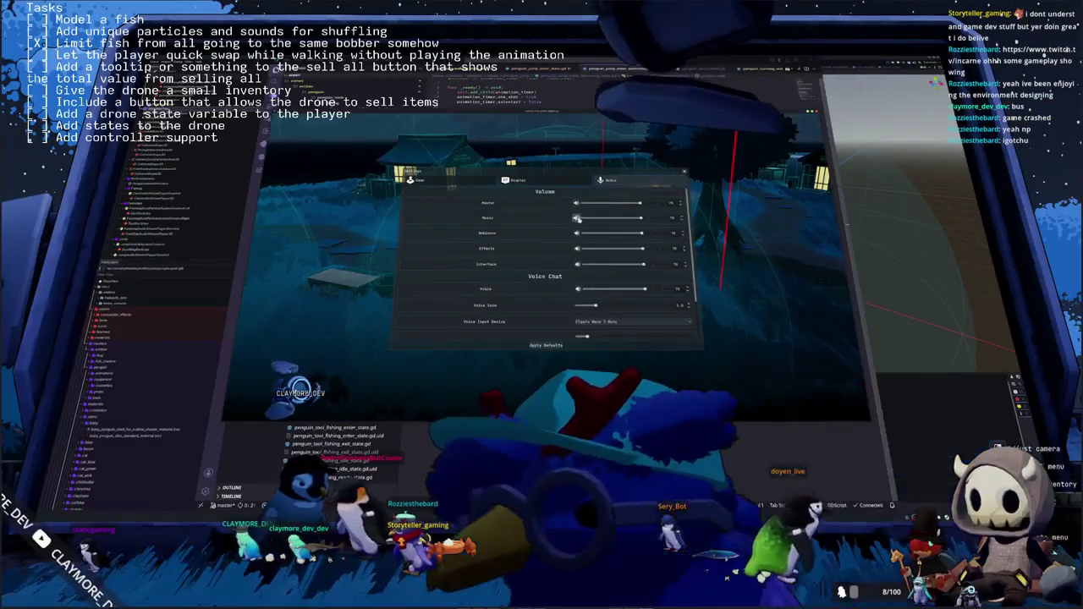
key("Escape")
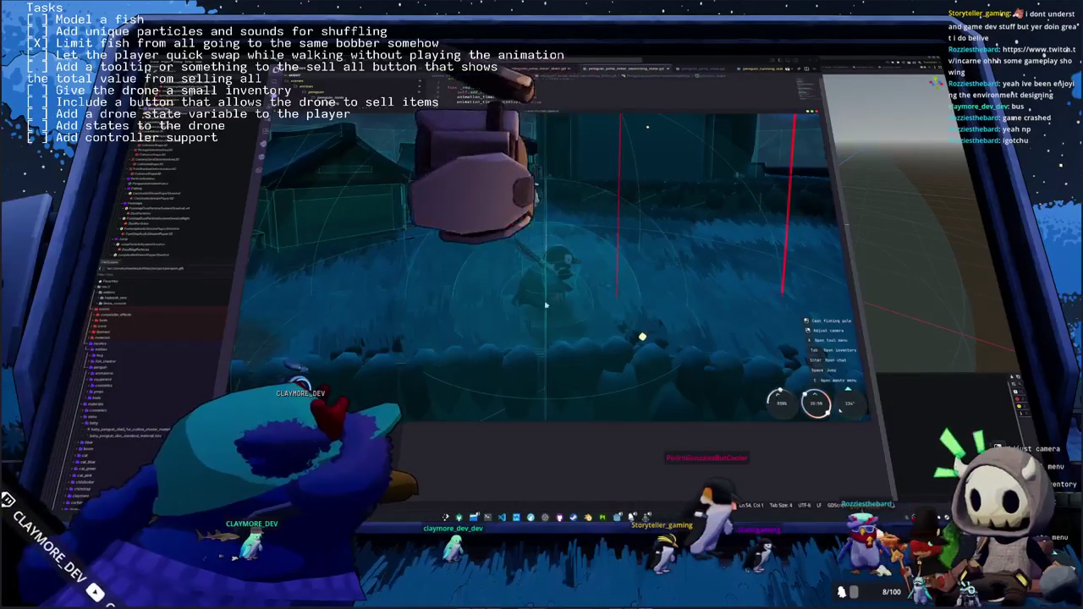
key("F8")
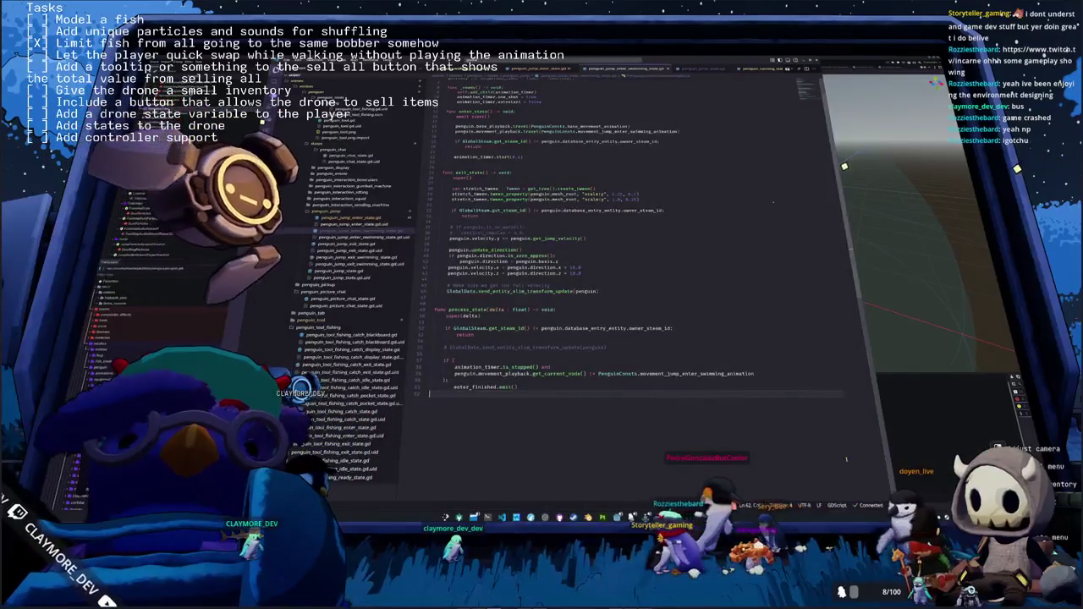
key("ctrl+F2")
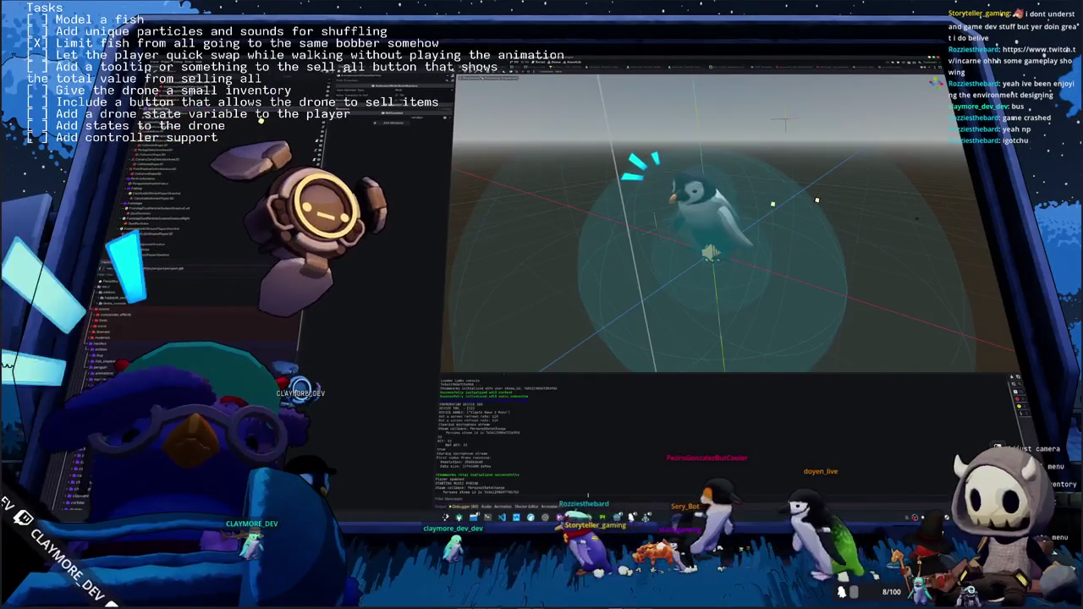
Show the penguin's AnimationTree graph and open its nested OneShot and Blend node chain
left_click(306, 270)
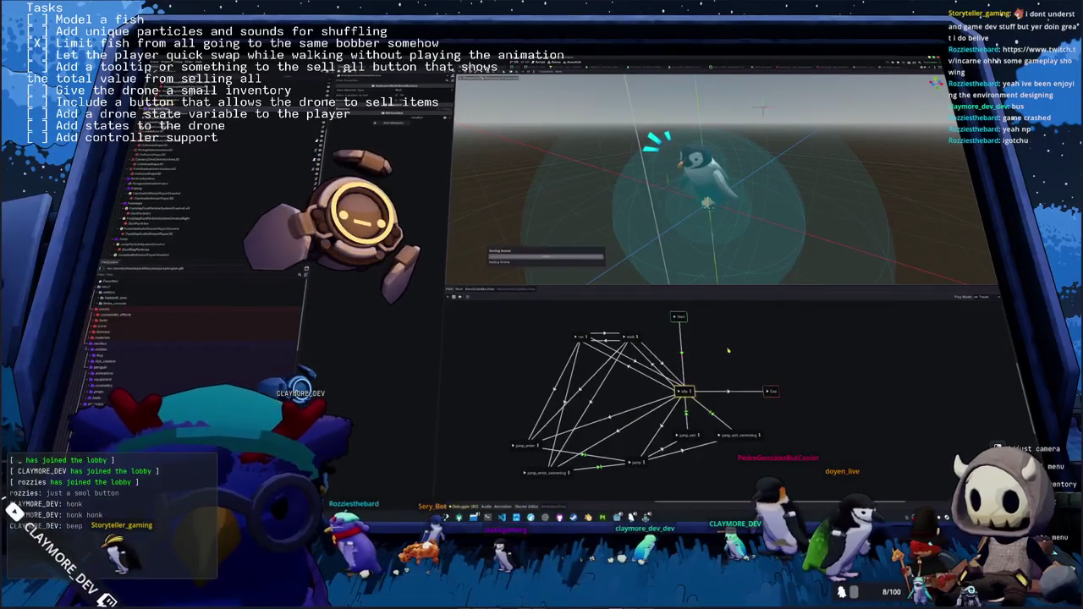
double_click(684, 391)
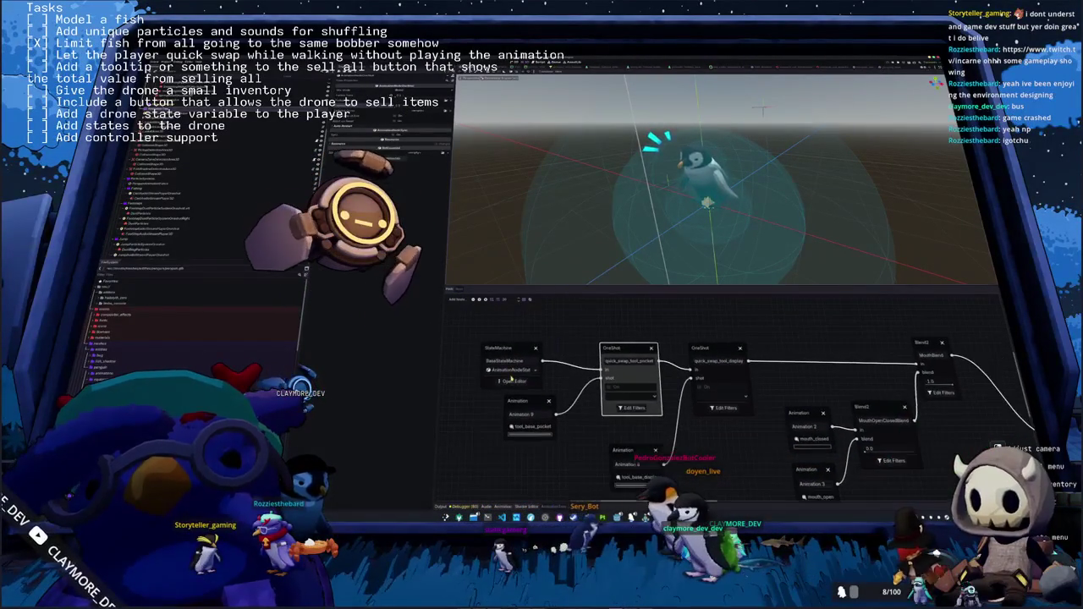
Browse back to the animation state machine graph and stop the running game
left_click(529, 398)
scroll(681, 392, "down", 3)
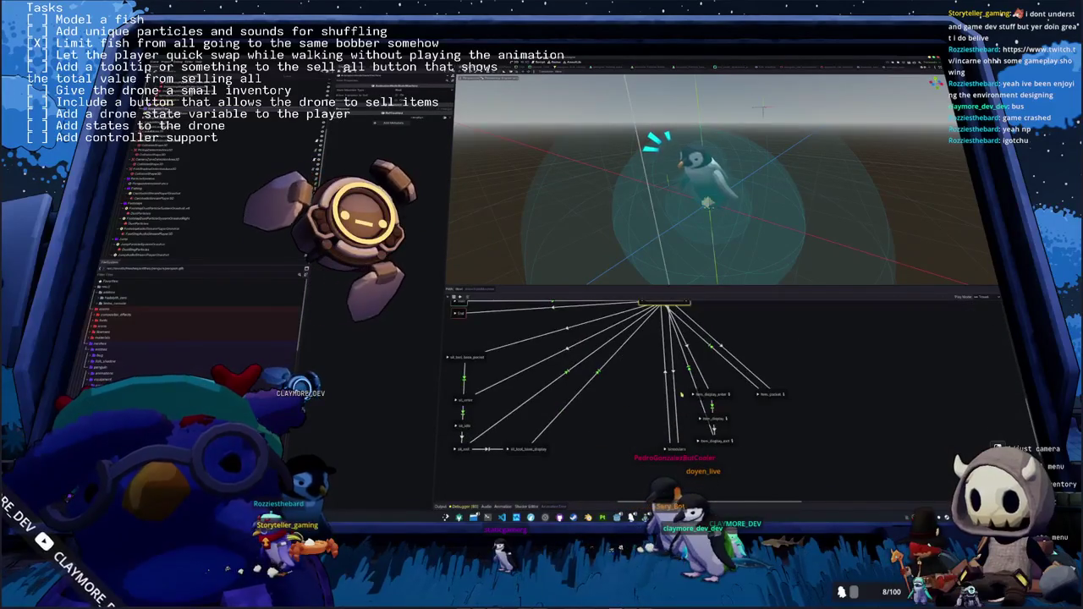
scroll(679, 421, "up", 5)
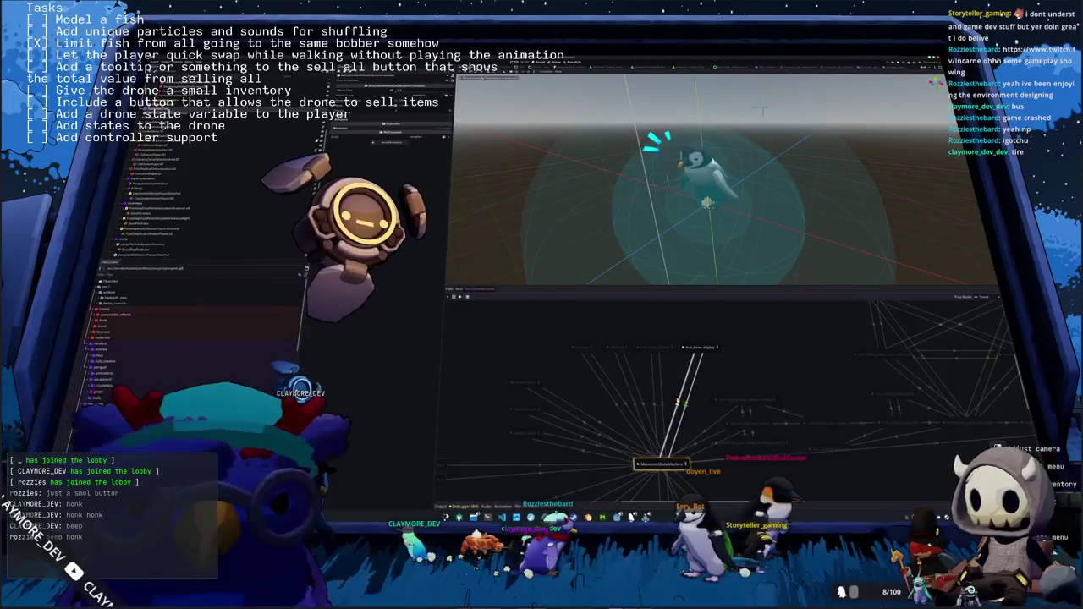
left_click(461, 289)
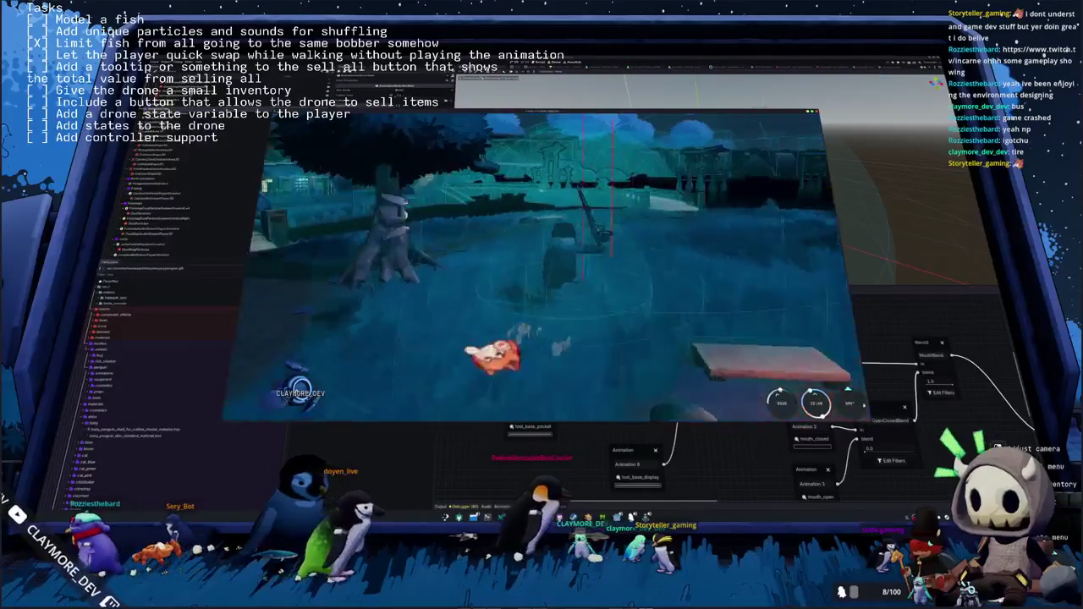
key("F8")
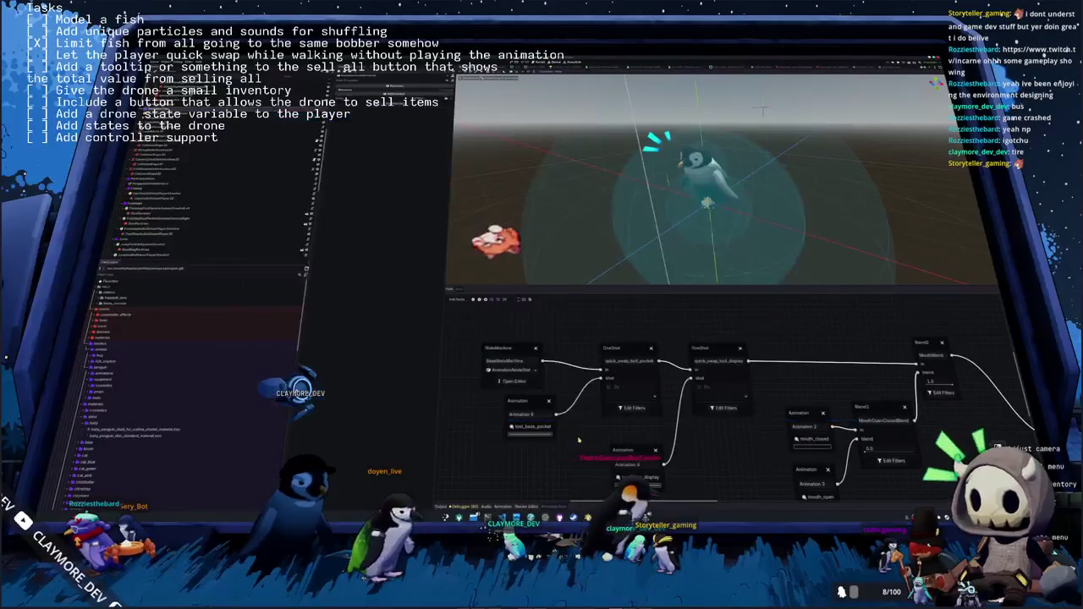
Inspect the moving state's blend tree, then return to the main movement state machine
left_click(514, 382)
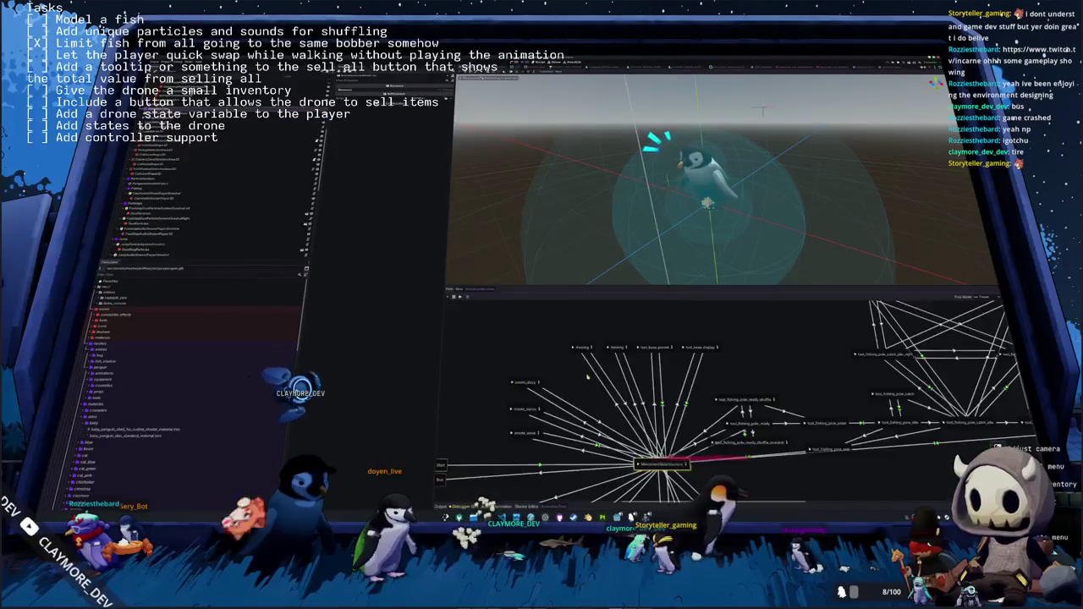
left_click(592, 349)
left_click(552, 382)
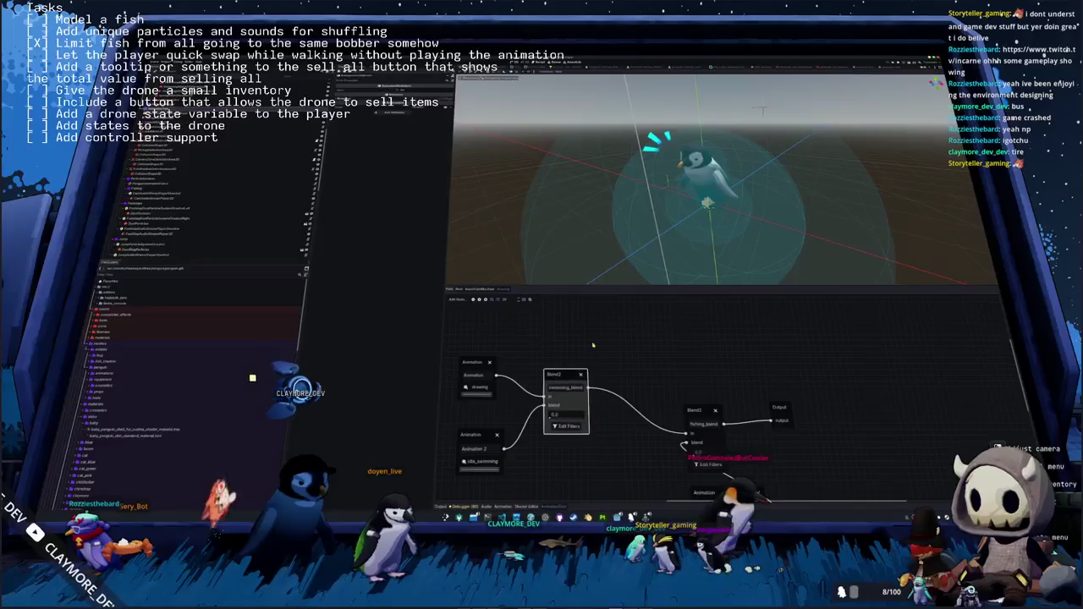
scroll(516, 312, "down", 2)
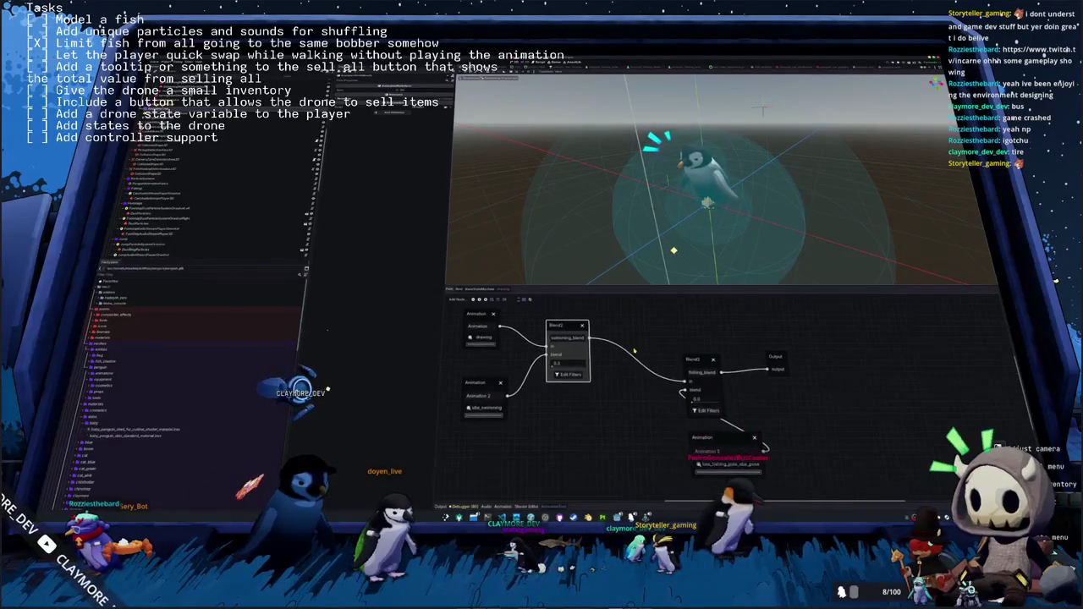
scroll(550, 355, "down", 1)
scroll(550, 355, "right", 2)
left_click(479, 290)
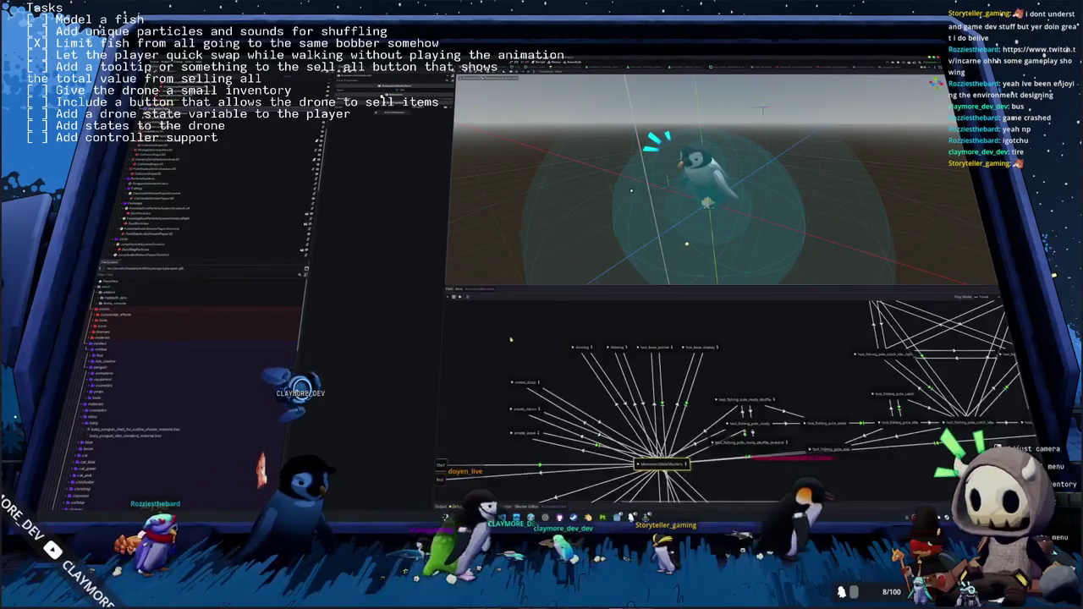
Run the game again to test the animation changes
scroll(609, 401, "down", 1)
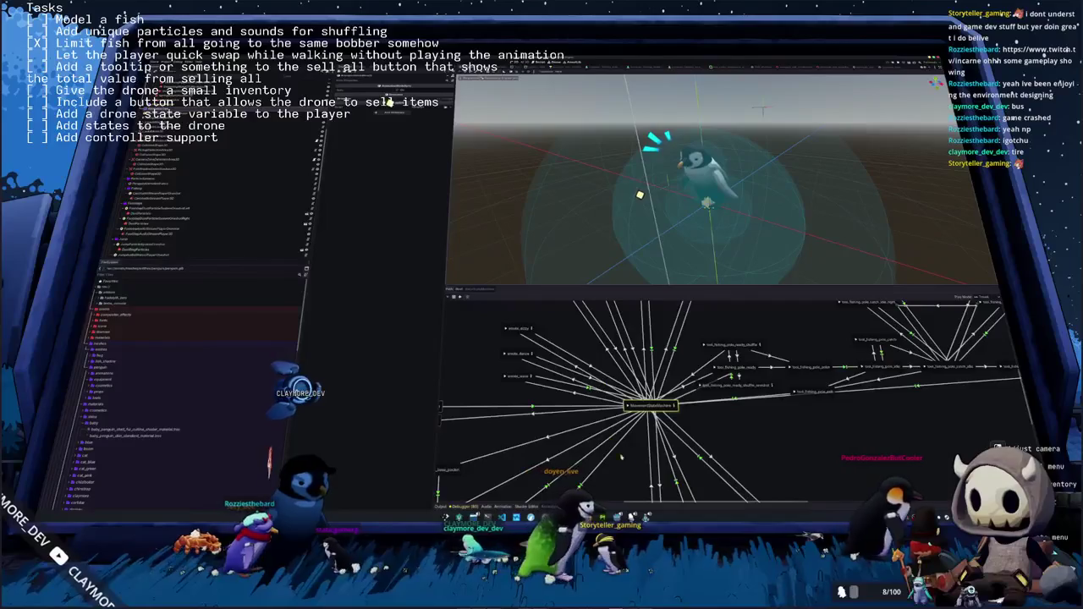
scroll(622, 419, "down", 1)
scroll(628, 429, "down", 3)
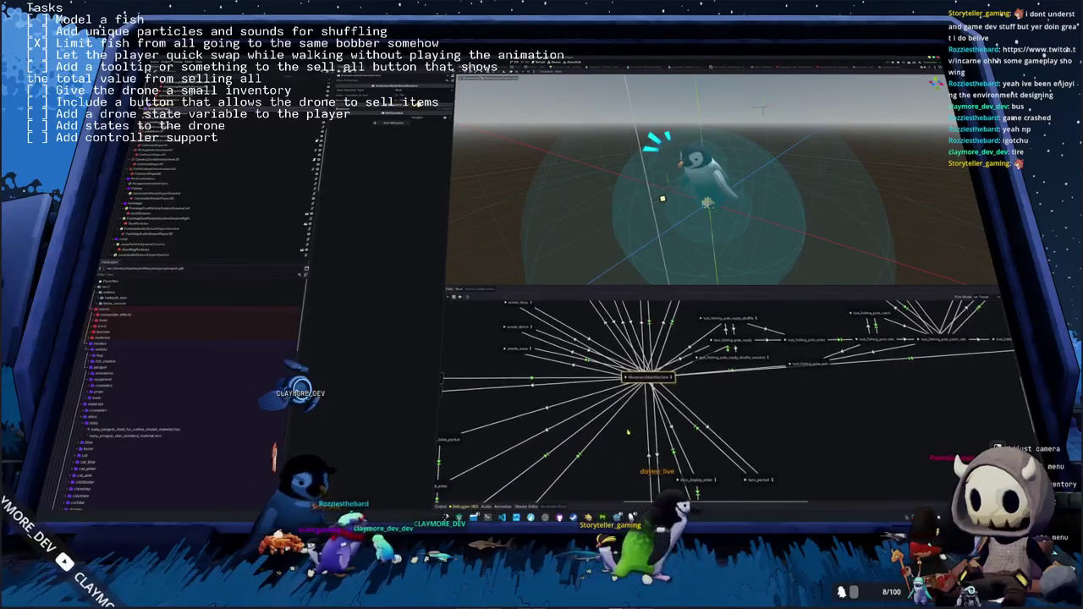
key("F5")
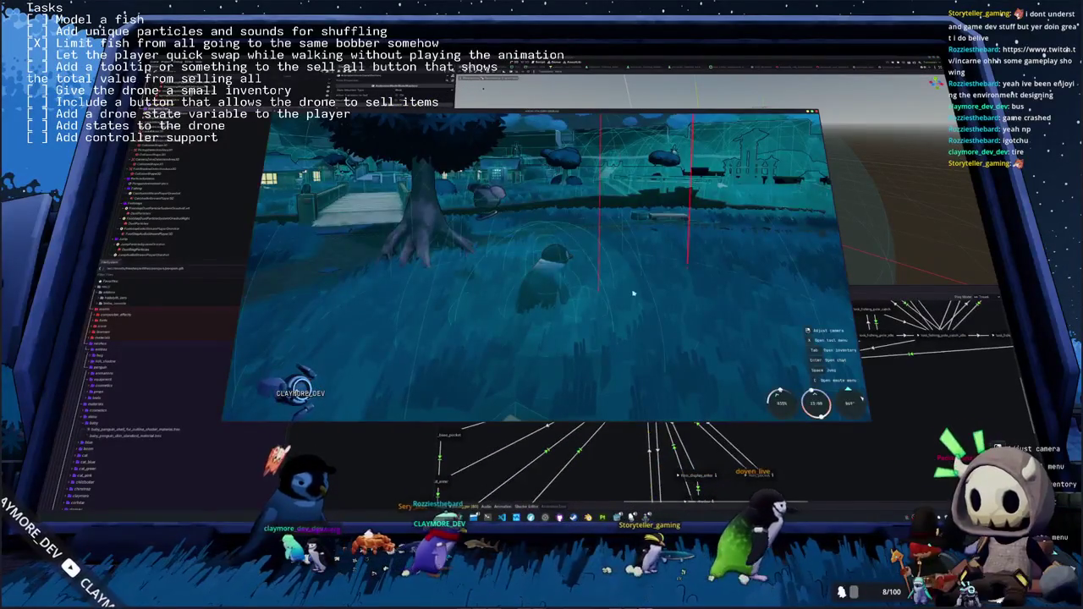
Walk the penguin forward across the grass toward the tree and village houses
key("w")
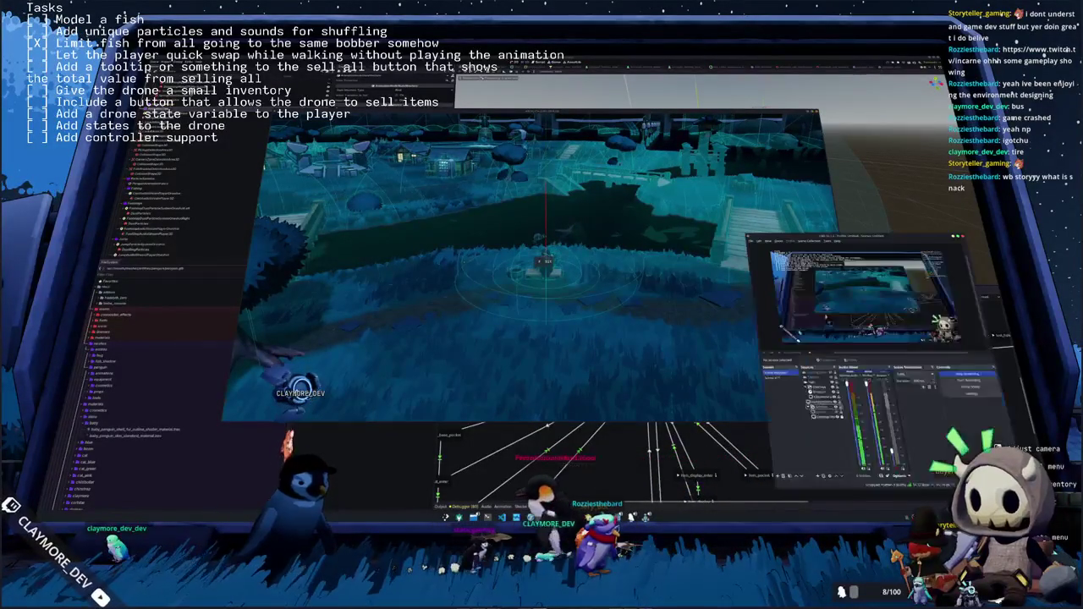
Mark the quick-swap-while-walking task done with an X in the OBS Tasks overlay
double_click(821, 381)
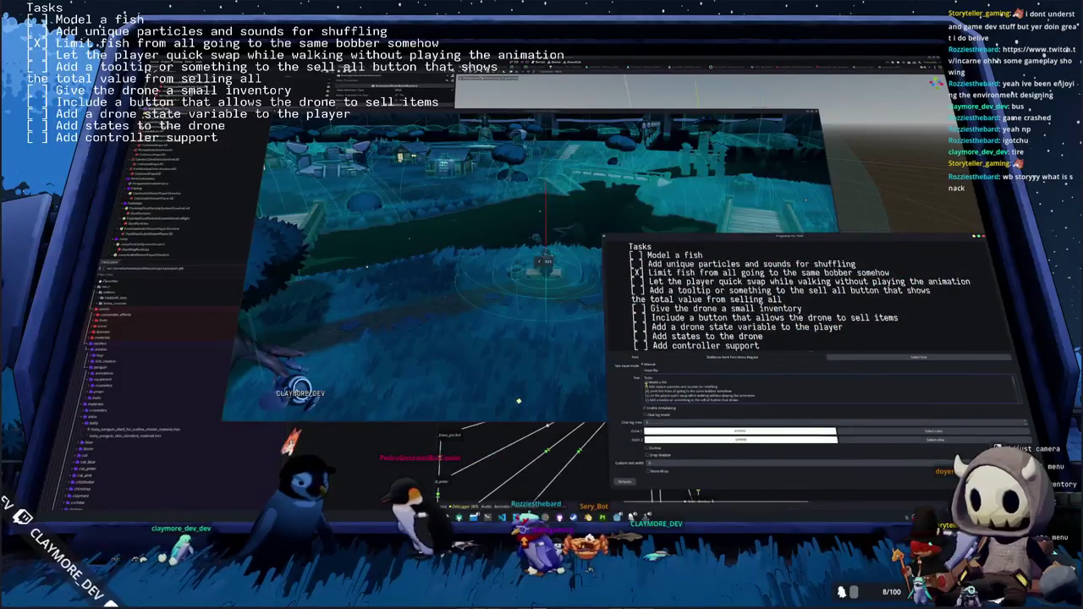
type("X")
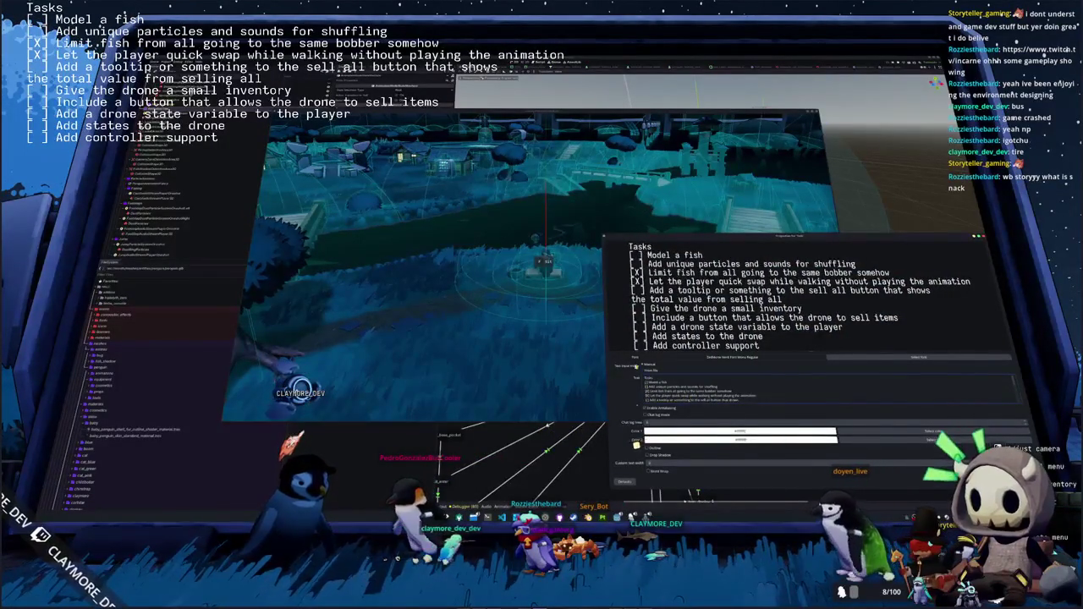
left_click(511, 321)
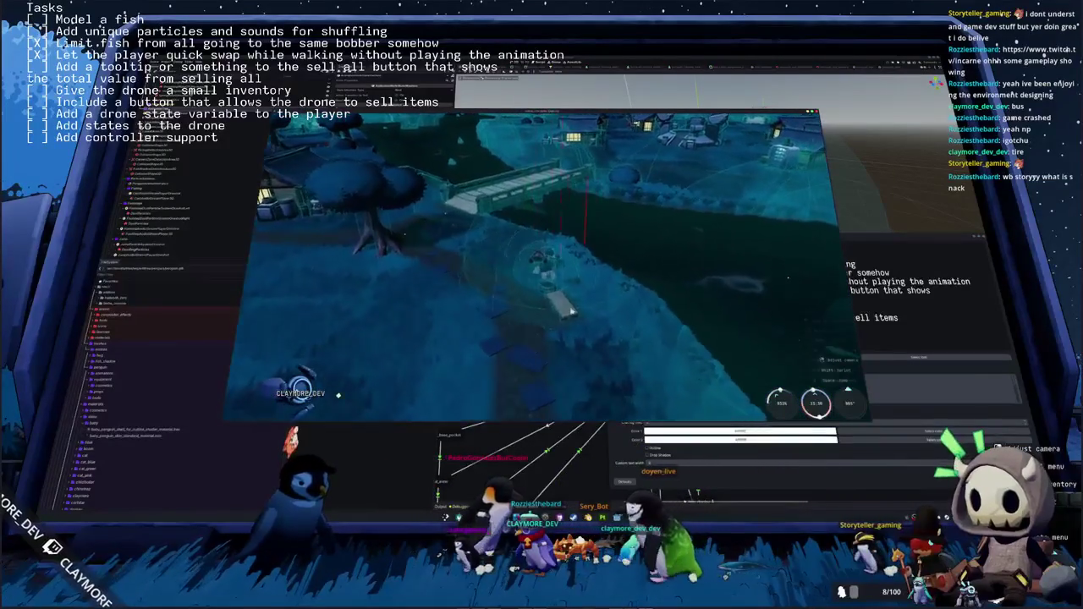
key("alt+Tab")
left_click(613, 378)
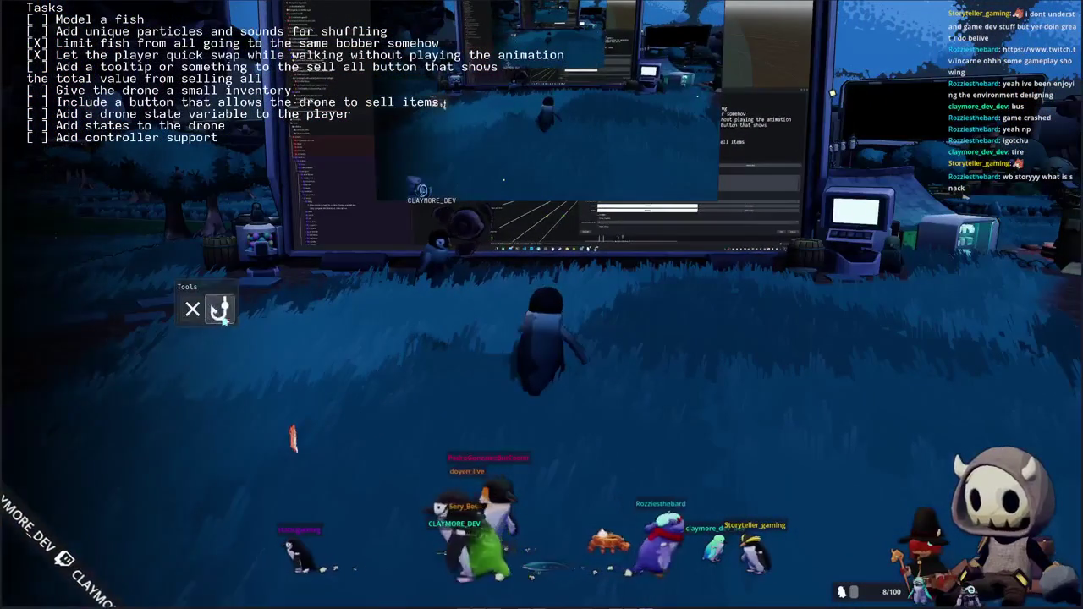
left_click(665, 313)
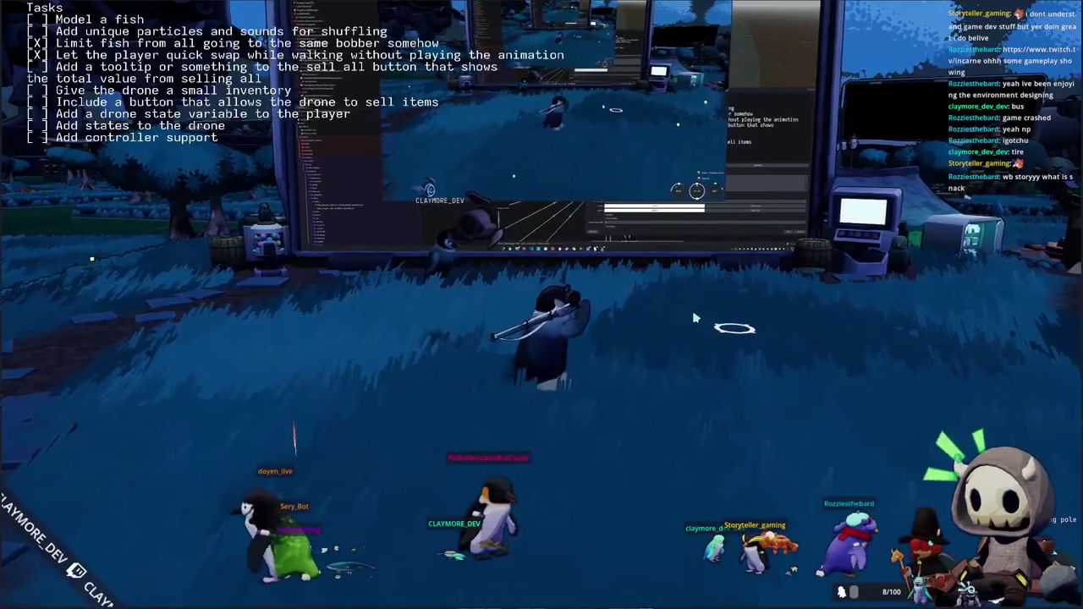
left_click(611, 361)
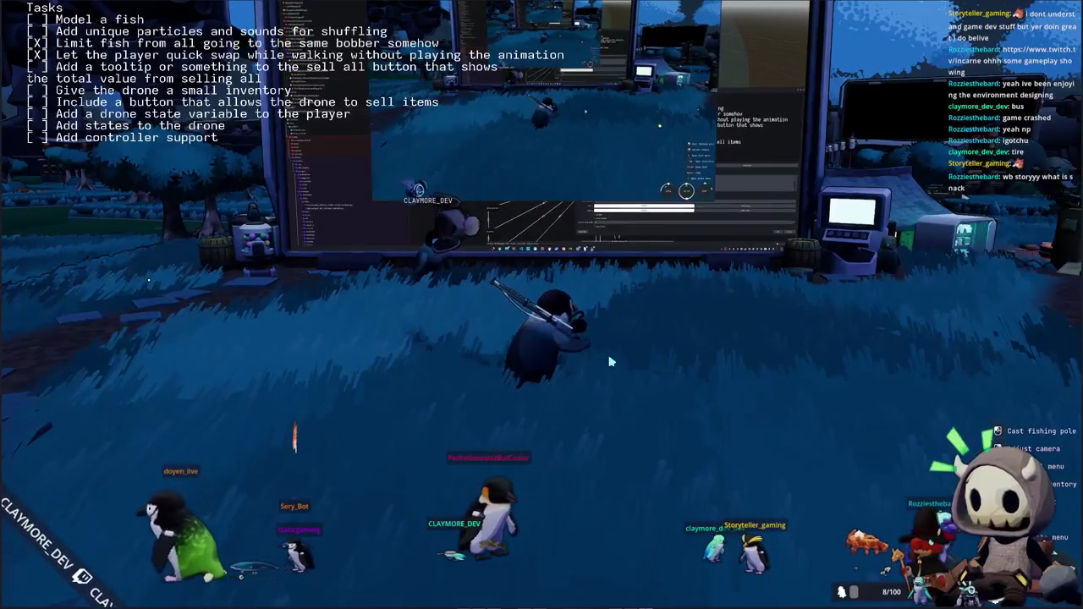
left_click_drag(611, 361, 3, 495)
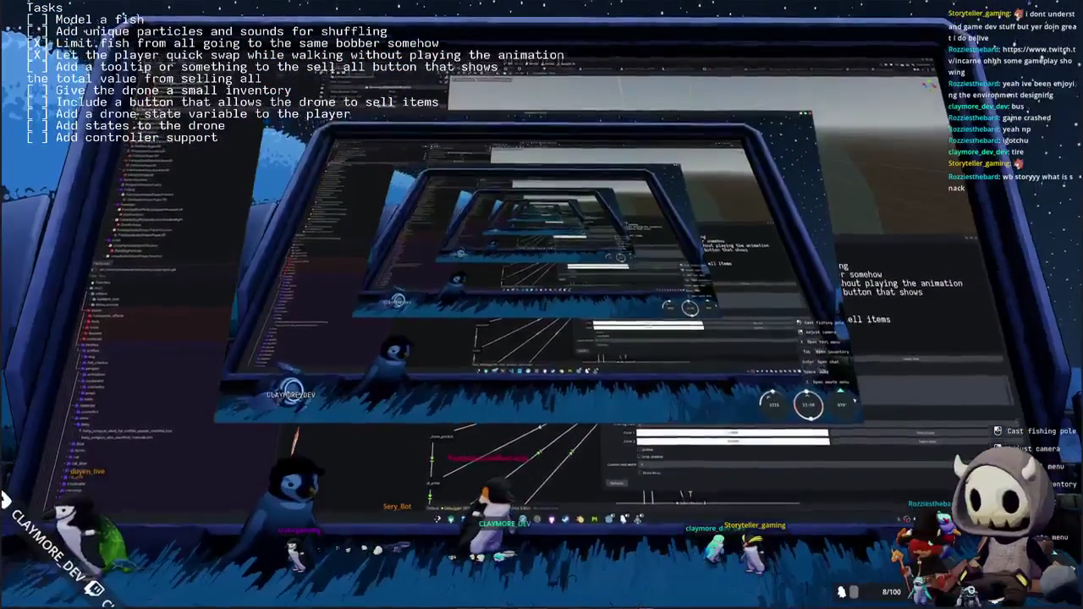
key("Tab")
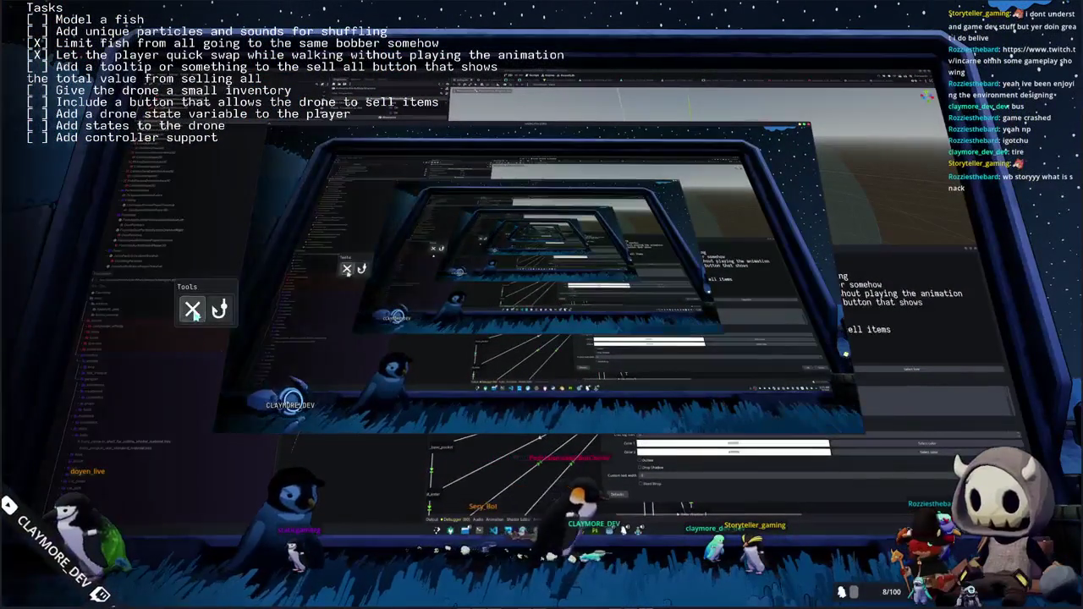
left_click(193, 312)
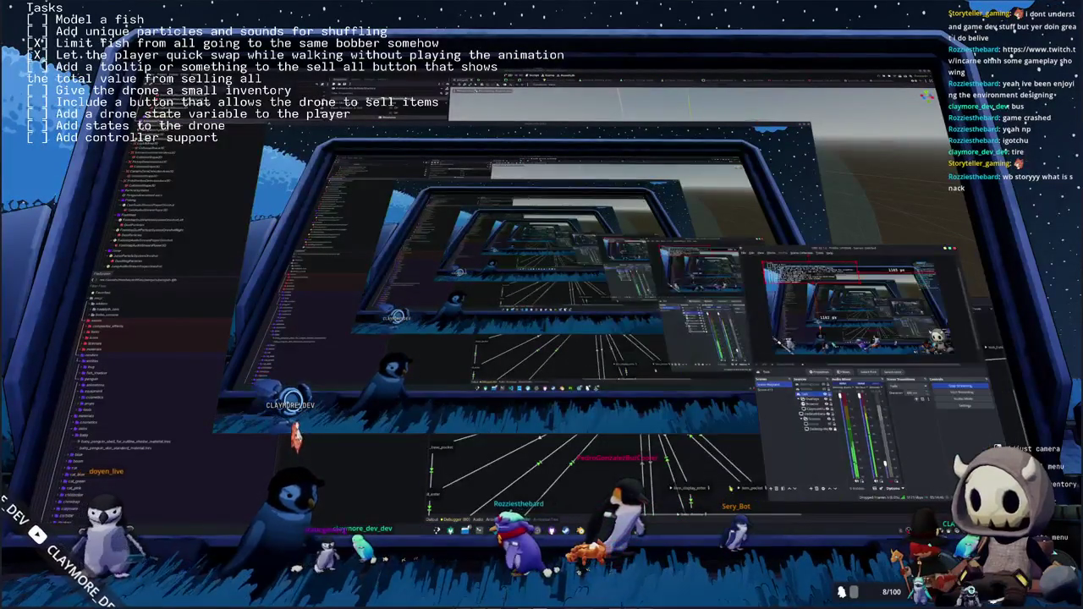
key("alt+Tab")
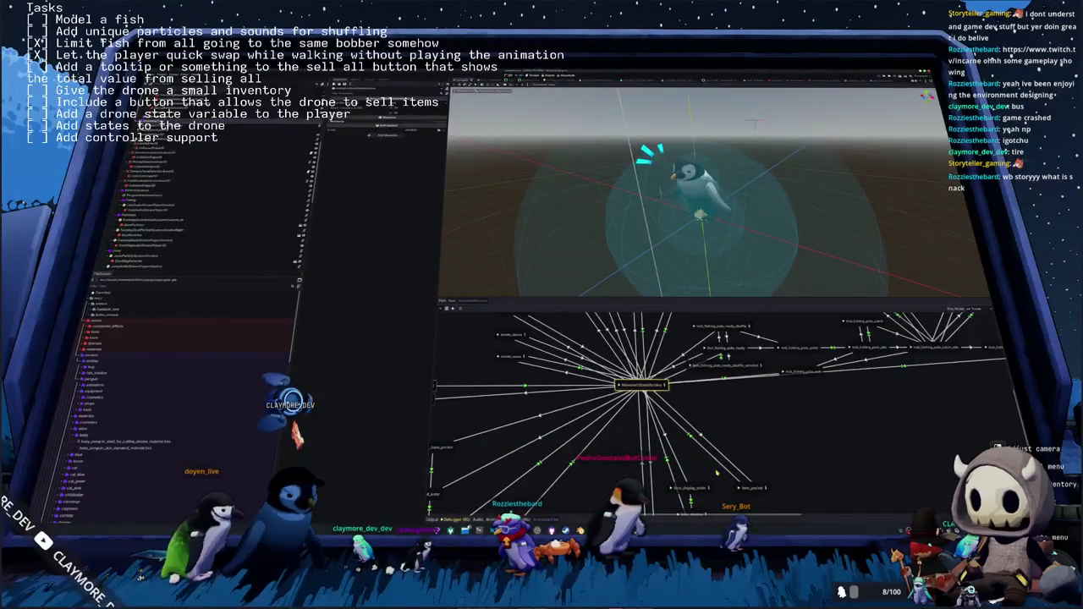
Hide the animation panel and browse the penguin's scene-tree nodes to find the feet effect
key("Down")
key("Down")
key("Down")
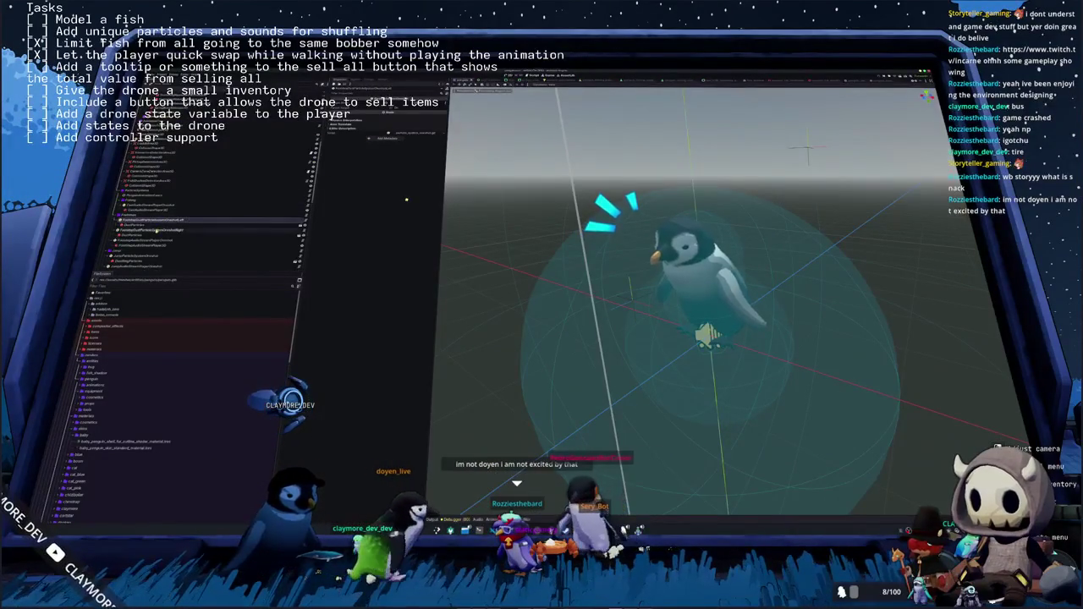
left_click(186, 213)
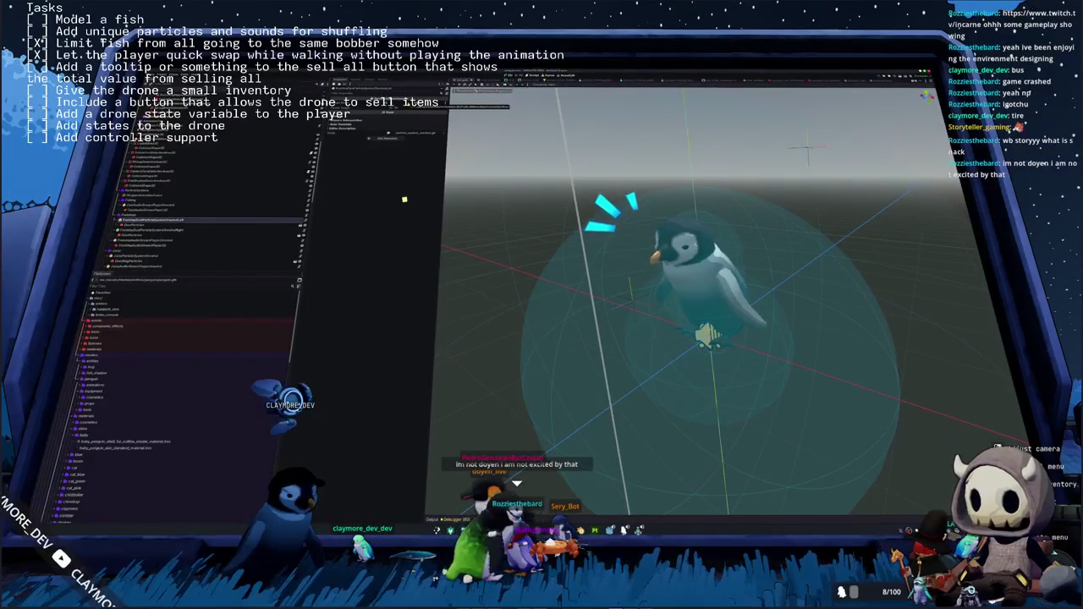
key("Down")
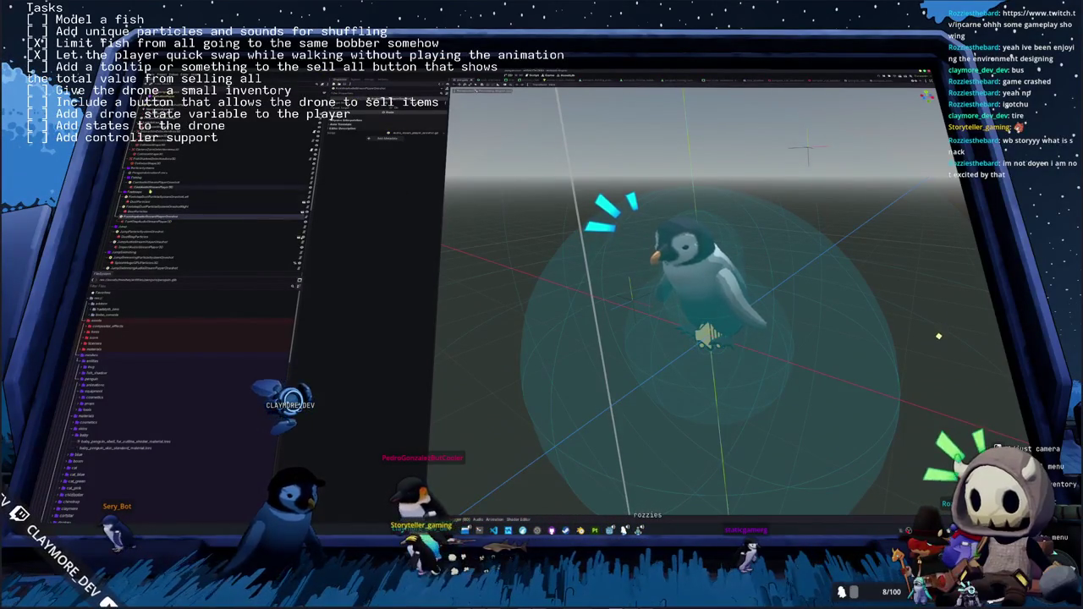
left_click(152, 192)
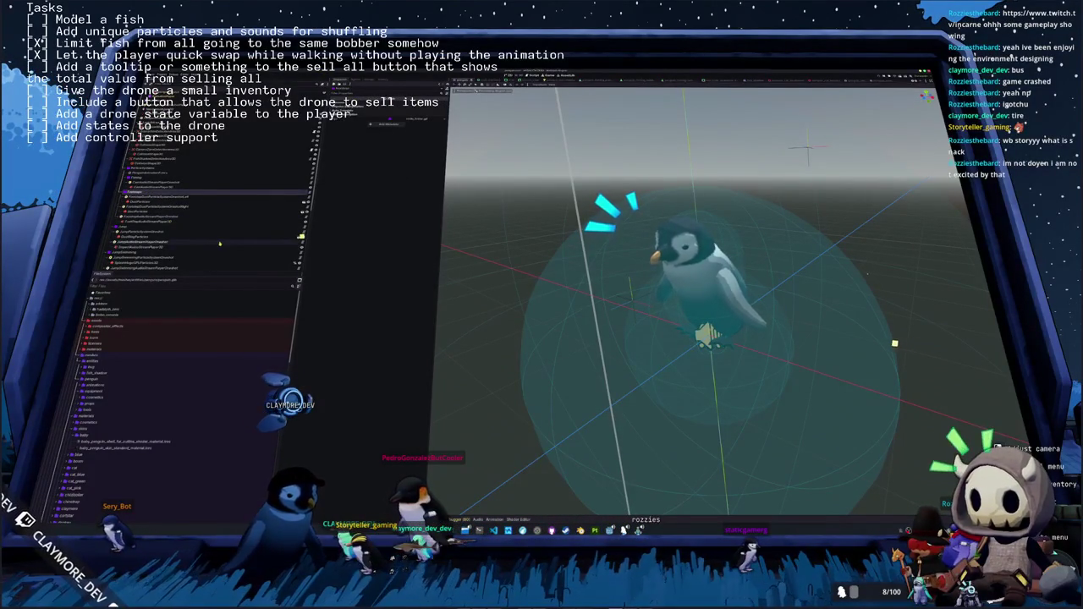
left_click(212, 229)
left_click(220, 243)
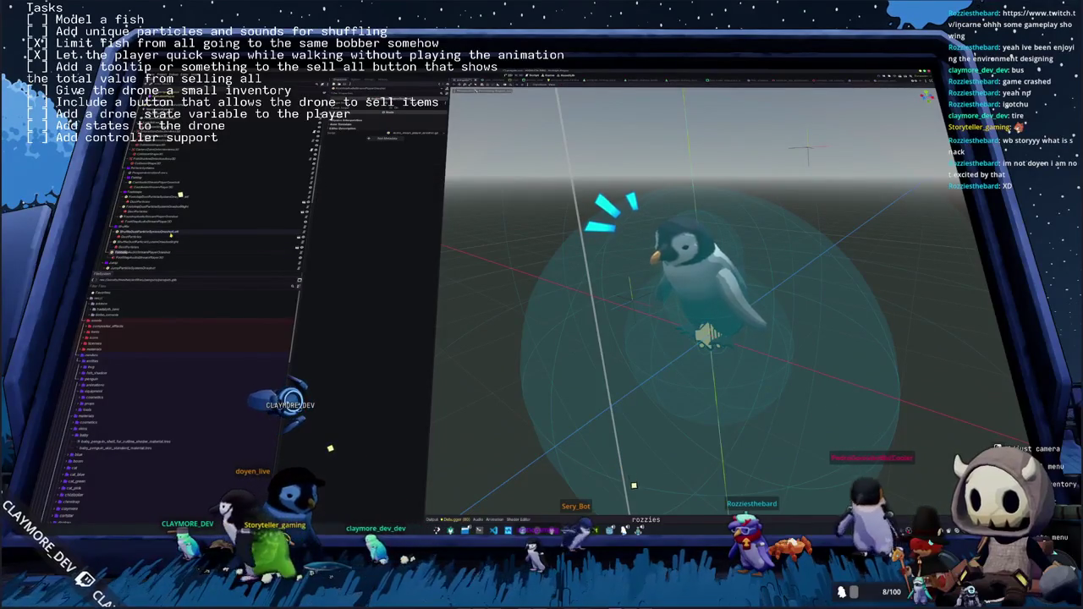
left_click(161, 252)
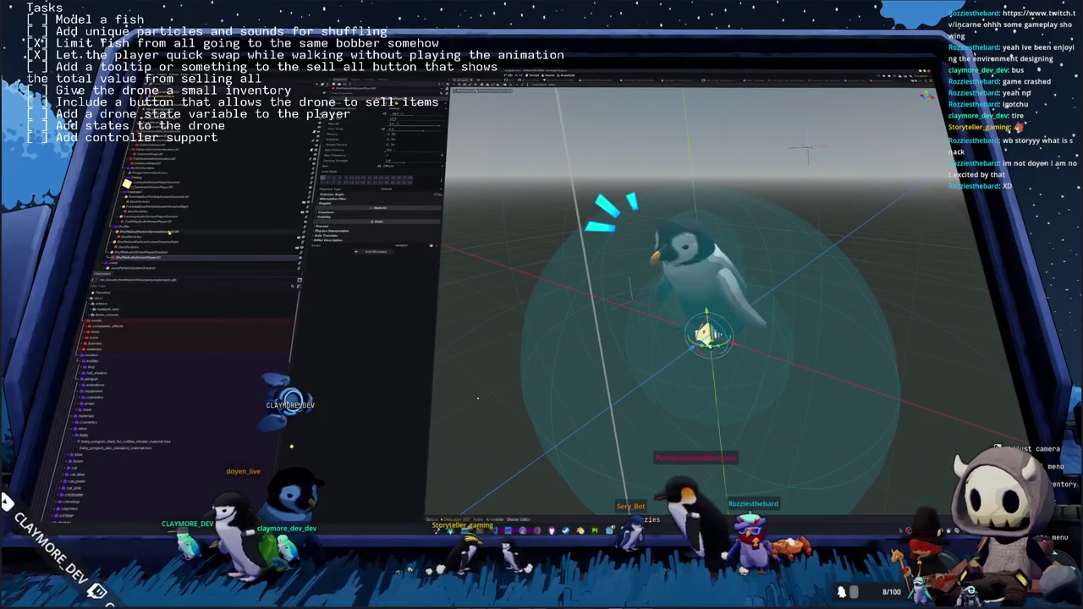
left_click(139, 239)
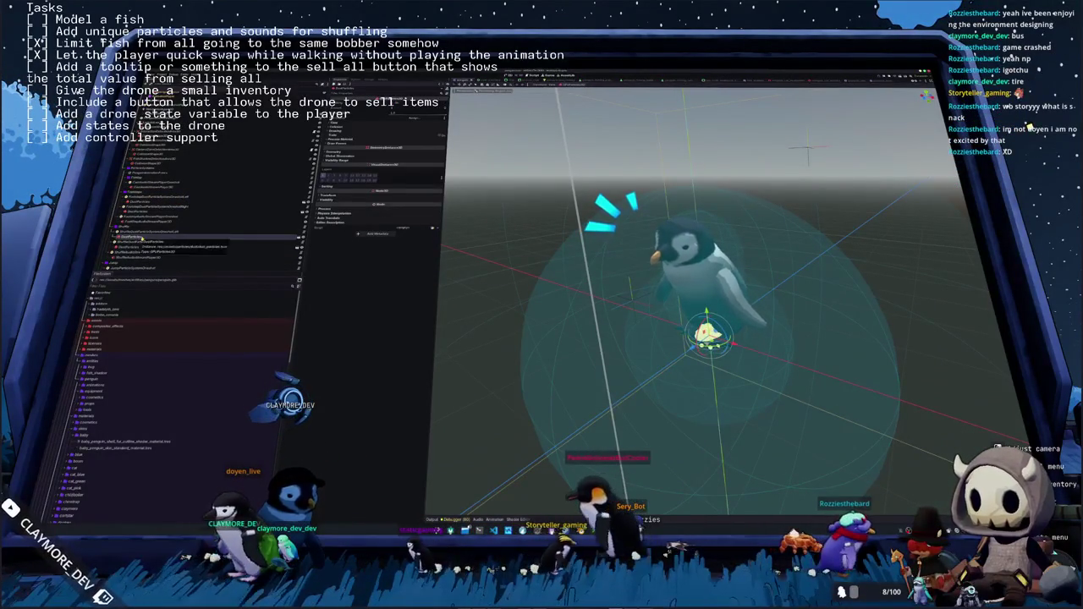
Make the particle node local to the penguin scene, then bring up the effect node's actions
right_click(139, 239)
left_click(140, 356)
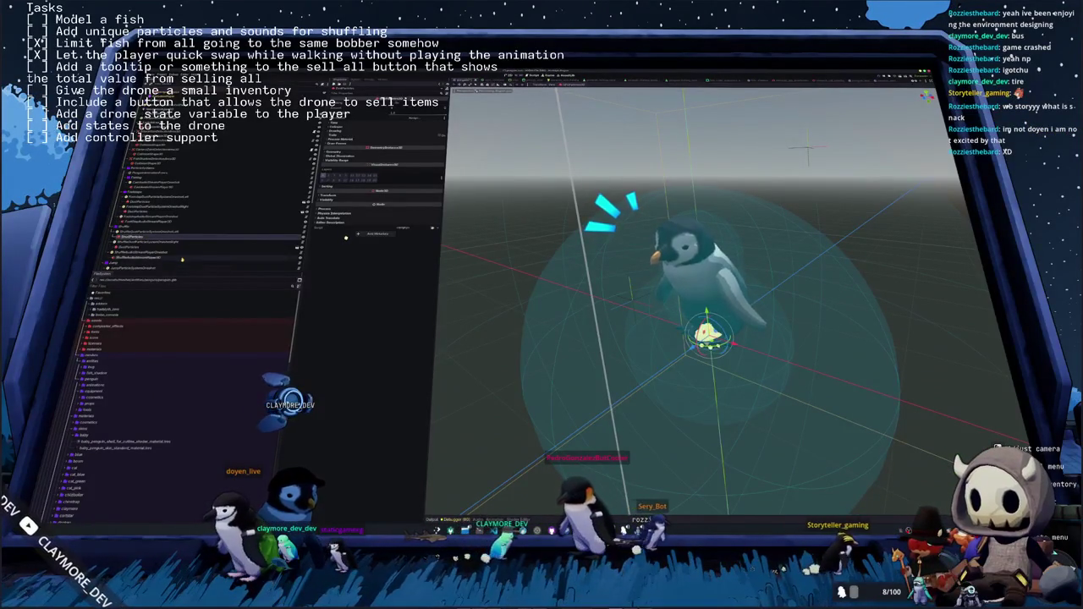
scroll(180, 264, "down", 2)
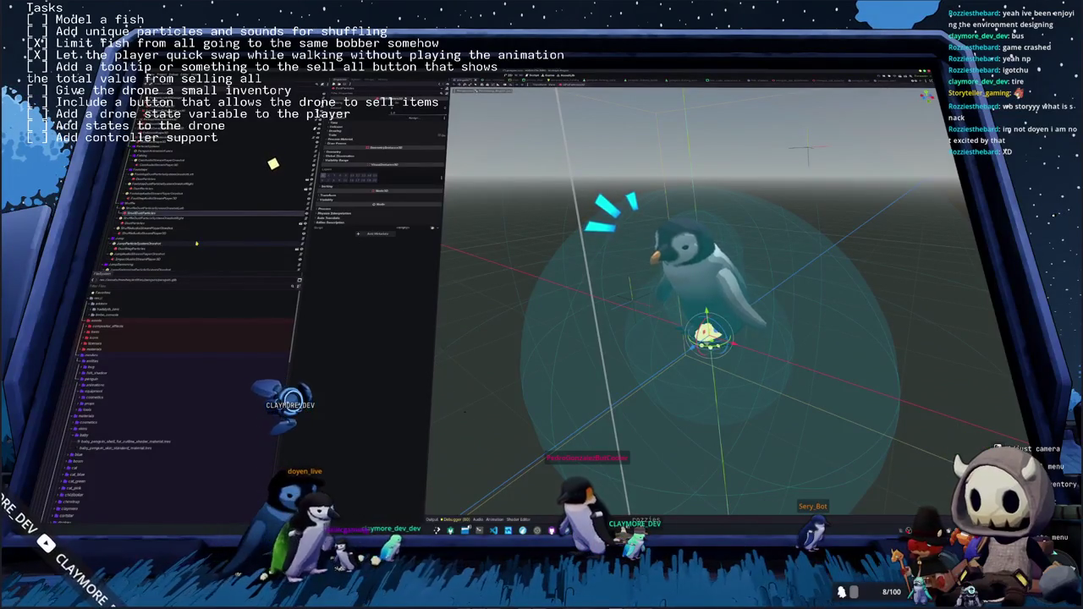
right_click(164, 214)
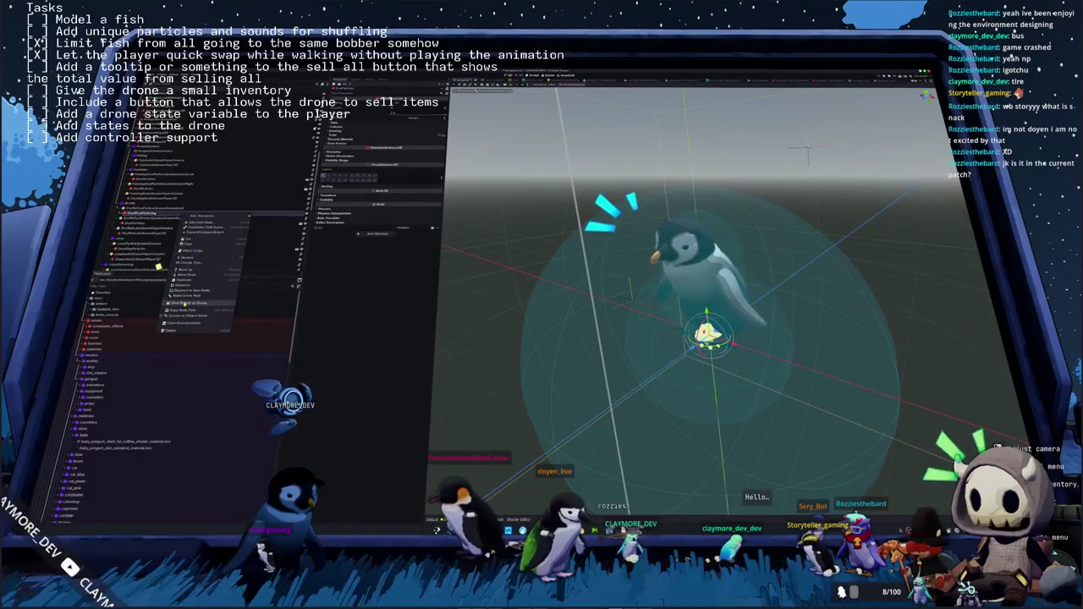
Save the dust-puff effect branch as its own scene inside a newly created subfolder
left_click(182, 302)
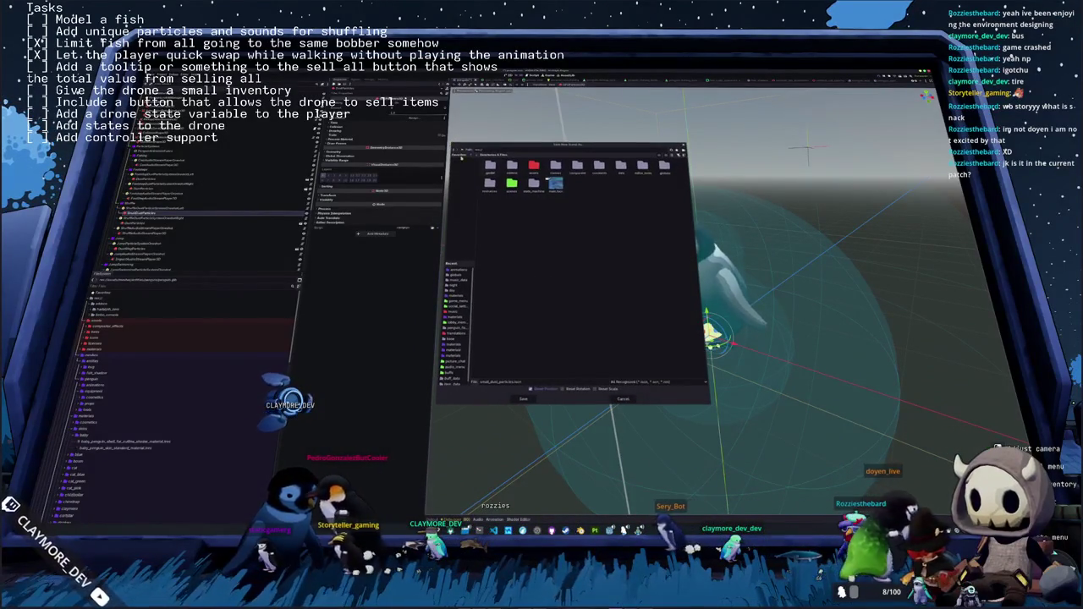
left_click(674, 155)
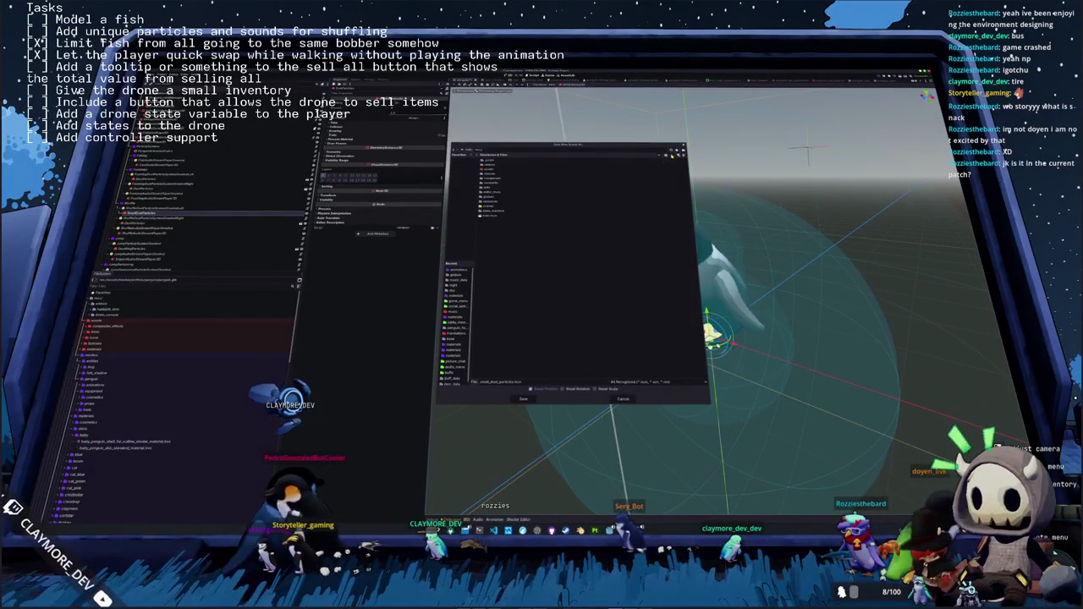
double_click(499, 171)
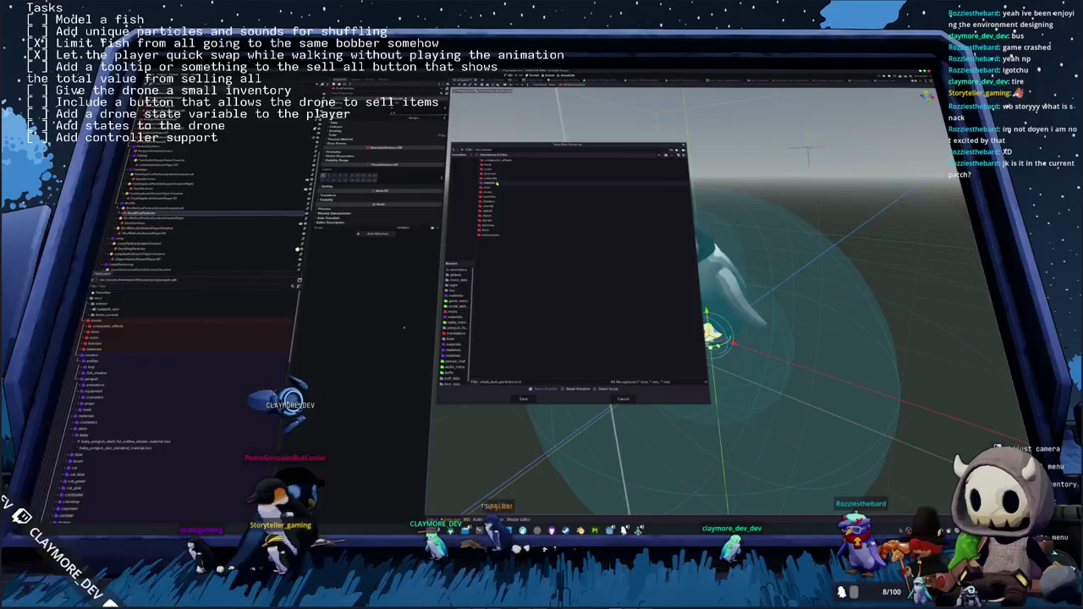
double_click(496, 196)
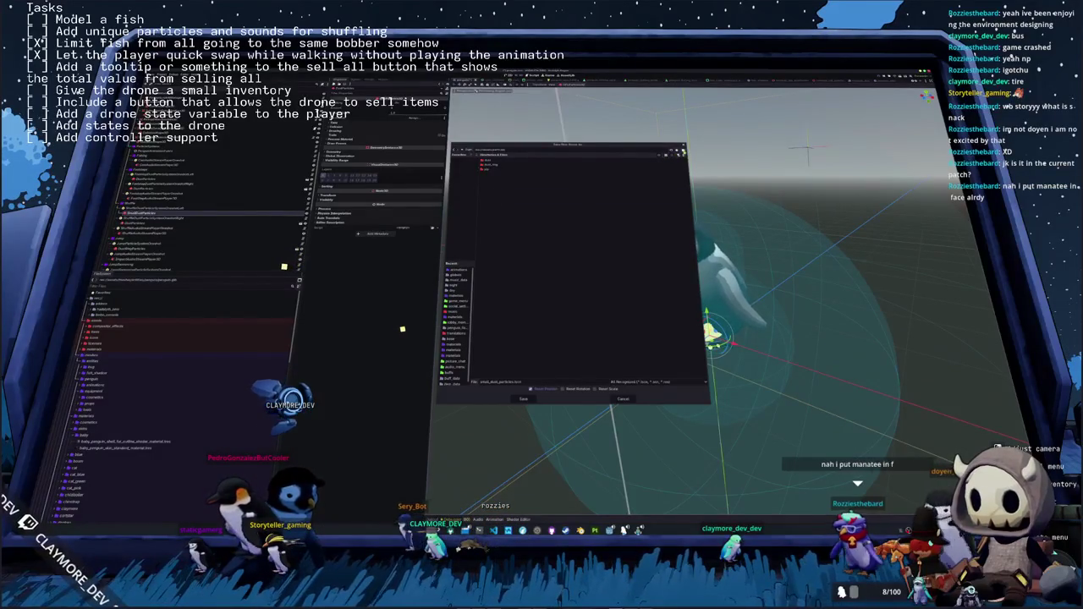
left_click(678, 154)
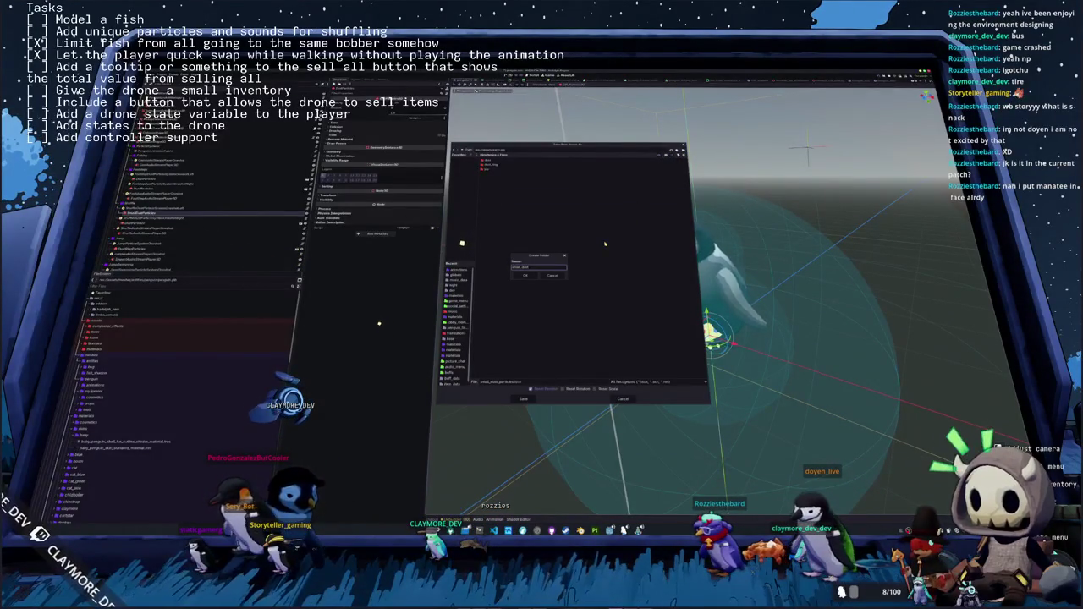
key("Return")
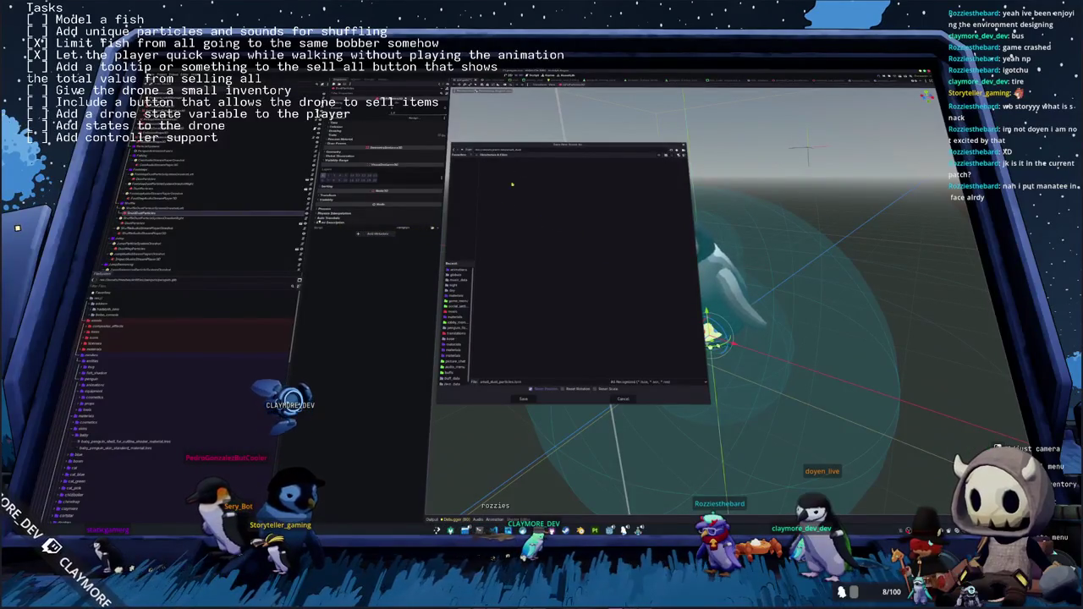
left_click(519, 398)
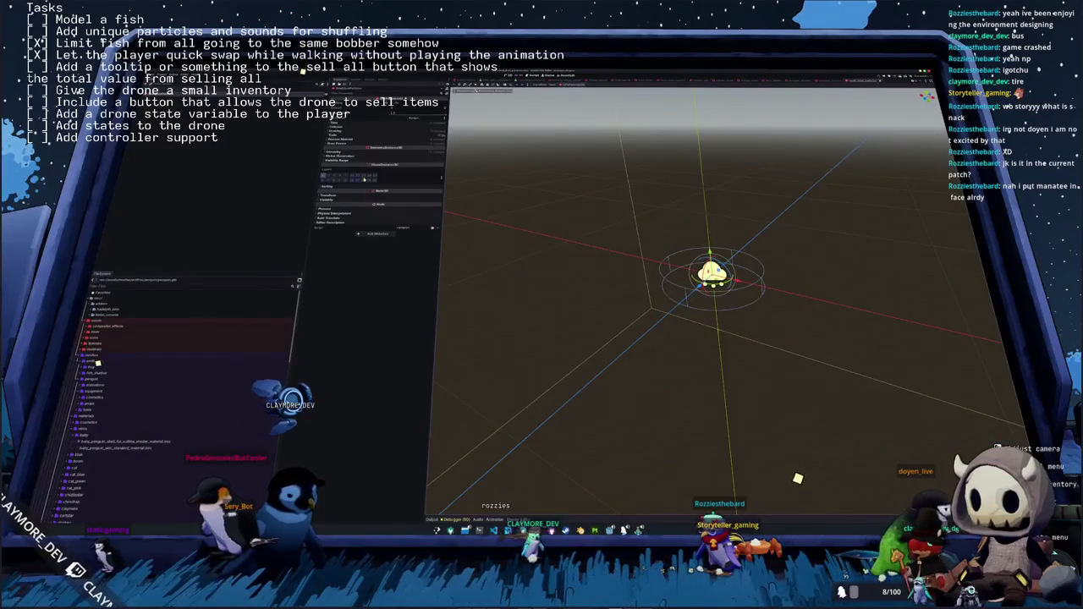
Expand the particle's Time, Drawing and Transform sections and tilt the view onto the emitter
left_click(362, 123)
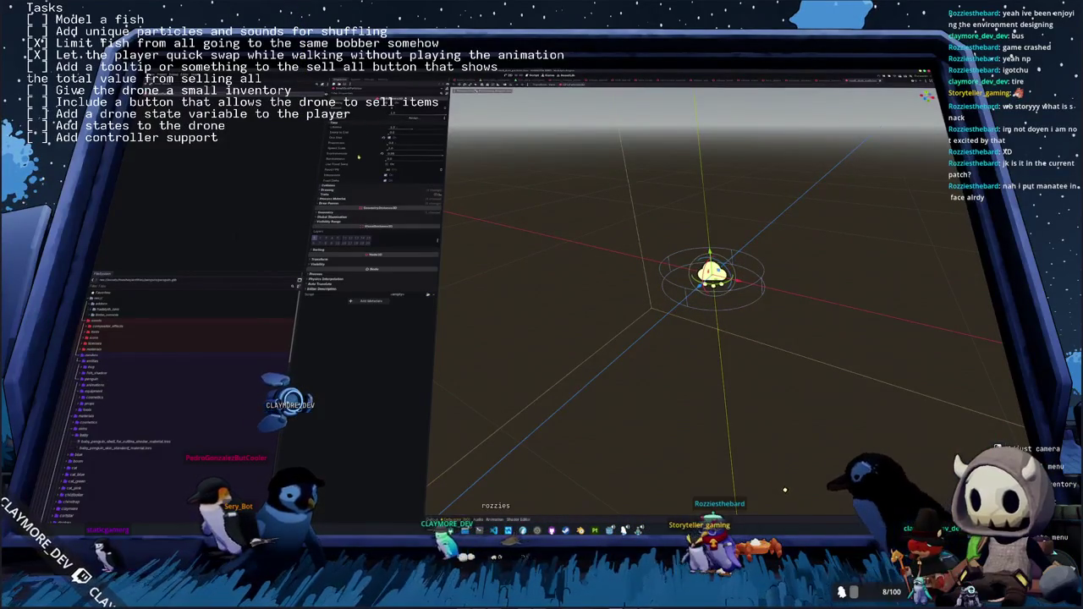
left_click(341, 192)
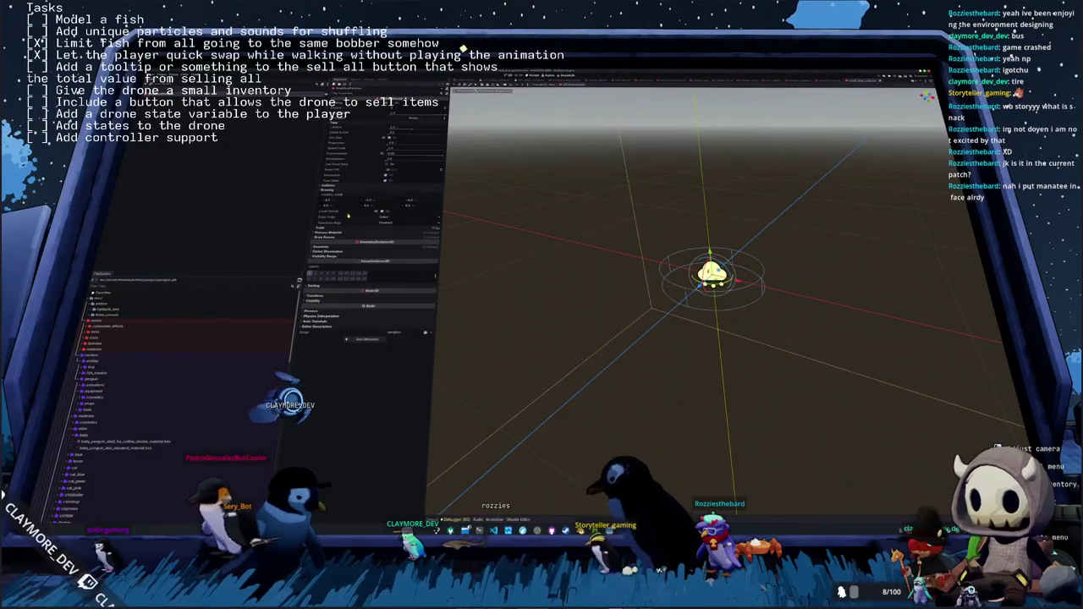
left_click(328, 296)
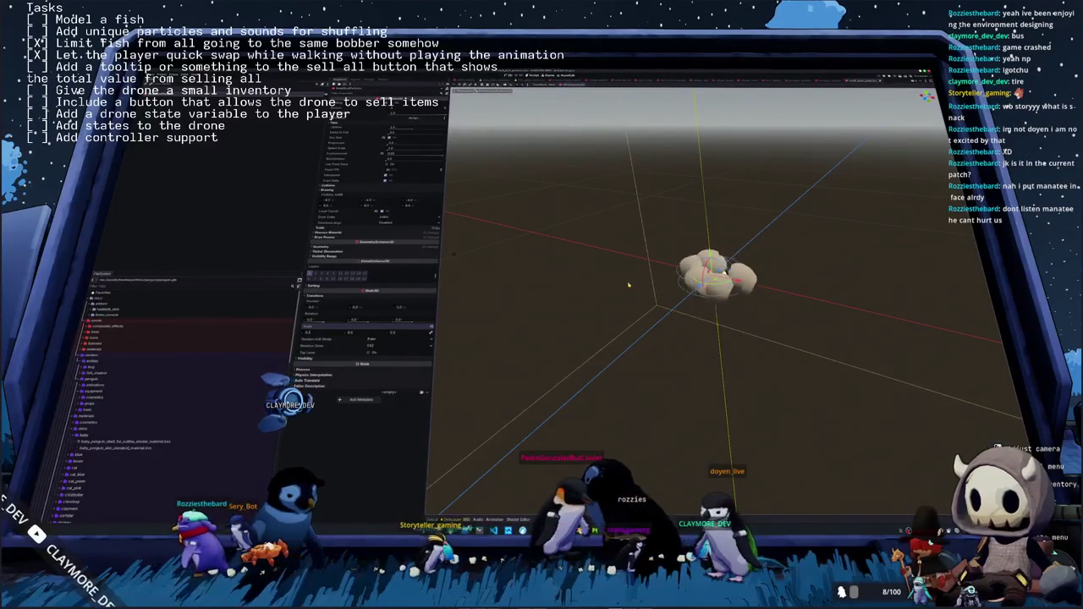
mouse_move(629, 285)
left_mouse_down()
mouse_move(532, 132)
mouse_move(509, 134)
left_mouse_up()
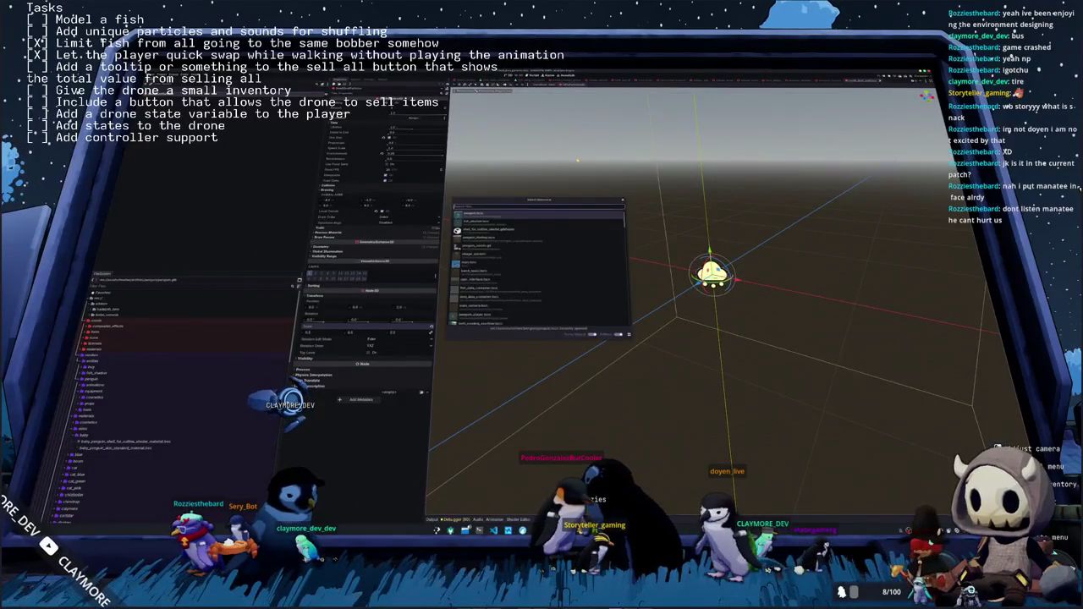
Open the penguin scene from the Quick Open 'penguin' results
key("Down")
key("Down")
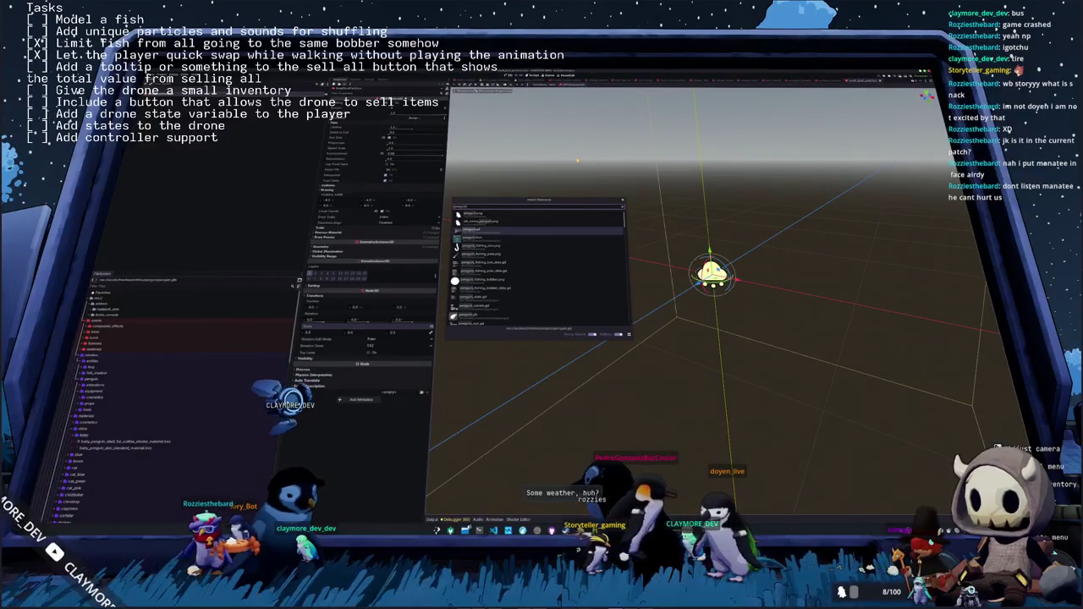
key("Return")
key("ctrl+s")
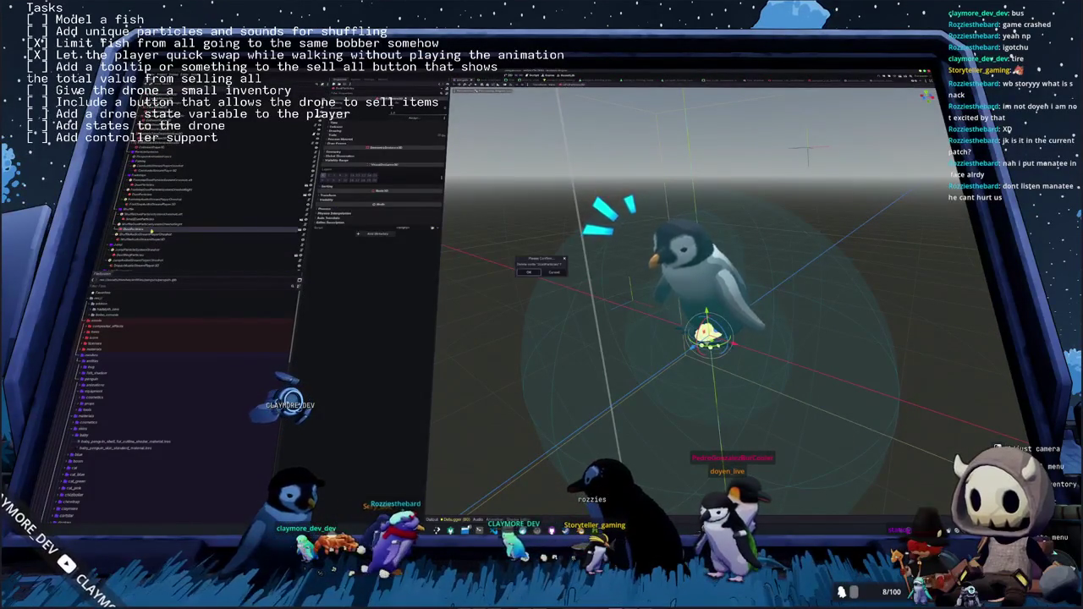
Confirm the prompt, inspect the penguin's child nodes, then return to VS Code
key("Return")
left_click(148, 228)
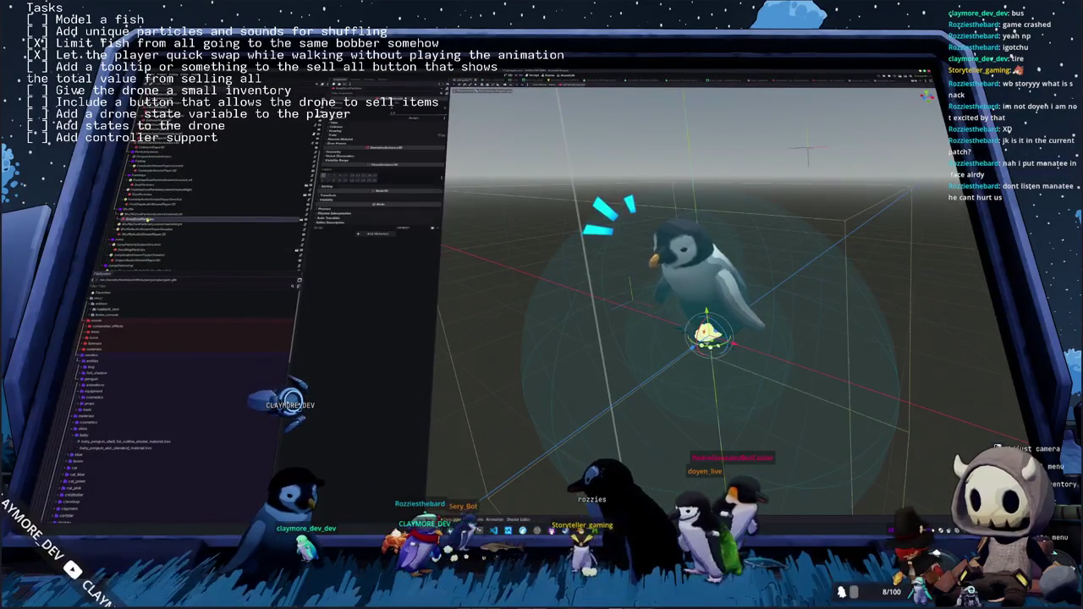
left_click(142, 239)
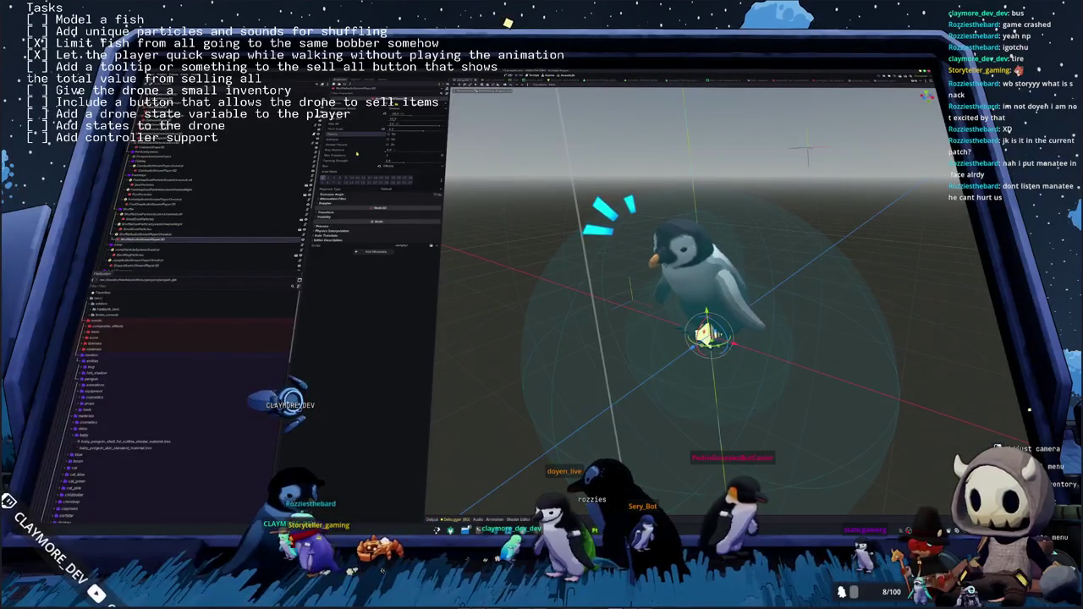
left_click(145, 219)
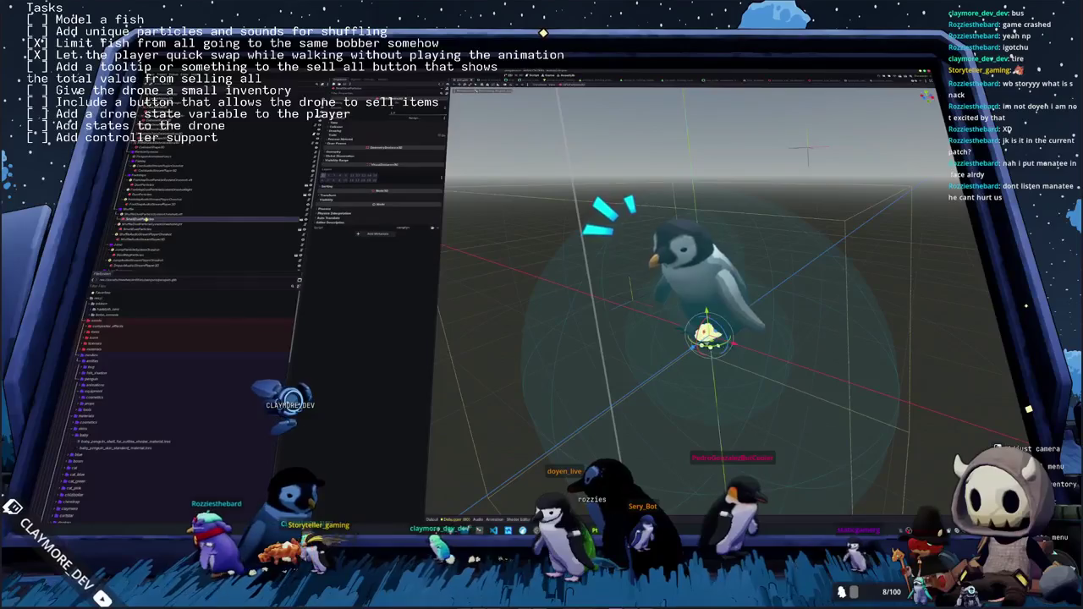
left_click(153, 156)
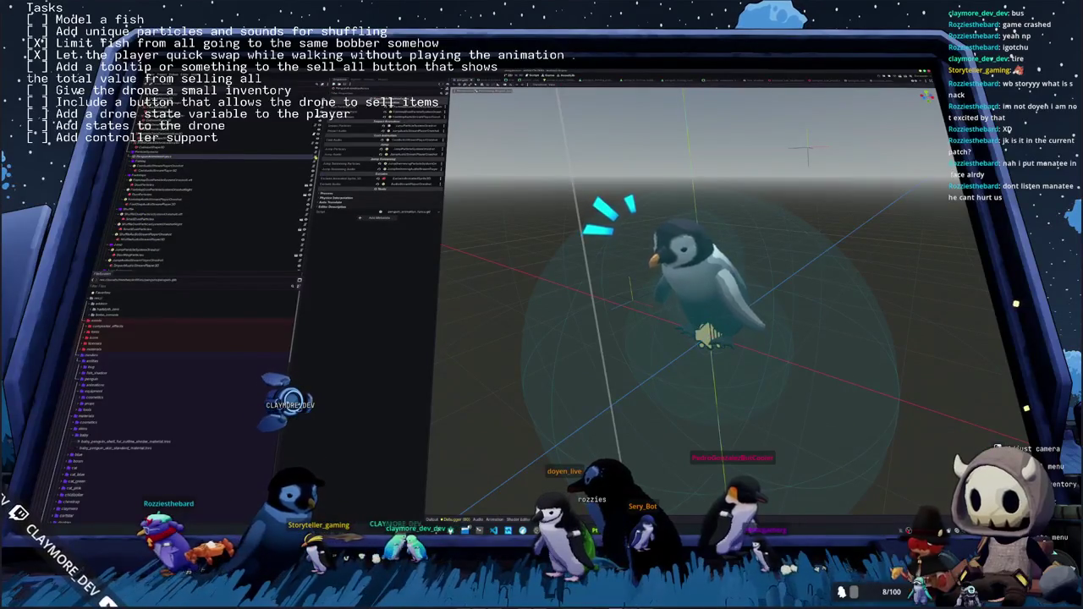
key("alt+Tab")
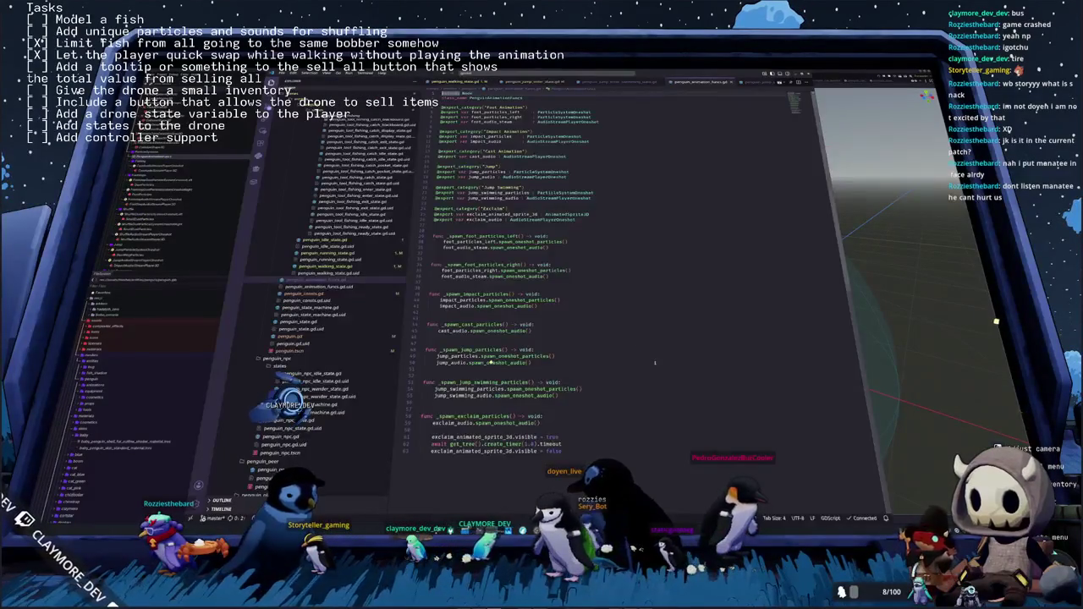
key("Up")
key("Up")
key("Up")
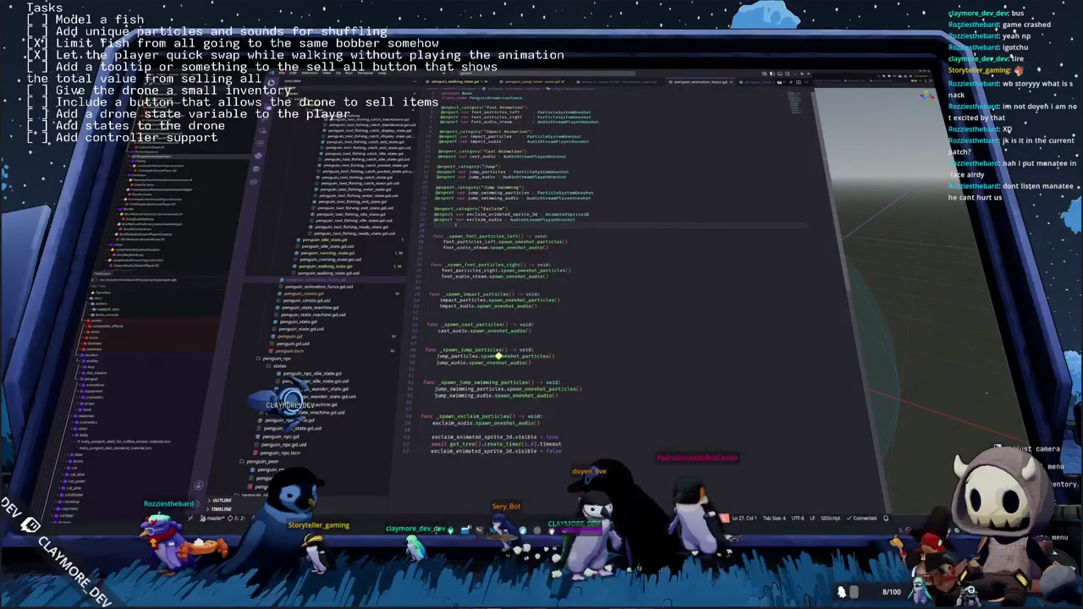
key("Up")
key("Up")
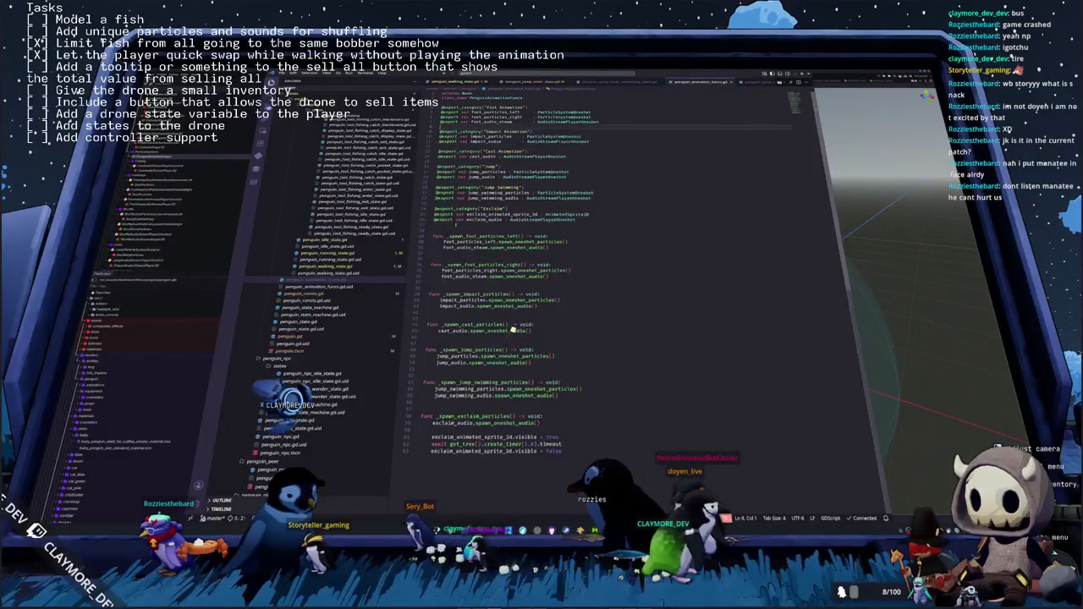
key("Return")
key("Return")
type("xport_category(\"Shu")
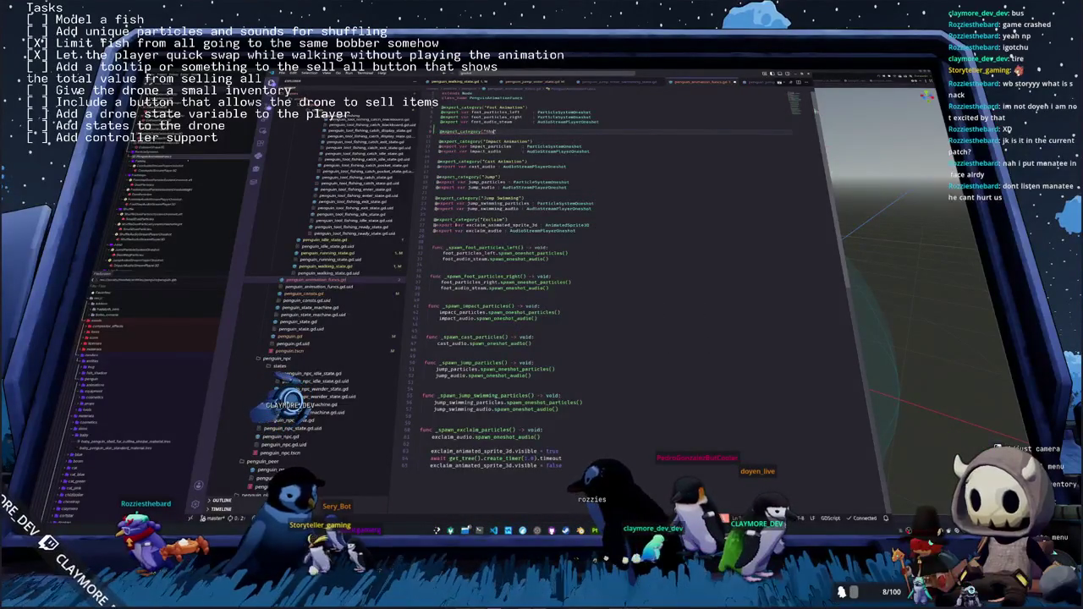
type("ffle Animation")
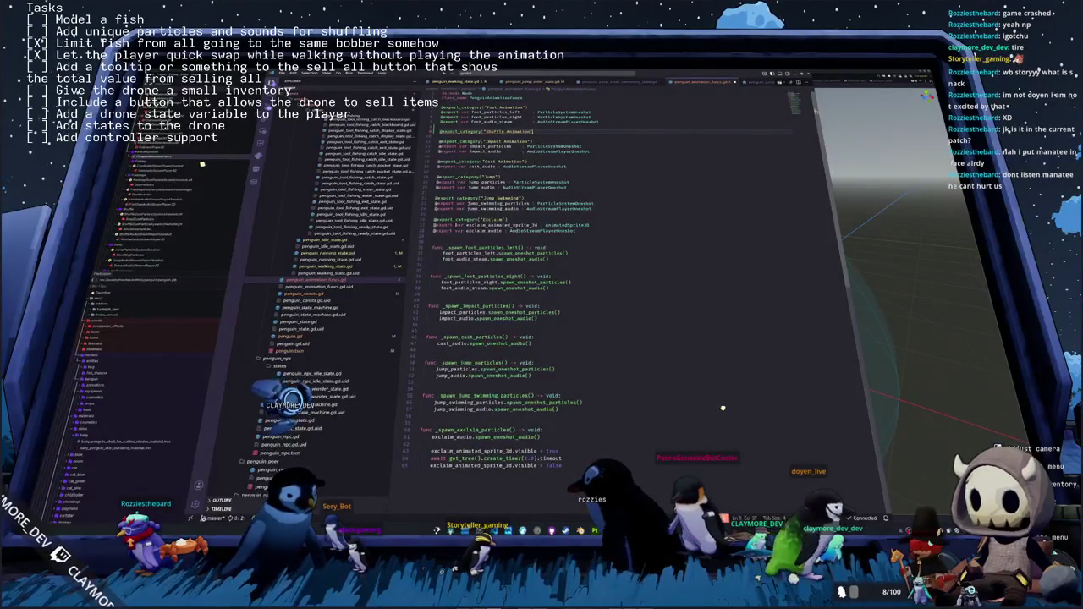
key("Return")
Copy the foot export lines under Shuffle Animation and multi-select each 'foot'
key("Up")
key("shift+Up")
key("shift+Up")
key("shift+Up")
key("ctrl+c")
key("Down")
key("ctrl+v")
key("ctrl+d")
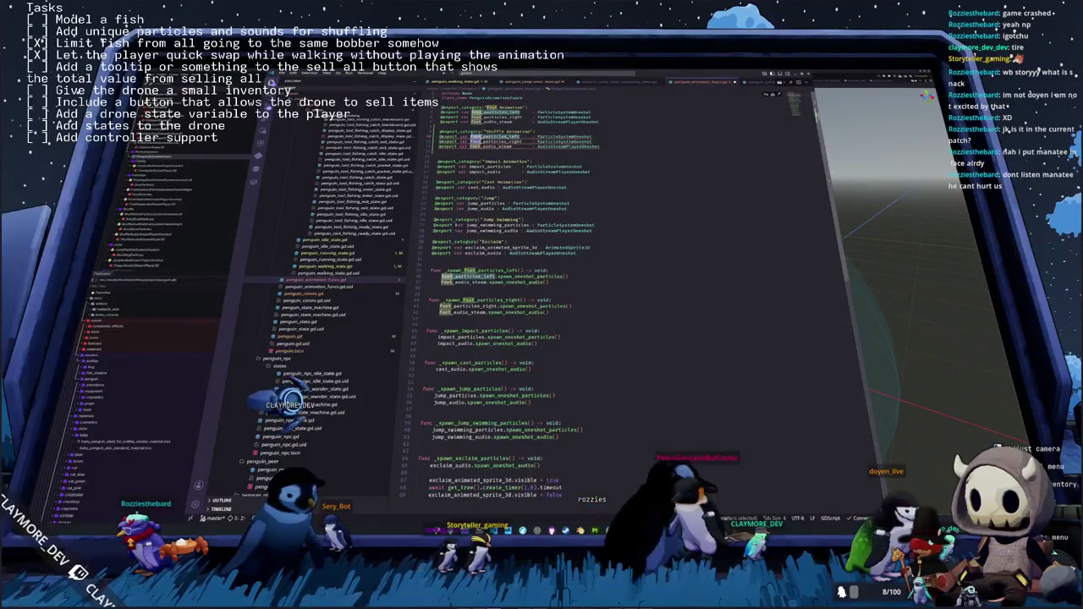
Rename the pasted exports to shuffle and duplicate the two foot particle spawn functions
type("shuffle")
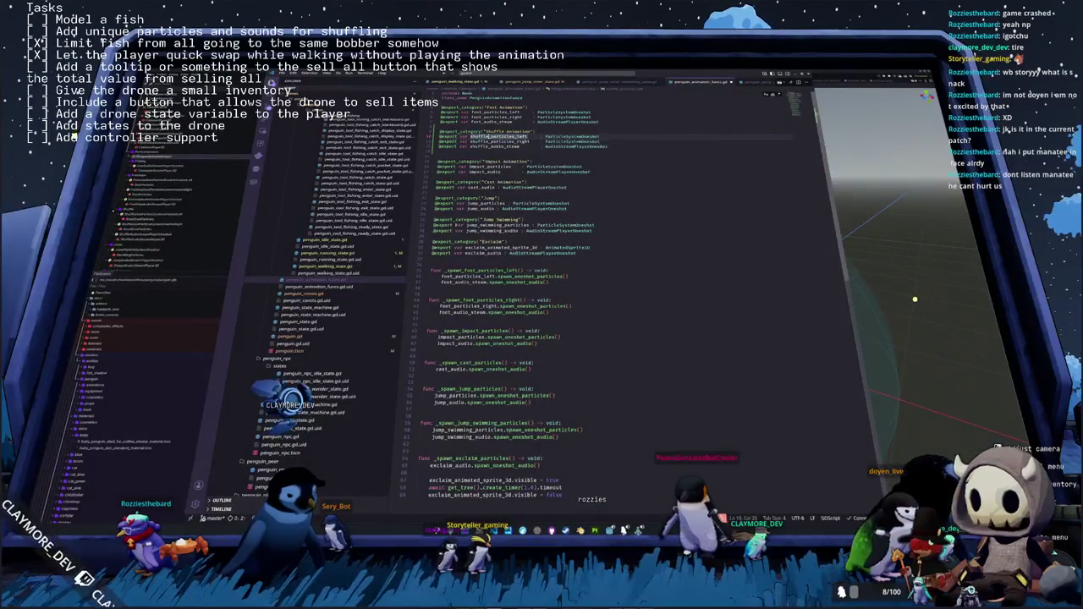
scroll(507, 280, "down", 2)
left_click(429, 294)
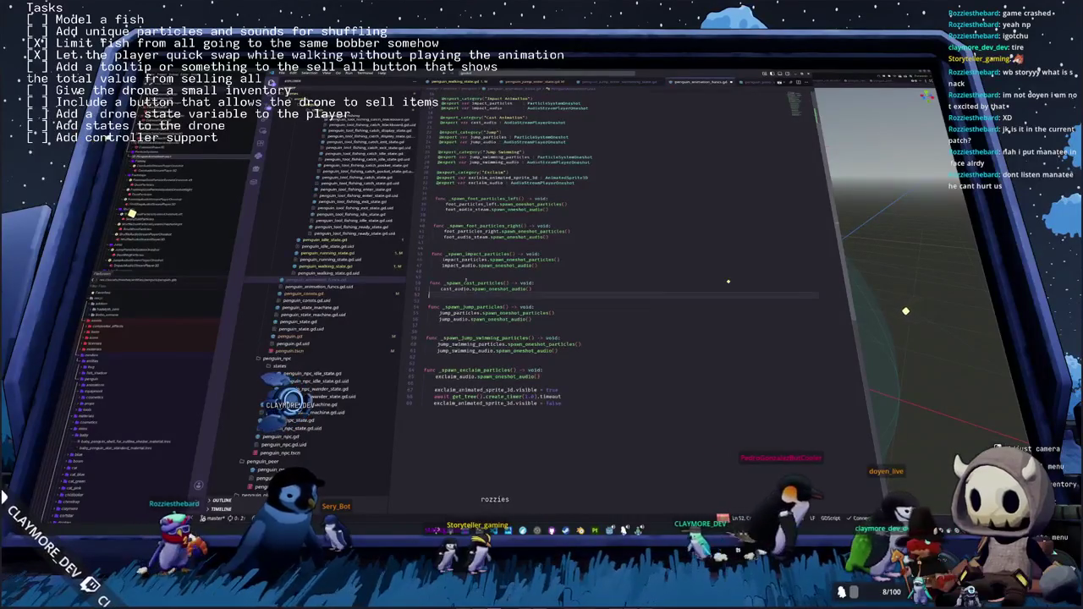
left_click_drag(431, 244, 433, 199)
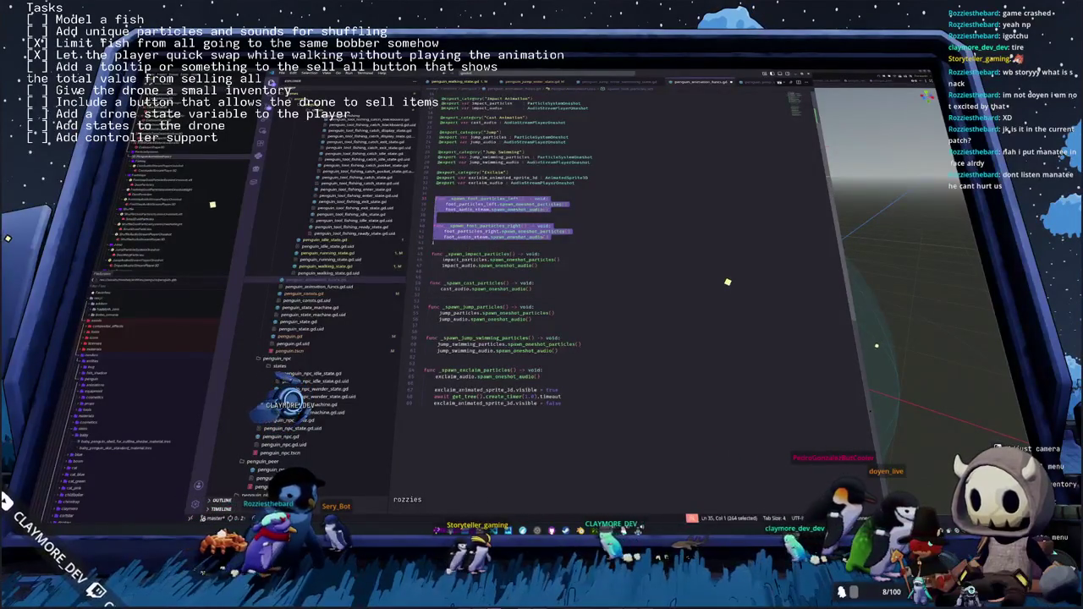
key("ctrl+c")
key("Left")
key("ctrl+v")
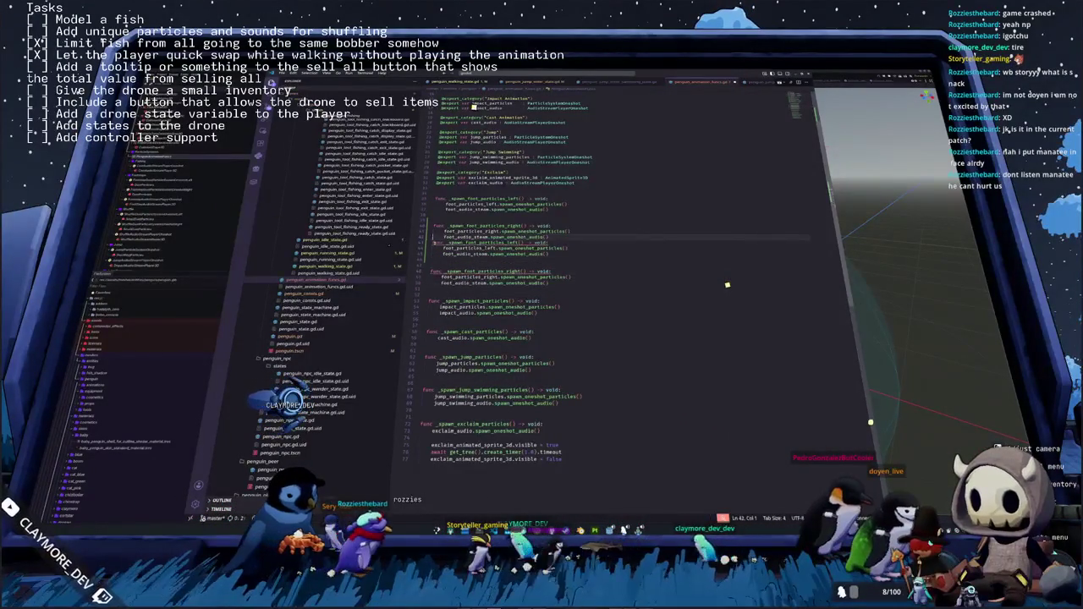
key("Return")
key("Return")
key("Down")
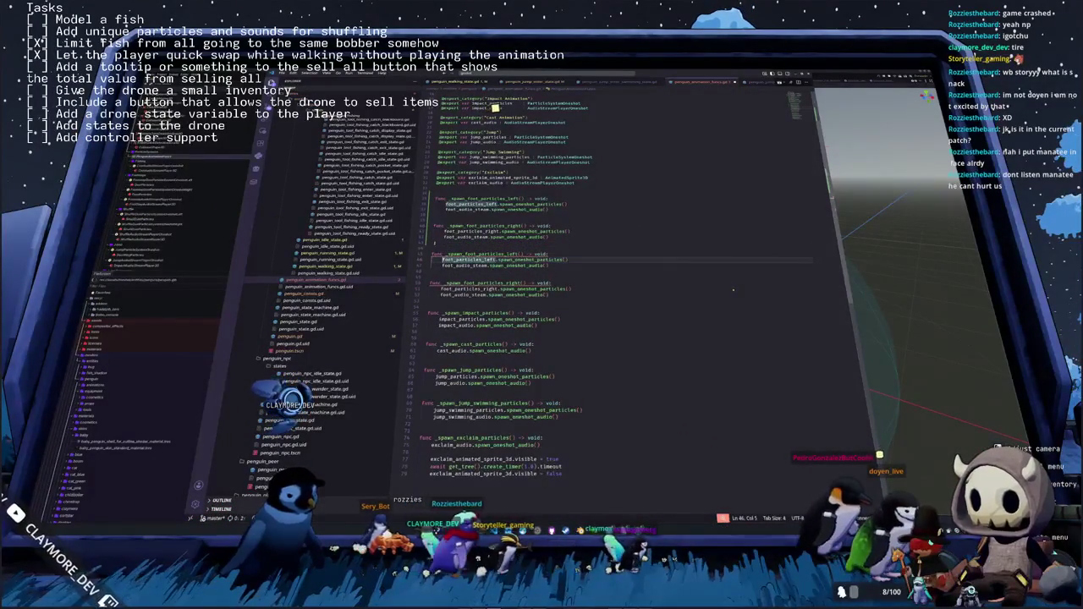
Rename the copied functions to _spawn_shuffle_particles_left and _spawn_shuffle_particles_right
key("Up")
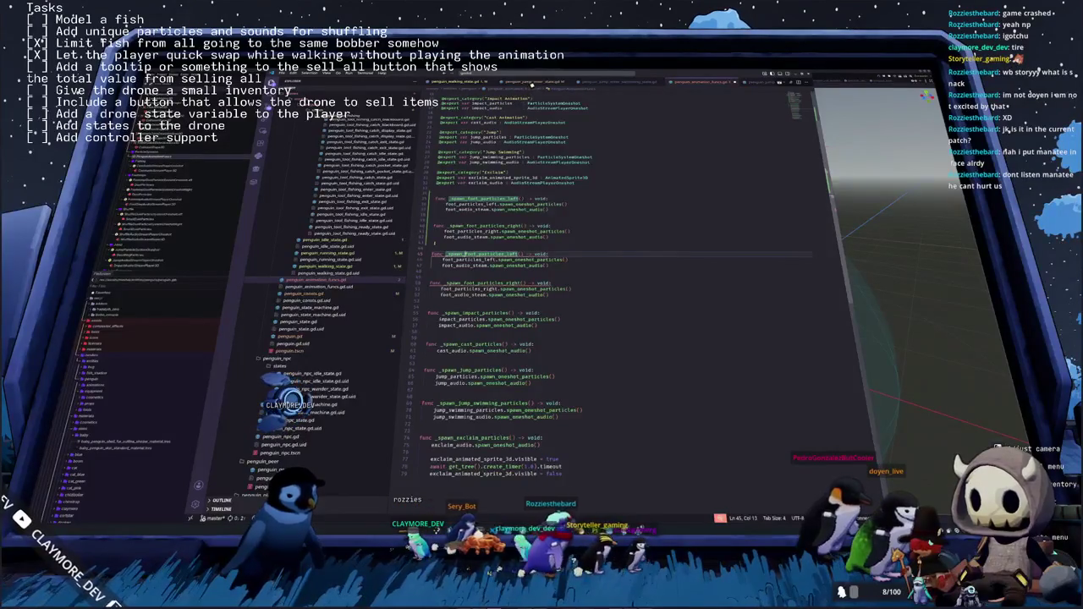
key("shift+Right")
key("shift+Right")
key("shift+Right")
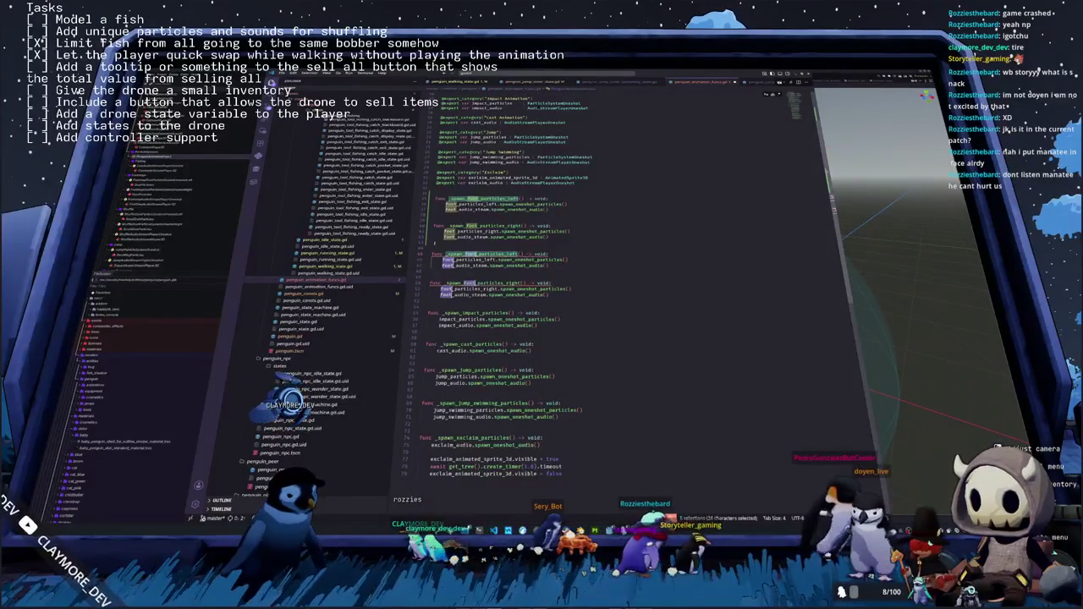
type("shuffle")
key("Escape")
key("Down")
key("Down")
key("Down")
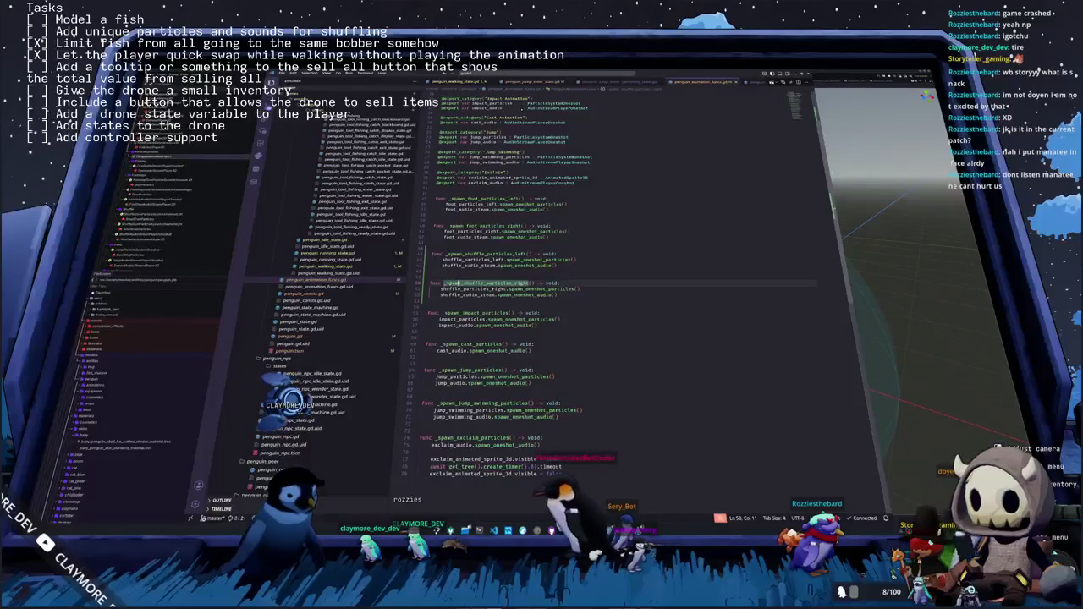
Review the script around _spawn_impact_particles and line 71, then return to Godot
scroll(508, 296, "up", 4)
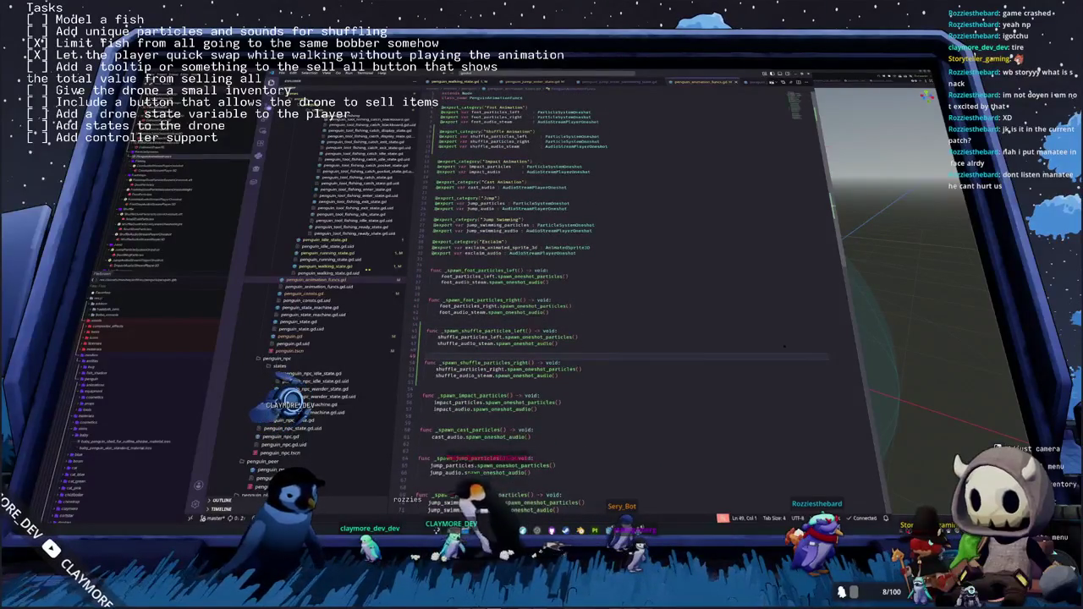
scroll(347, 245, "up", 3)
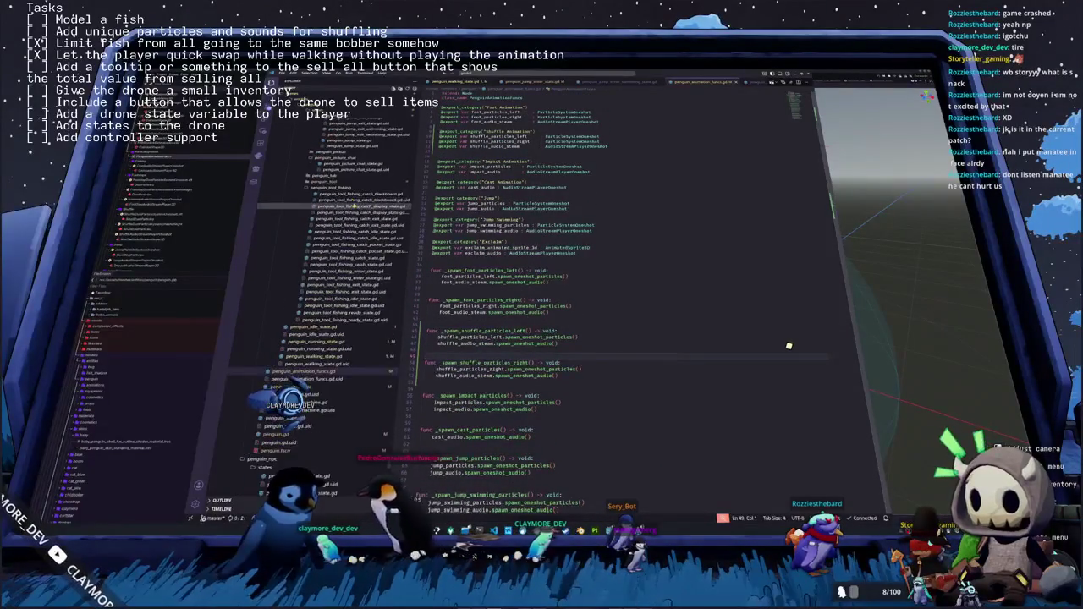
scroll(355, 206, "up", 2)
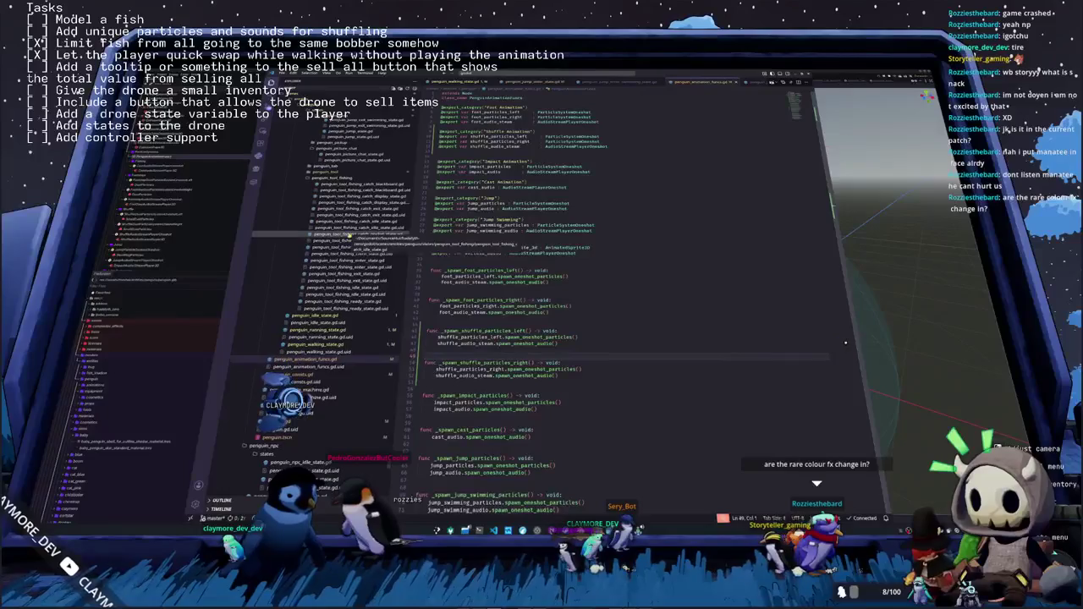
scroll(364, 246, "up", 2)
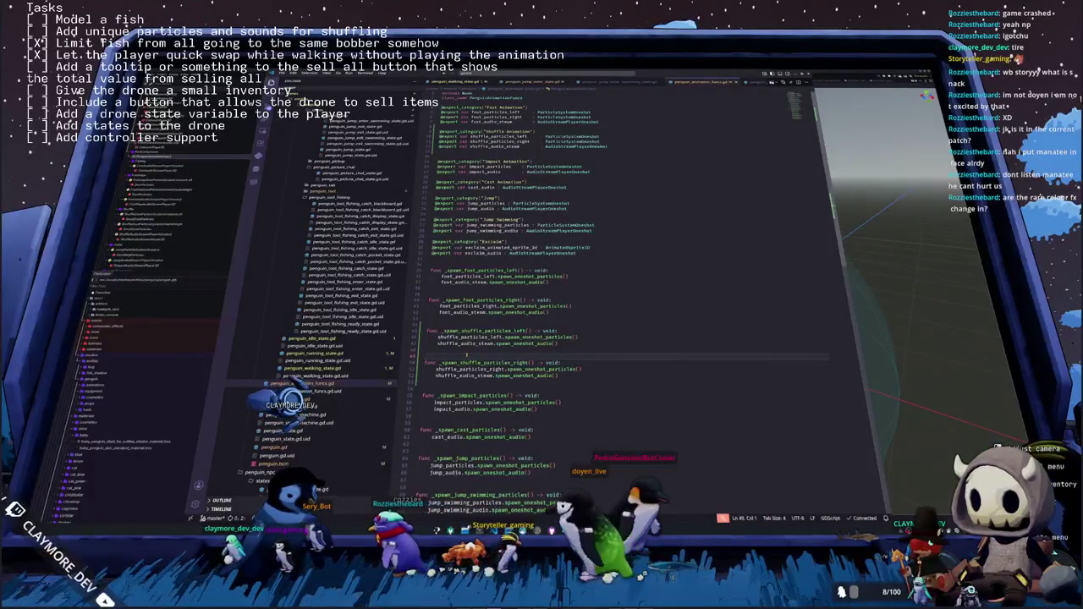
left_click(476, 388)
scroll(477, 388, "down", 1)
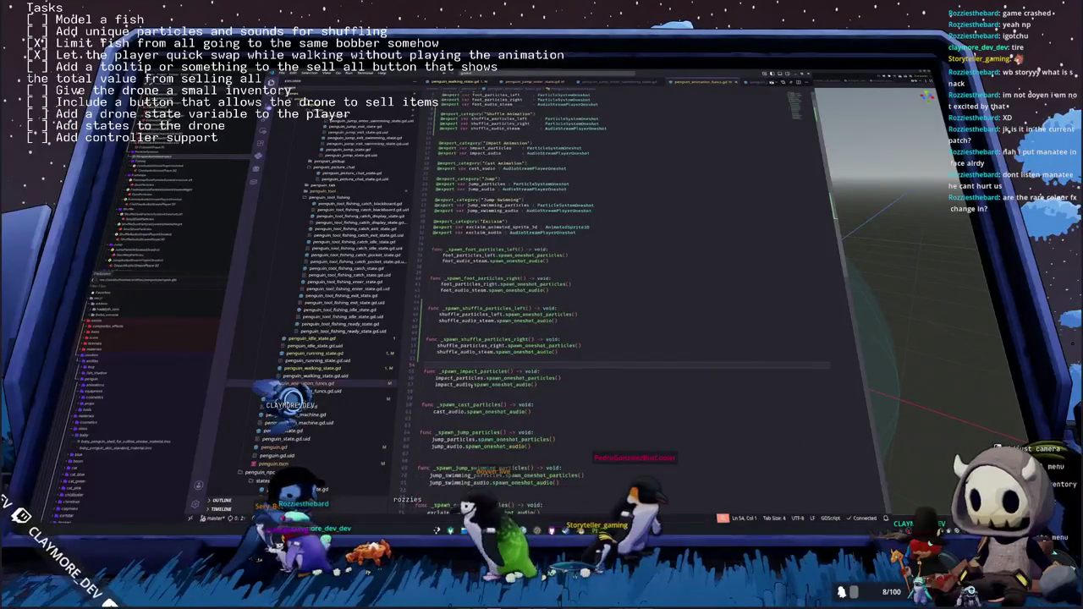
left_click(462, 395)
scroll(463, 395, "down", 1)
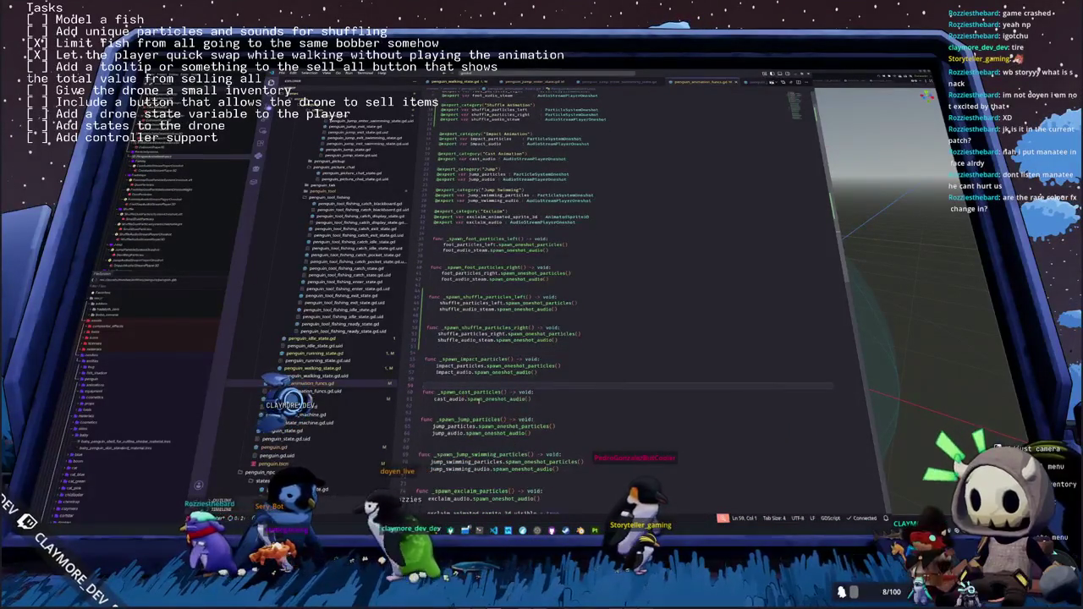
left_click(632, 466)
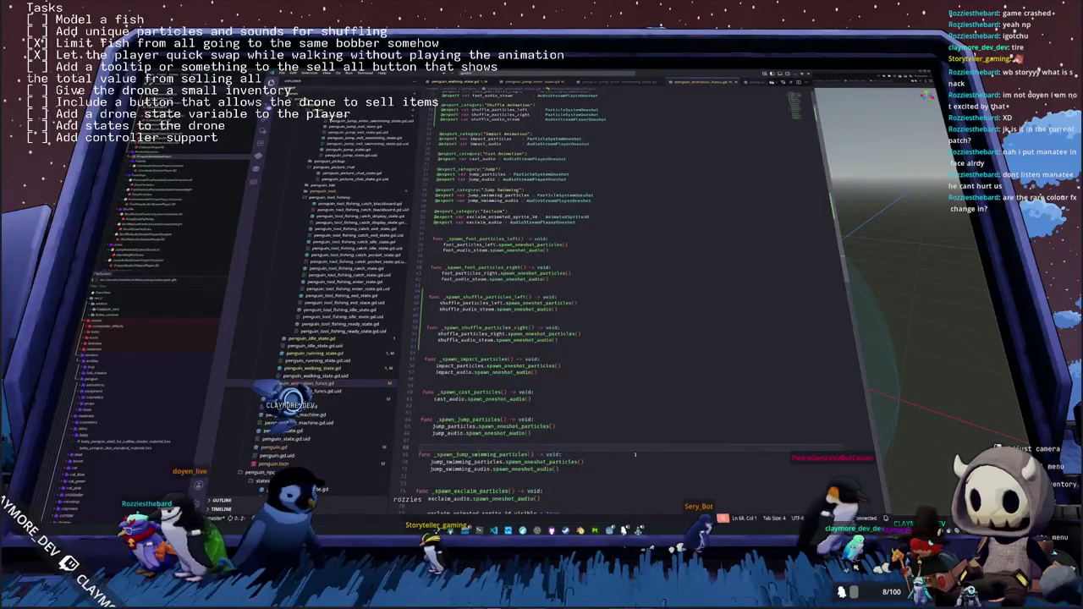
key("alt+Tab")
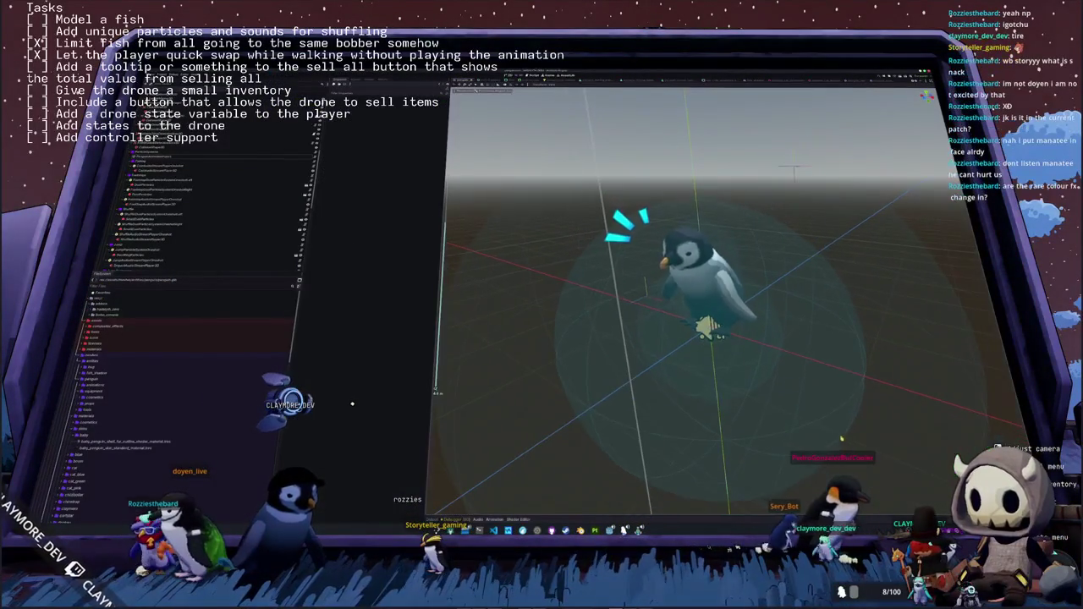
Select the animation funcs node and assign its first two particle exports to scene nodes
left_click_drag(831, 430, 576, 348)
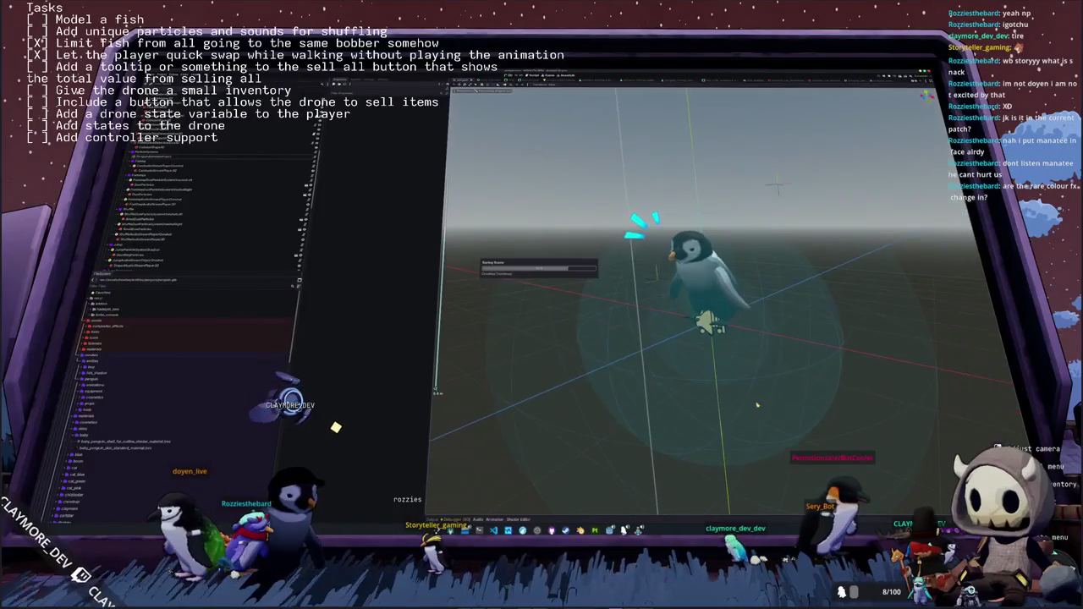
left_click(202, 158)
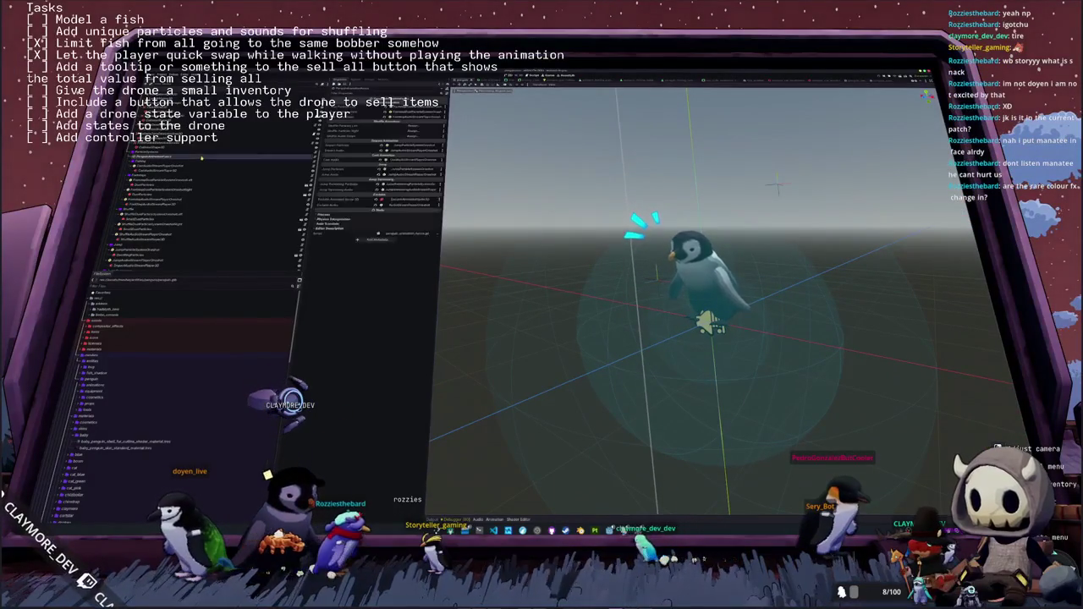
left_click(406, 126)
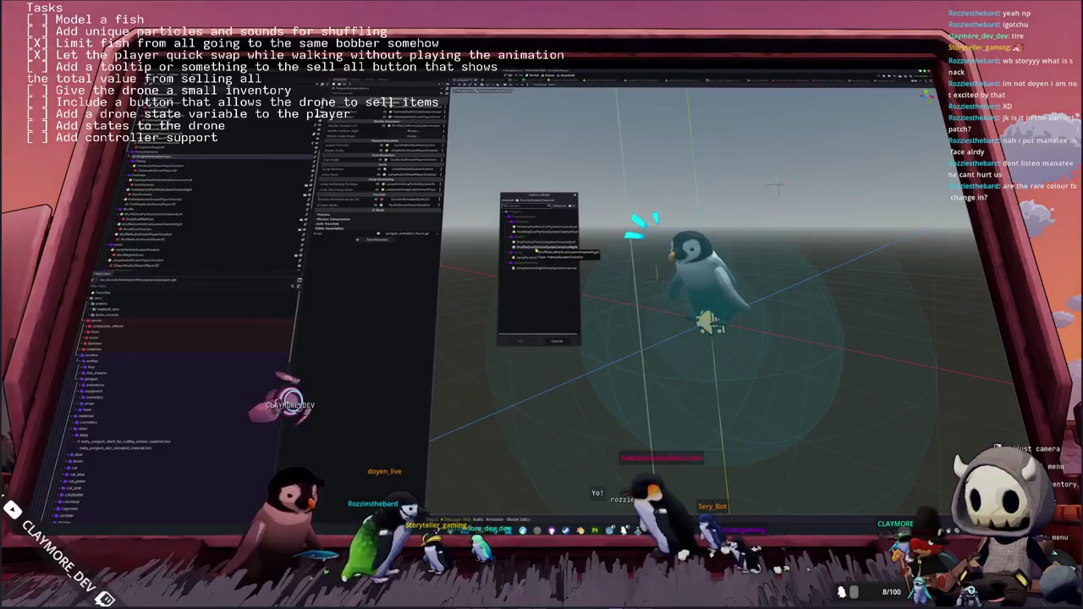
double_click(537, 249)
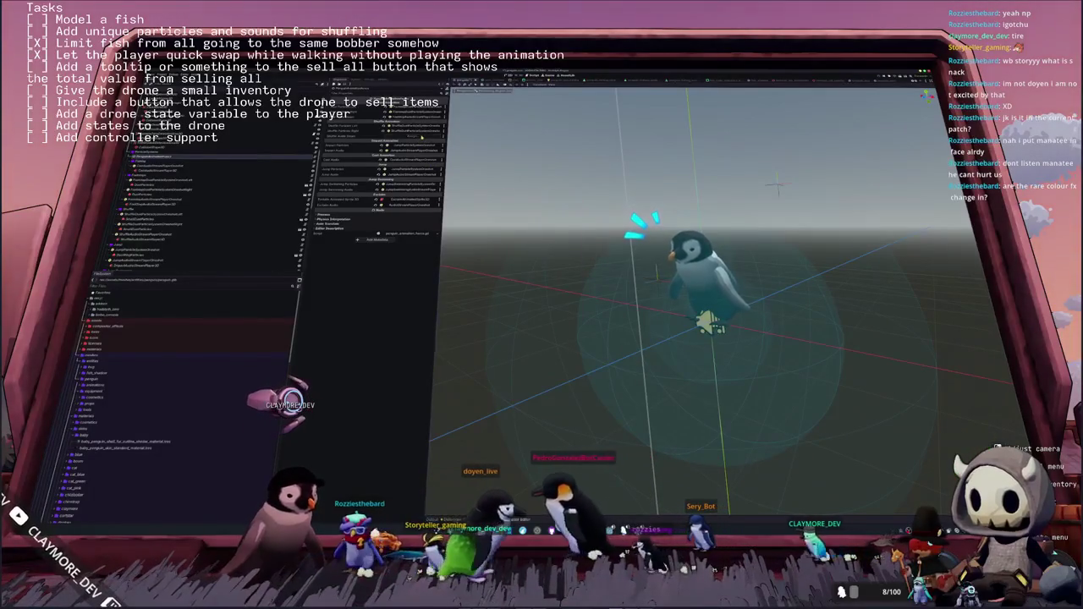
left_click(406, 137)
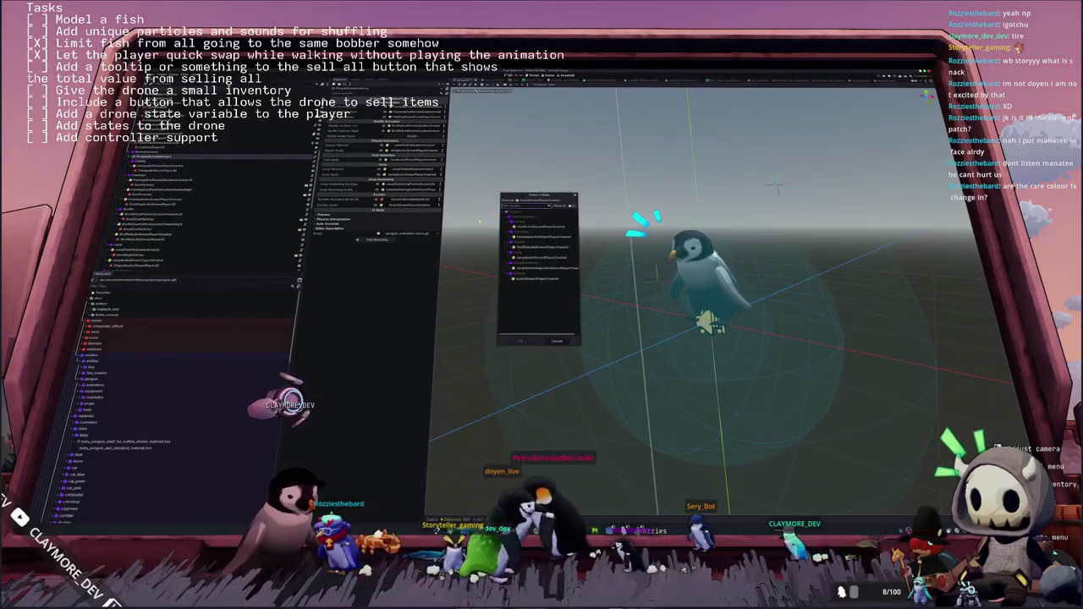
double_click(532, 250)
Assign the remaining particle and audio exports to their matching penguin nodes
left_click(152, 229)
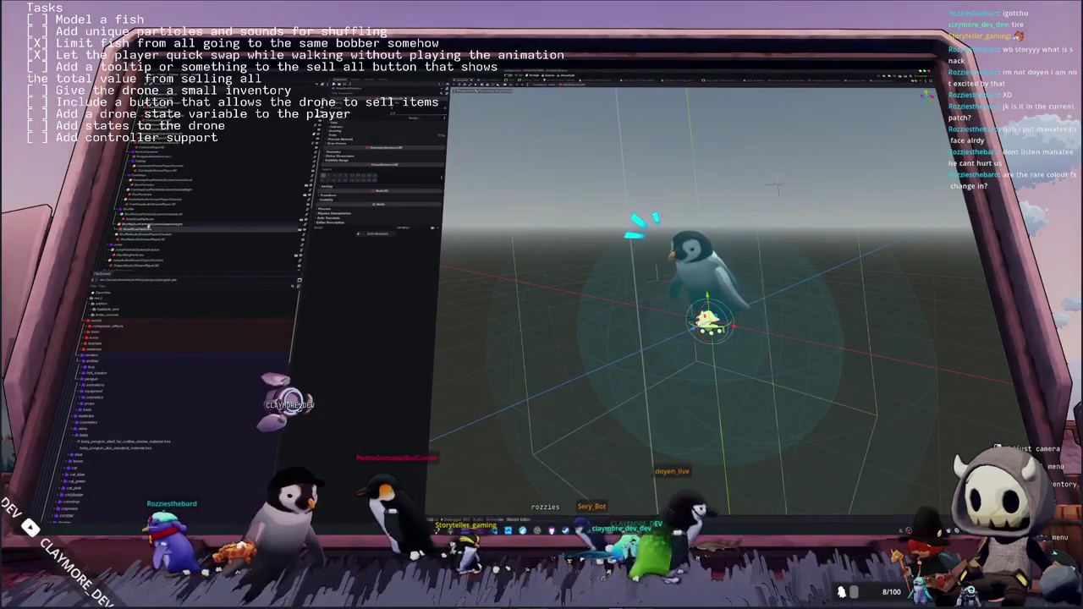
left_click(169, 225)
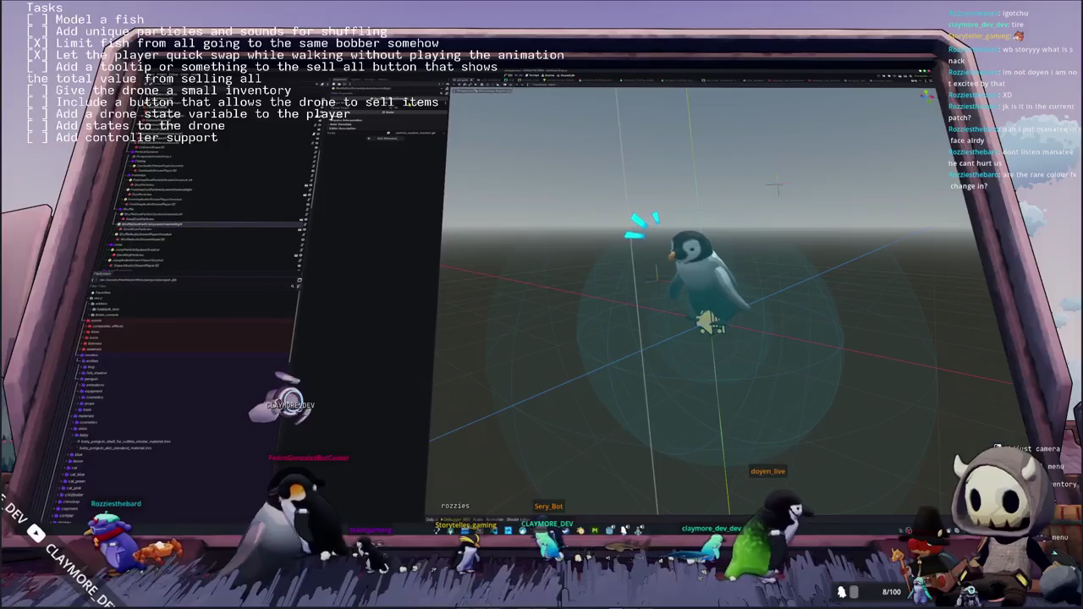
left_click(406, 131)
scroll(525, 275, "down", 4)
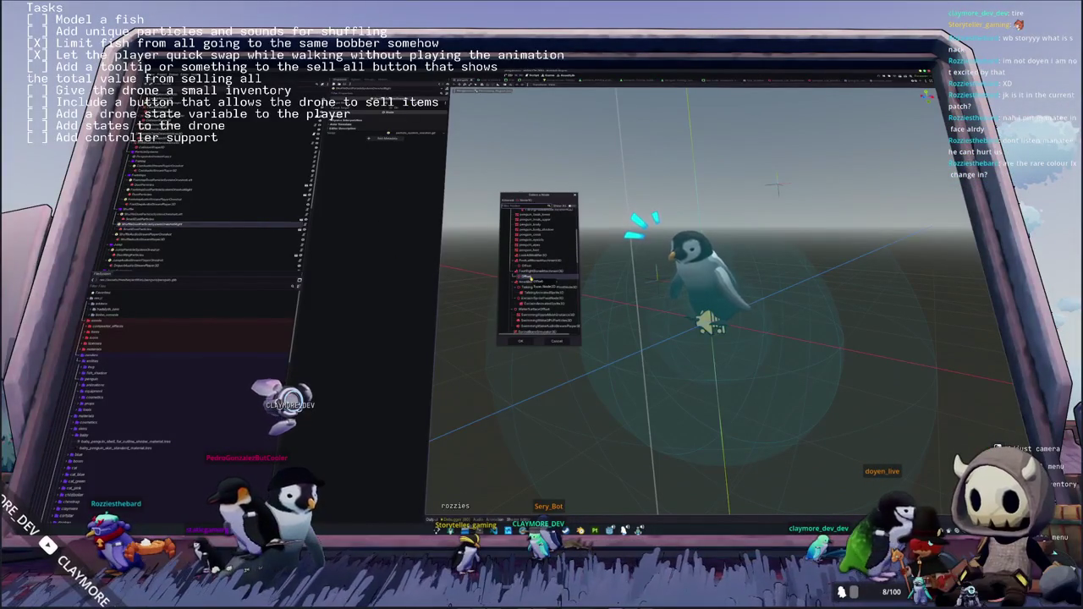
double_click(525, 276)
left_click(169, 214)
left_click(385, 125)
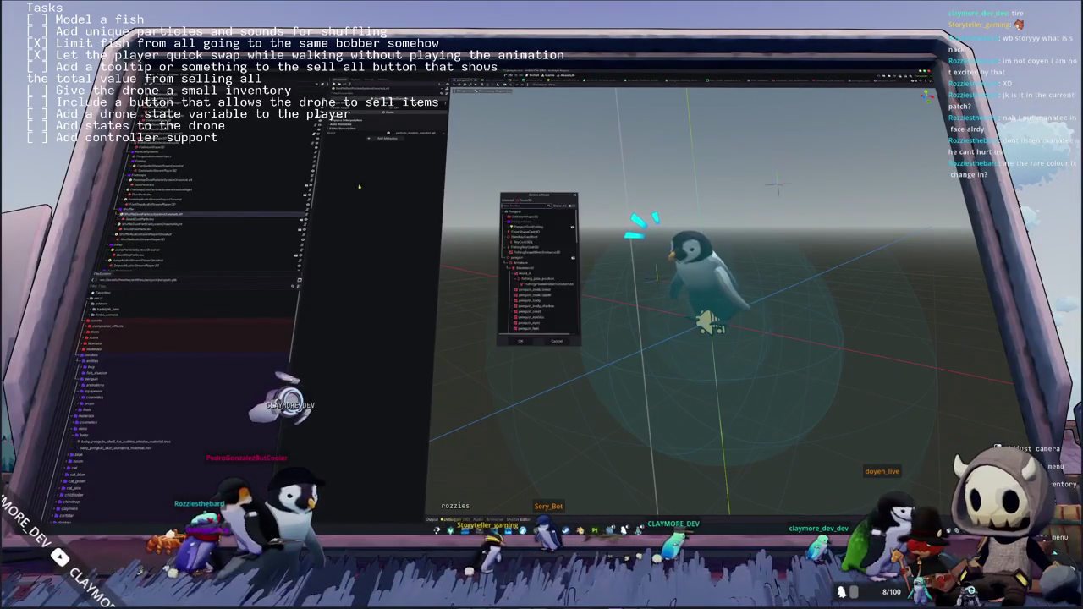
scroll(530, 254, "down", 5)
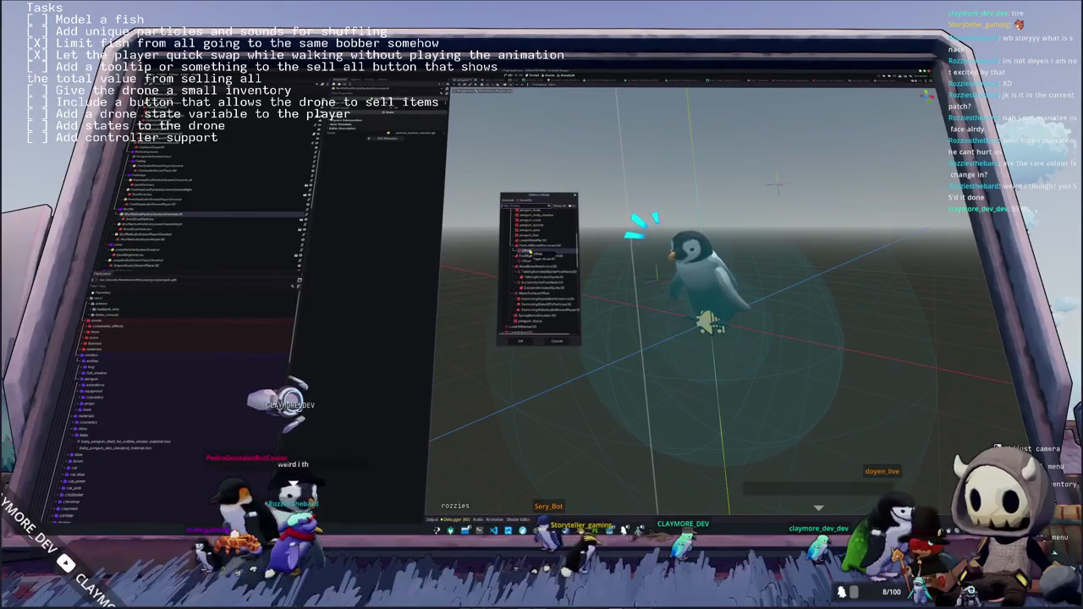
double_click(526, 252)
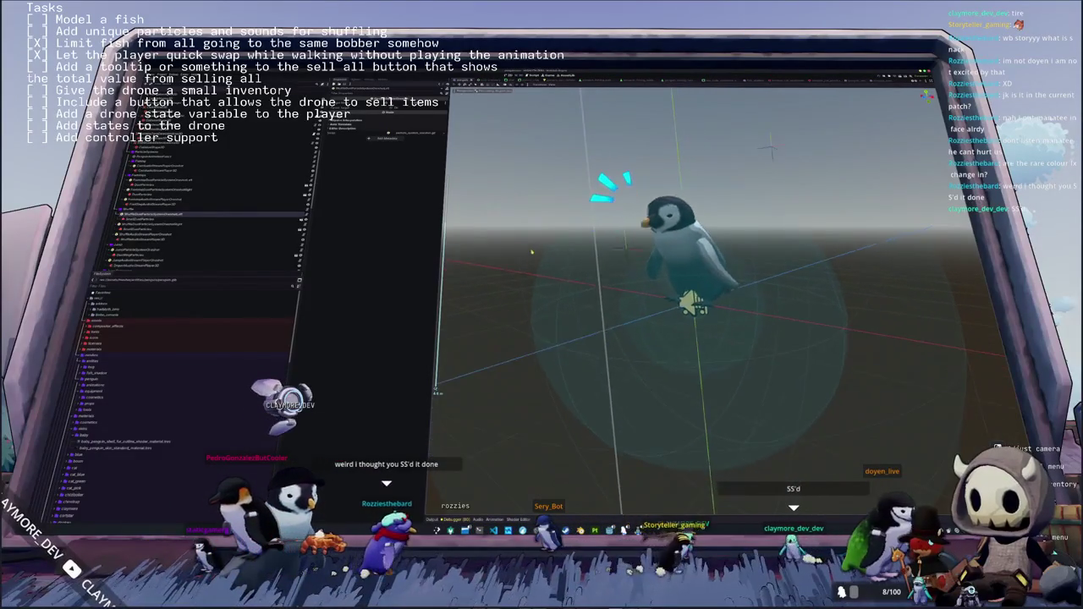
scroll(529, 253, "up", 3)
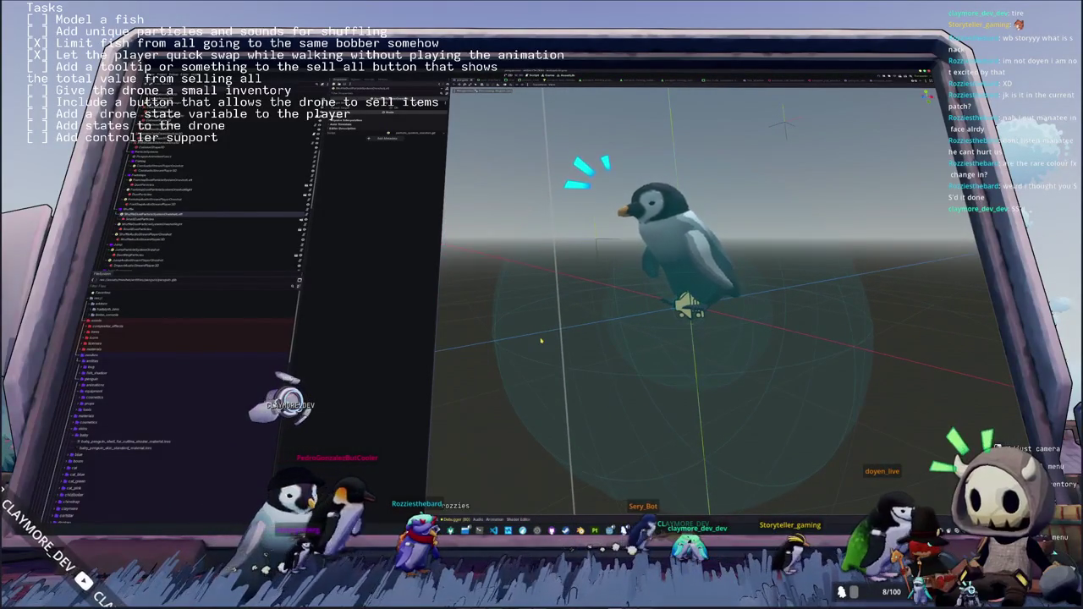
key("KP_1")
Check the penguin from the side, select nodes near its feet and save the scene
key("KP_3")
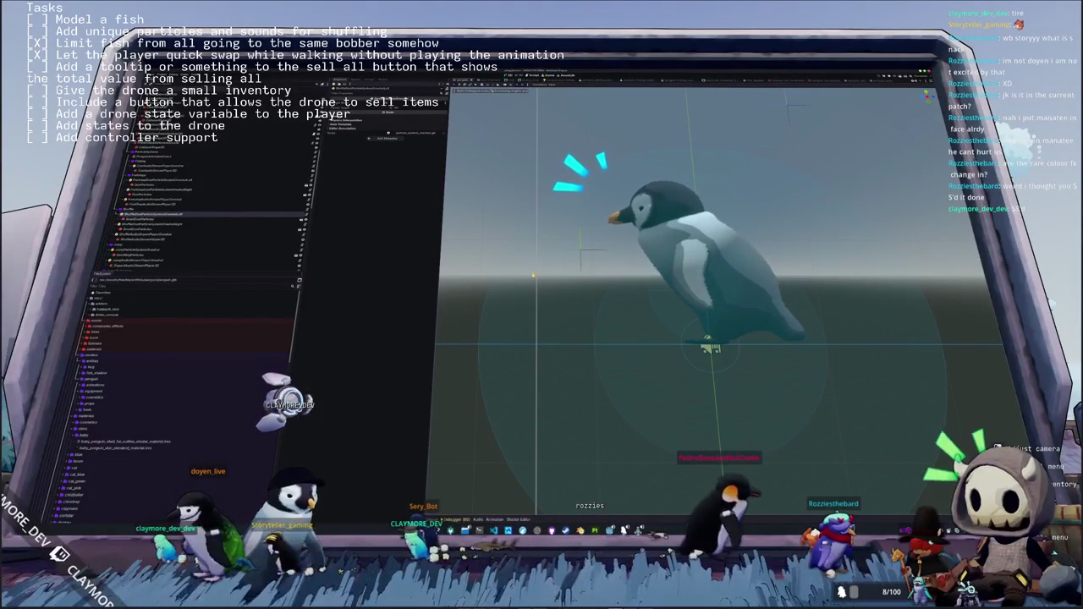
scroll(533, 275, "up", 1)
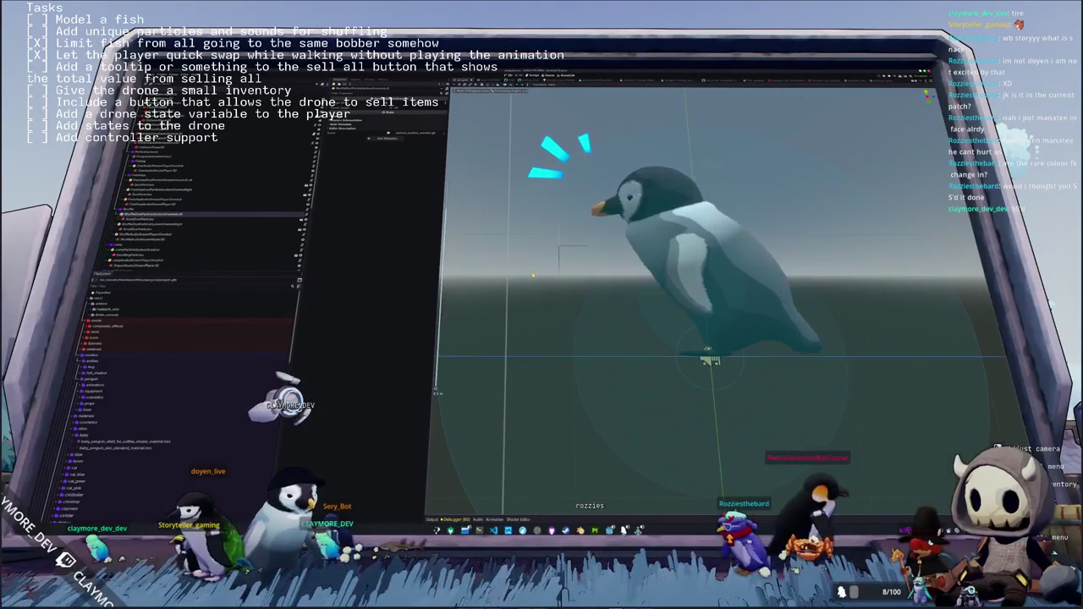
left_click(192, 205)
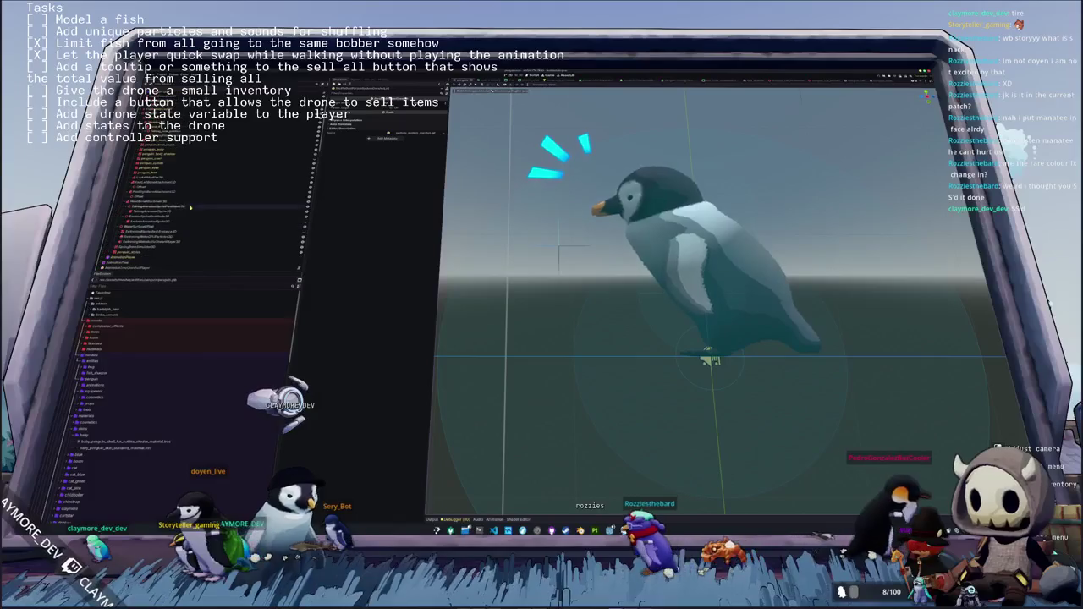
key("Up")
key("Up")
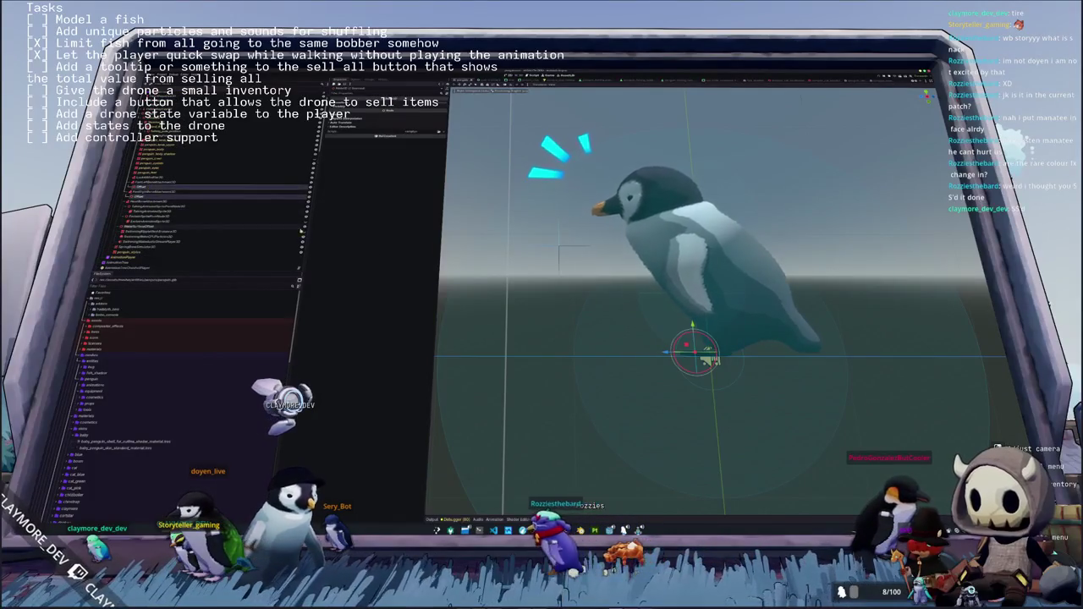
scroll(568, 341, "up", 2)
left_click_drag(727, 339, 761, 279)
mouse_move(677, 339)
left_mouse_down()
mouse_move(702, 326)
mouse_move(685, 347)
left_mouse_up()
left_click(170, 186)
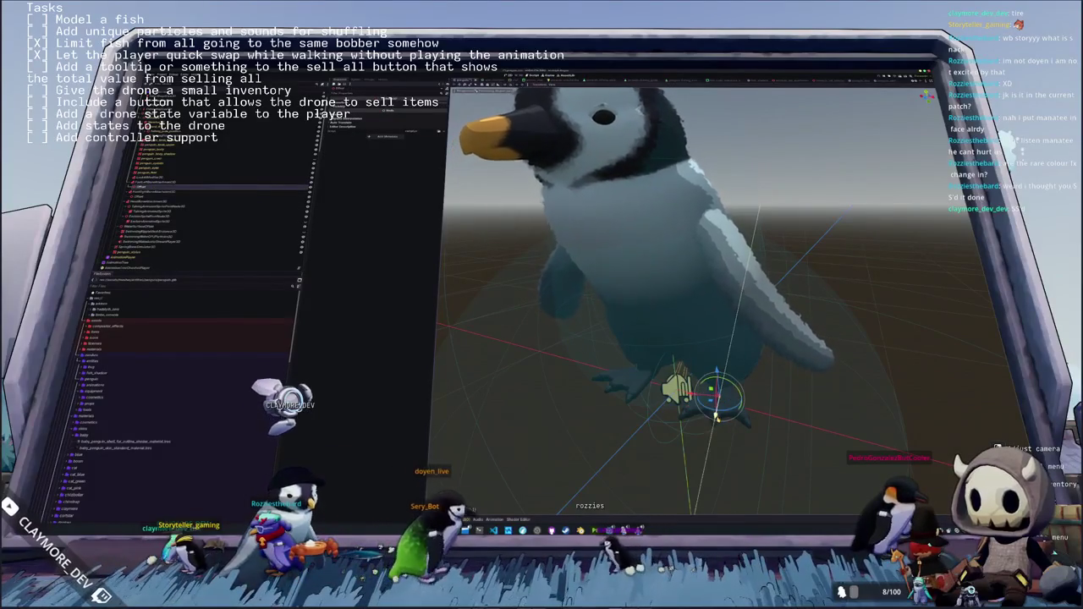
key("ctrl+s")
Select the particle node beside the penguin's feet, save again and orbit to inspect it
left_click(614, 385)
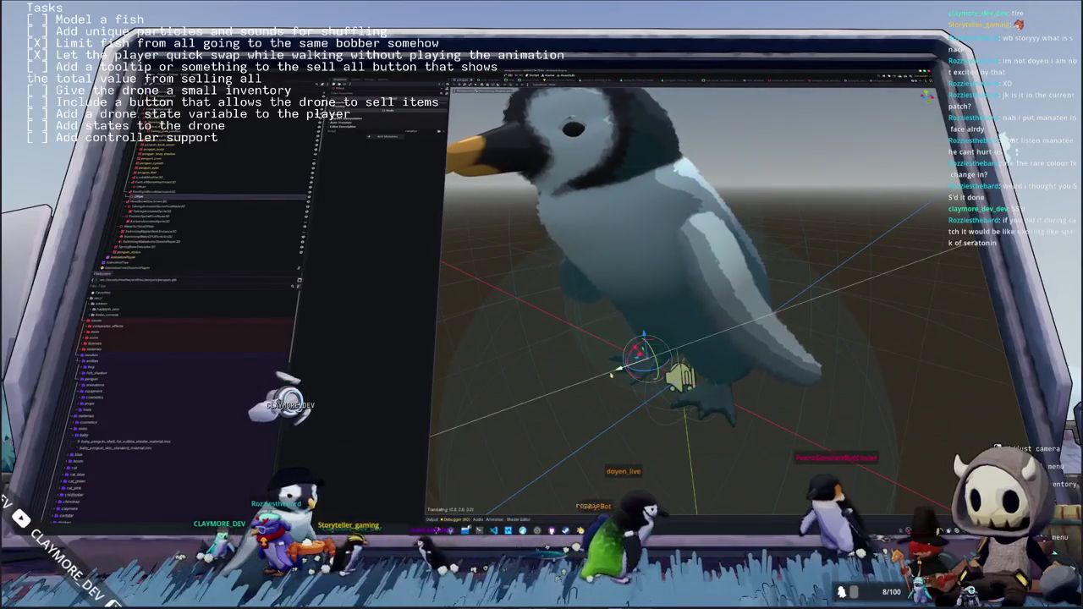
key("ctrl+s")
scroll(621, 406, "down", 5)
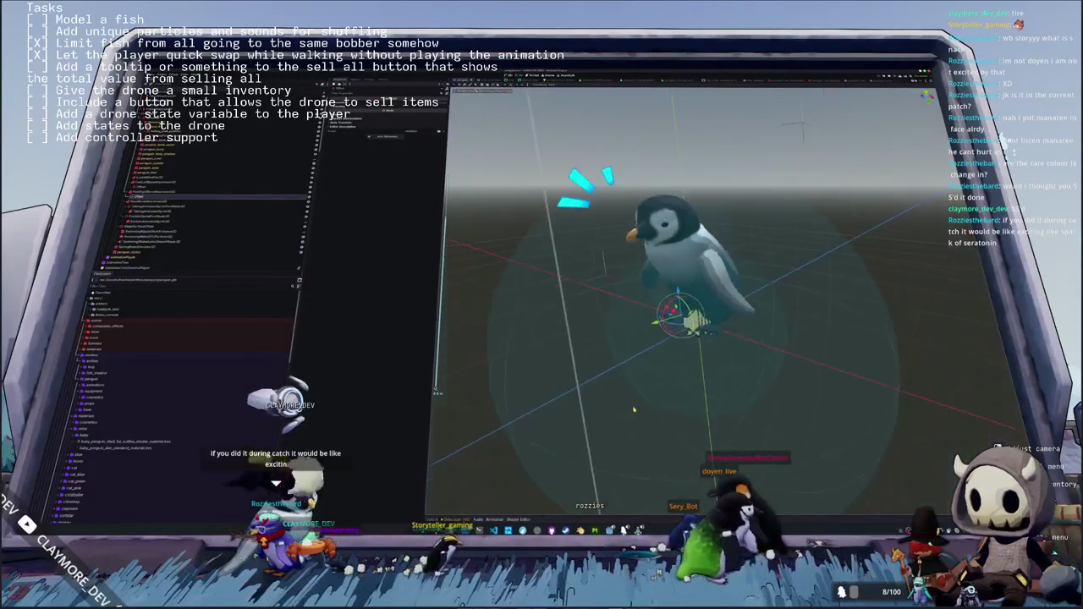
mouse_move(623, 387)
left_mouse_down()
mouse_move(817, 316)
mouse_move(865, 257)
left_mouse_up()
scroll(859, 266, "up", 4)
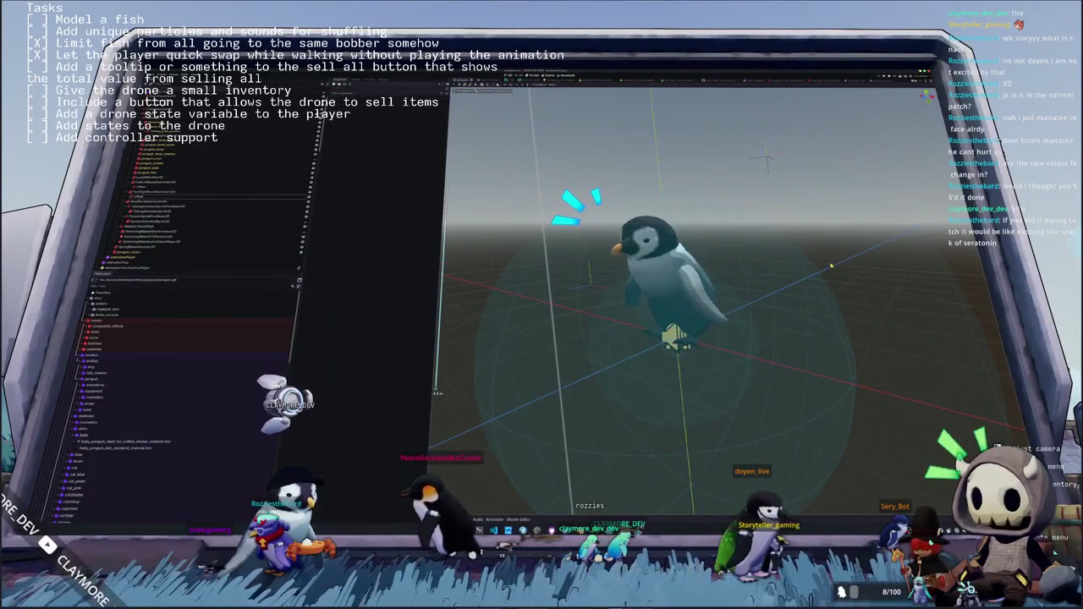
scroll(831, 266, "up", 2)
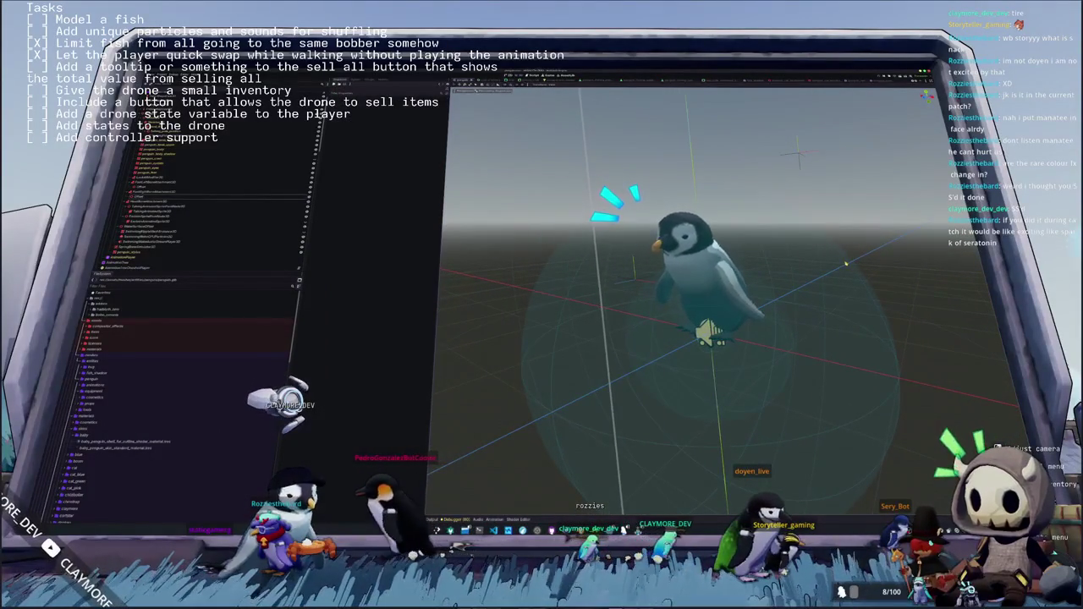
scroll(821, 268, "up", 2)
left_click_drag(814, 268, 821, 273)
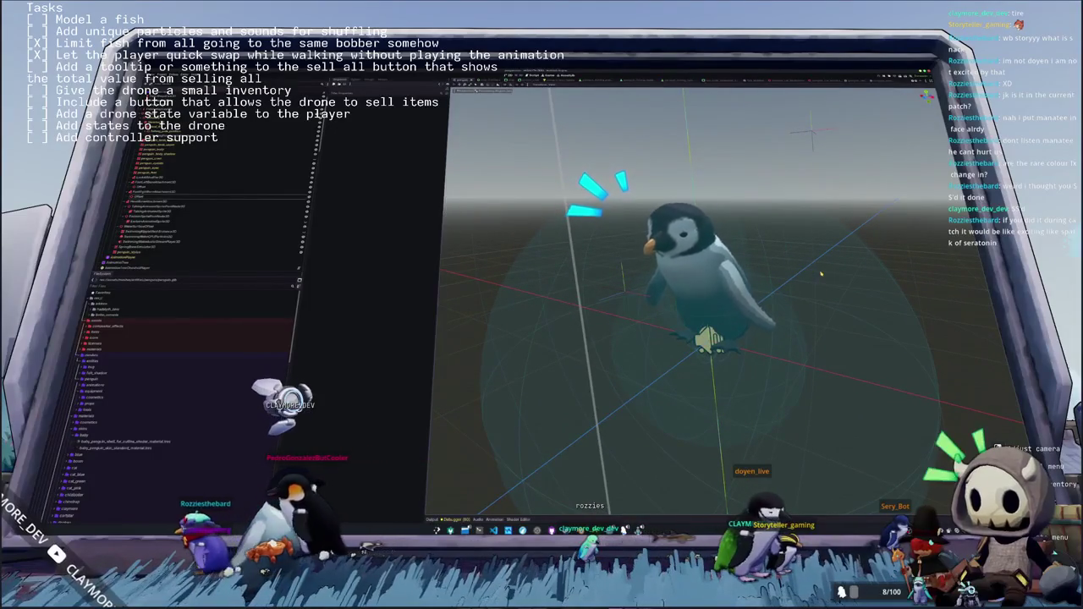